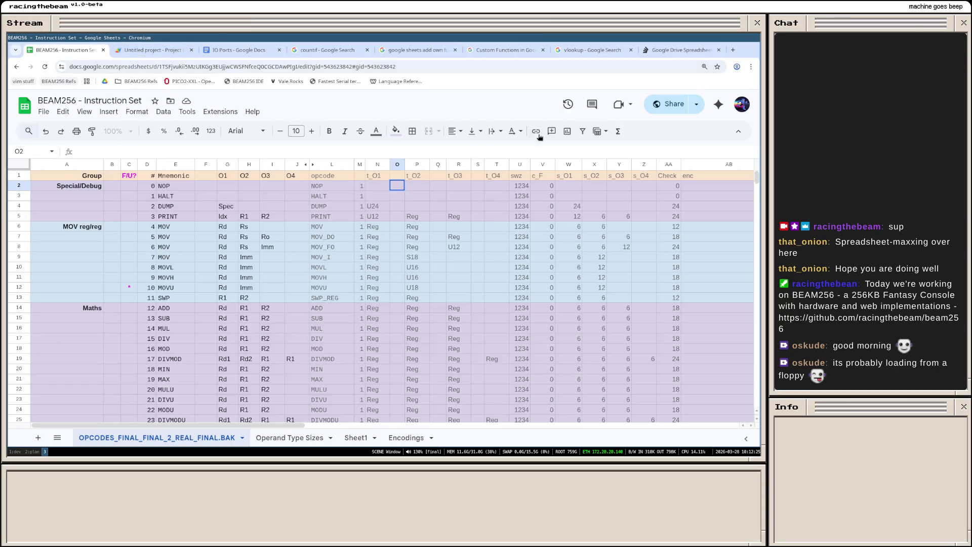
# Step: Dismiss the Gemini assistant panel to get back to the opcode table
pyautogui.click(721, 105)
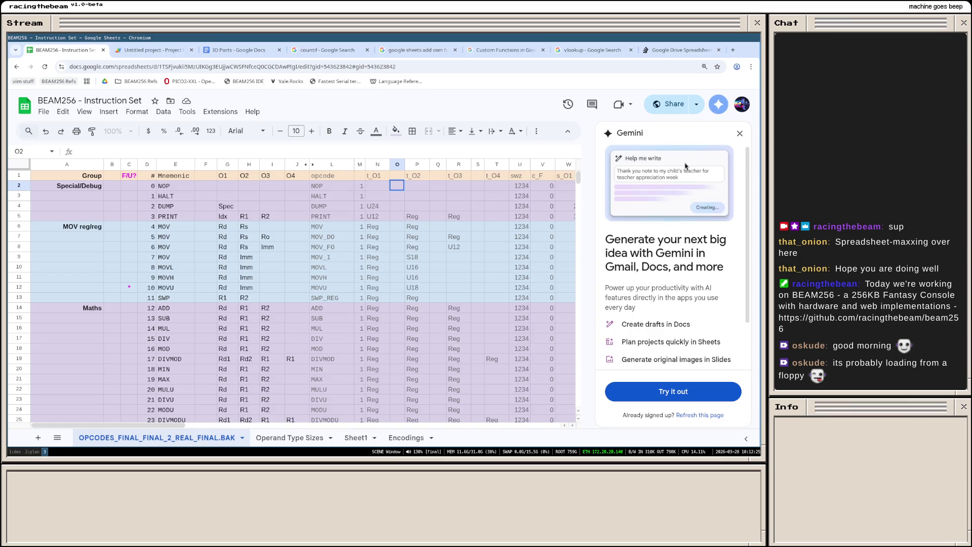
pyautogui.scroll(-2, 648, 268)
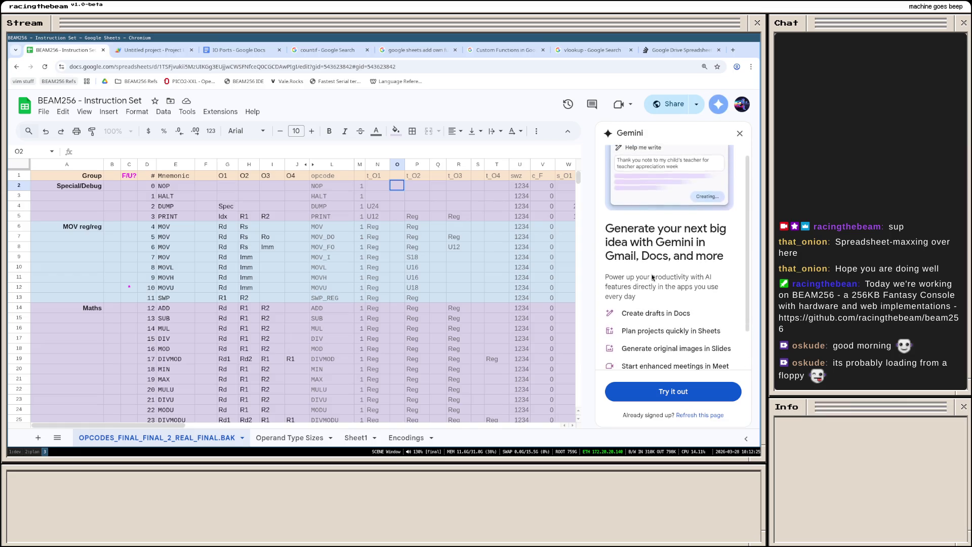
pyautogui.click(740, 133)
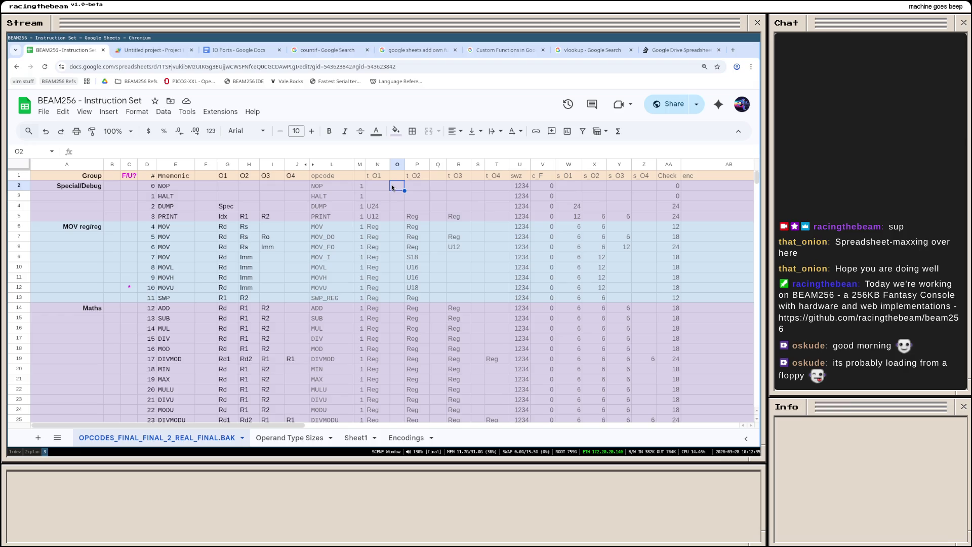
# Step: Begin O2's formula as =IF(ISBLANK(N2), referencing N2 in the blank check
pyautogui.click(112, 152)
pyautogui.write('=ISB')
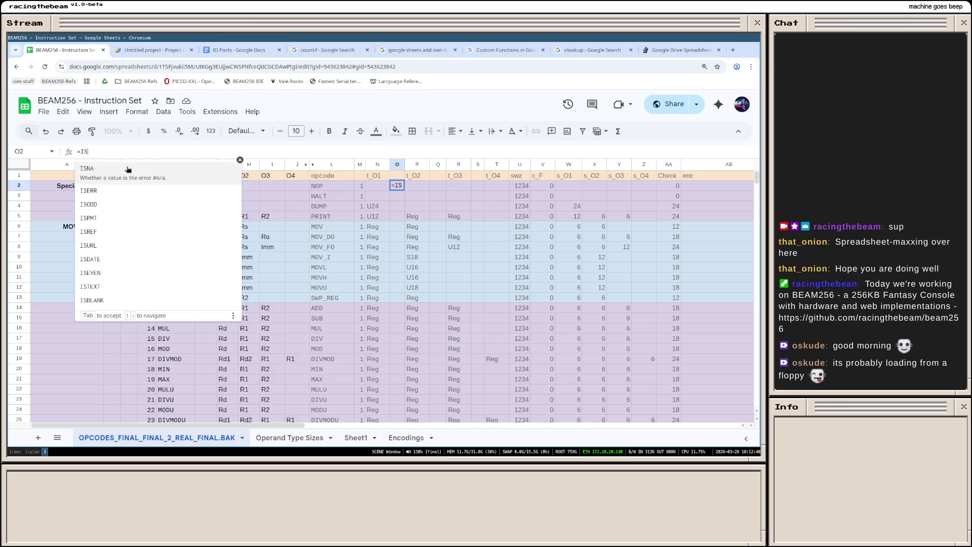
pyautogui.press('BackSpace')
pyautogui.press('BackSpace')
pyautogui.press('BackSpace')
pyautogui.press('BackSpace')
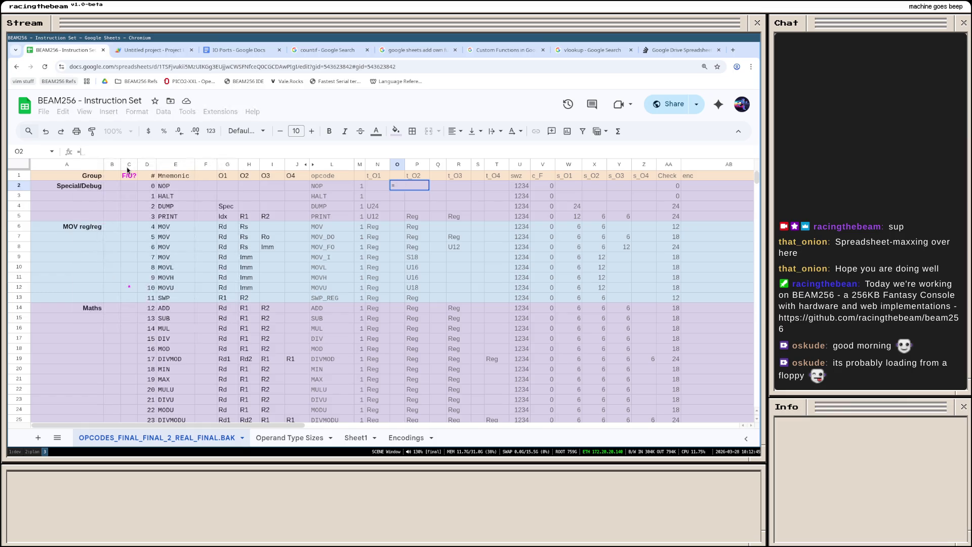
pyautogui.write('=IF(ISBLANK(')
pyautogui.press('Tab')
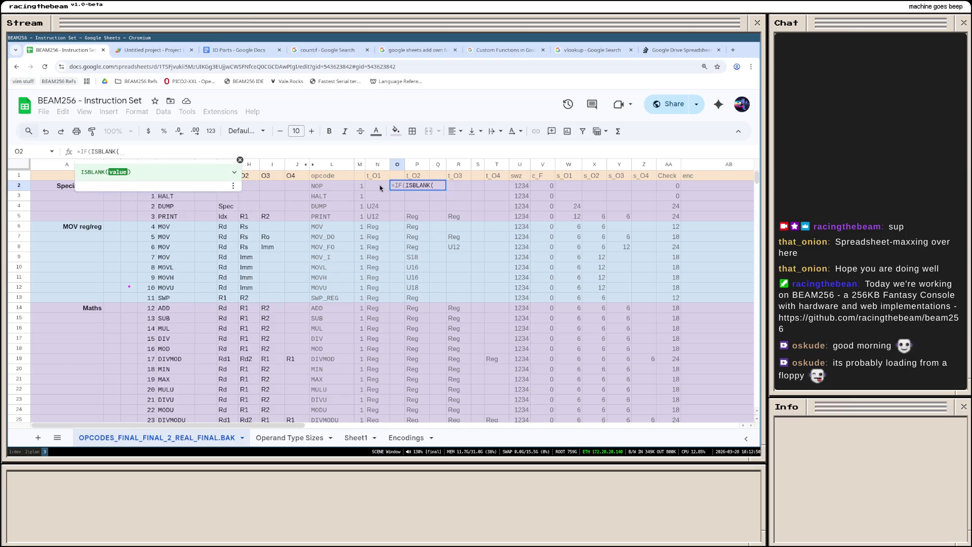
pyautogui.click(380, 187)
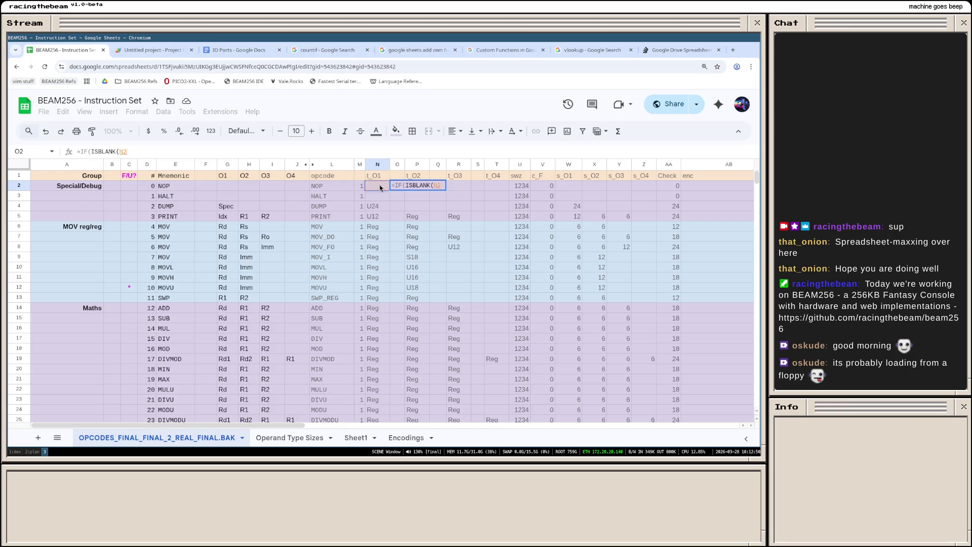
pyautogui.write(',')
pyautogui.press('BackSpace')
pyautogui.write('), ')
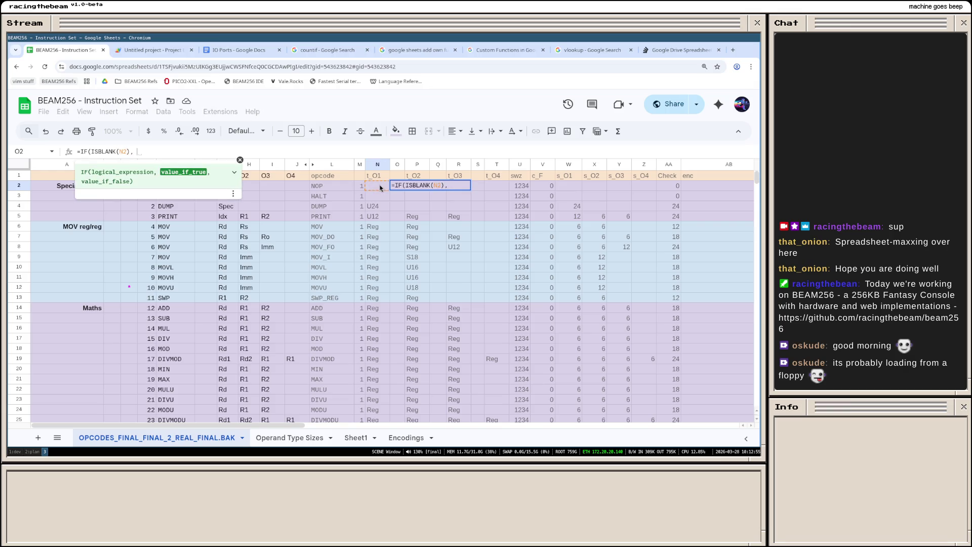
pyautogui.write('0, VLOOKUP')
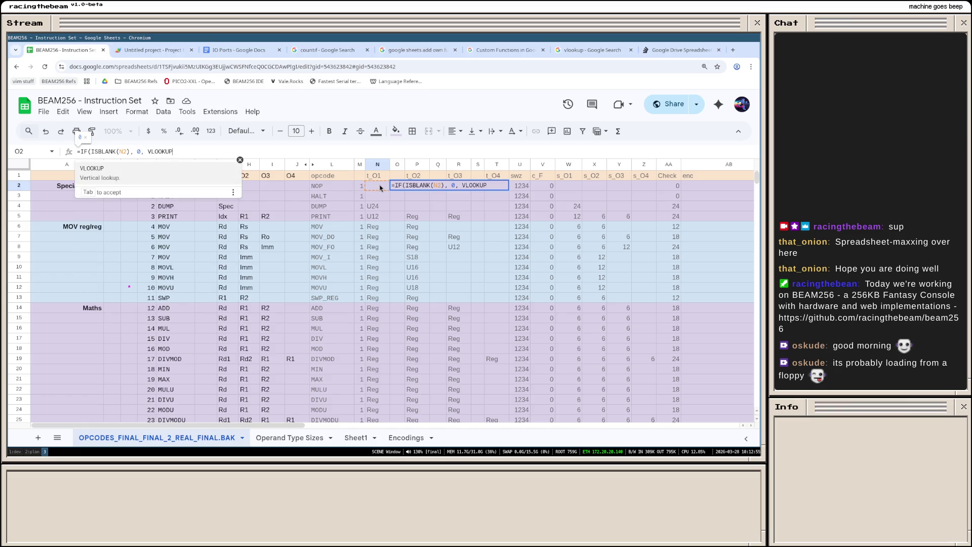
pyautogui.write('(')
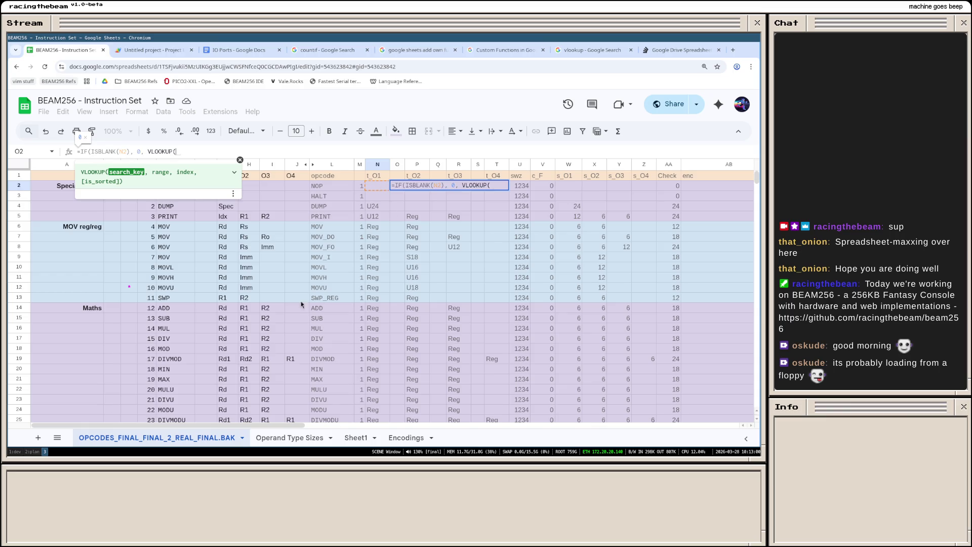
# Step: Use 'Operand Type Sizes'!A:B as the VLOOKUP range for O2's formula
pyautogui.click(291, 438)
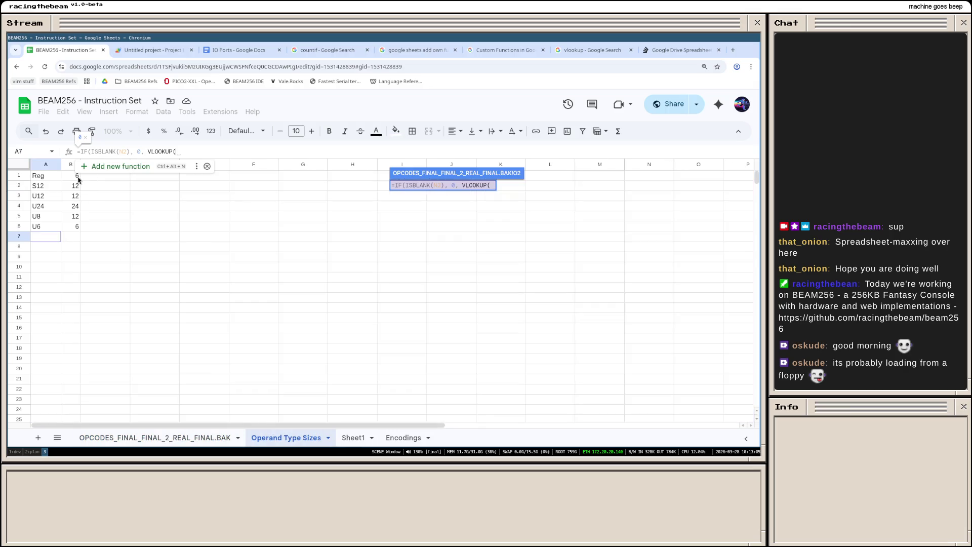
pyautogui.moveTo(47, 164); pyautogui.dragTo(73, 169)
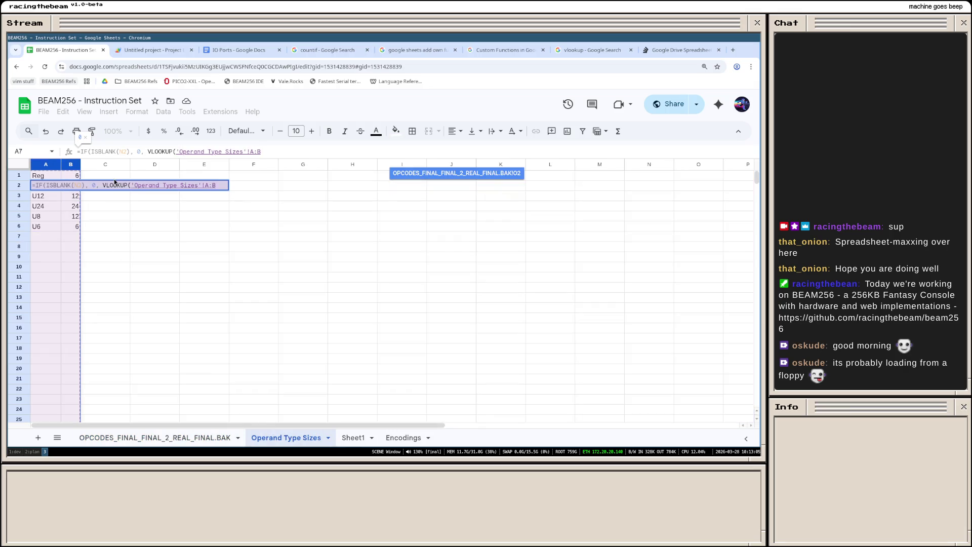
pyautogui.click(160, 436)
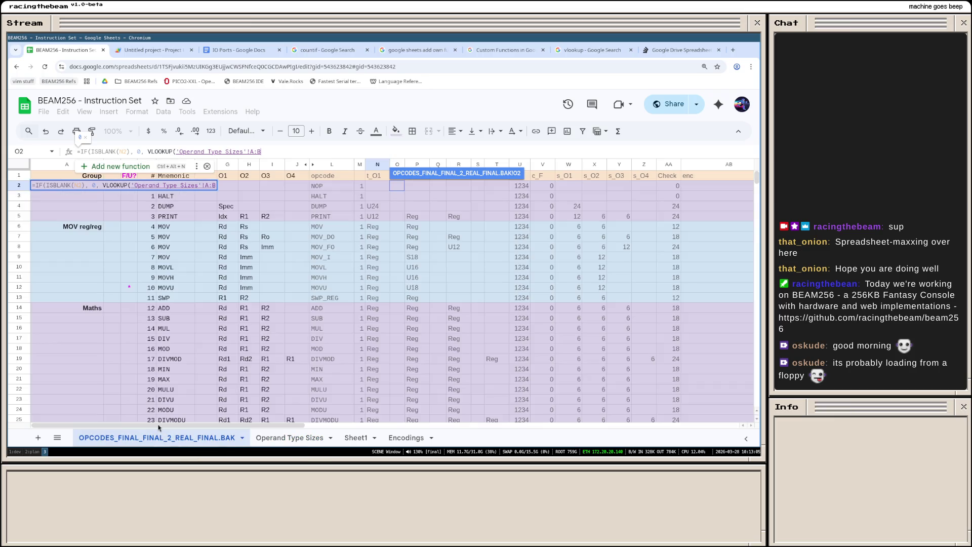
pyautogui.write(',')
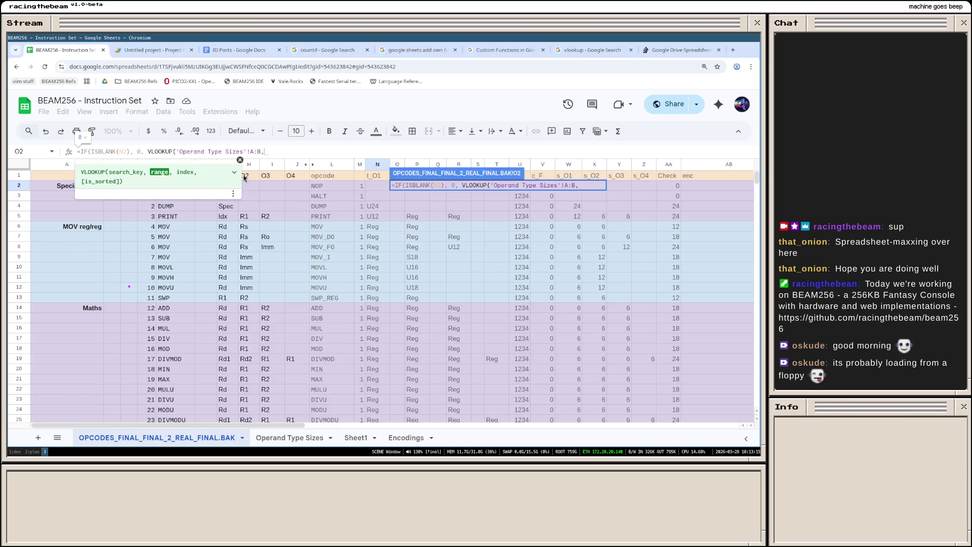
# Step: Complete O2 as =IF(ISBLANK(N2), 0, VLOOKUP(N2, 'Operand Type Sizes'!A:B, 2)), showing 0
pyautogui.click(174, 152)
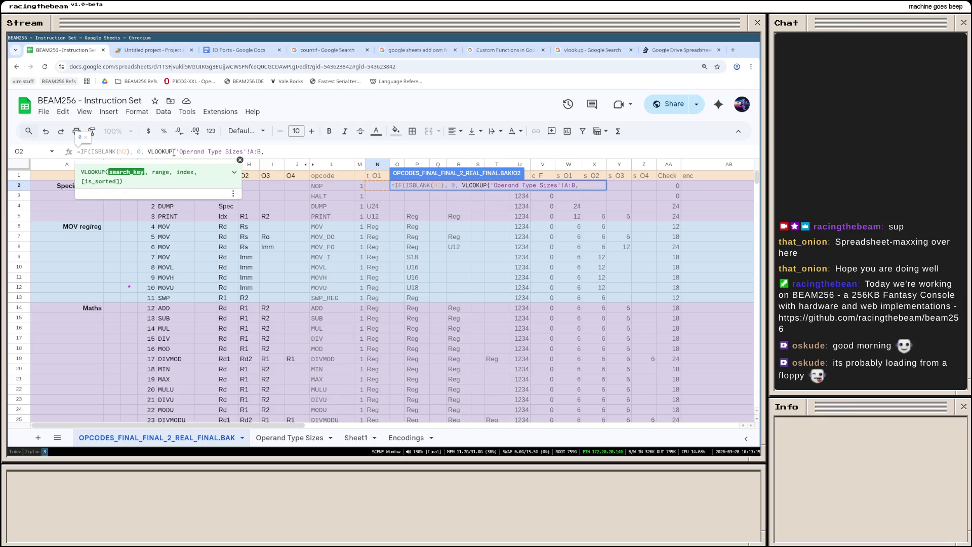
pyautogui.write('N2, ')
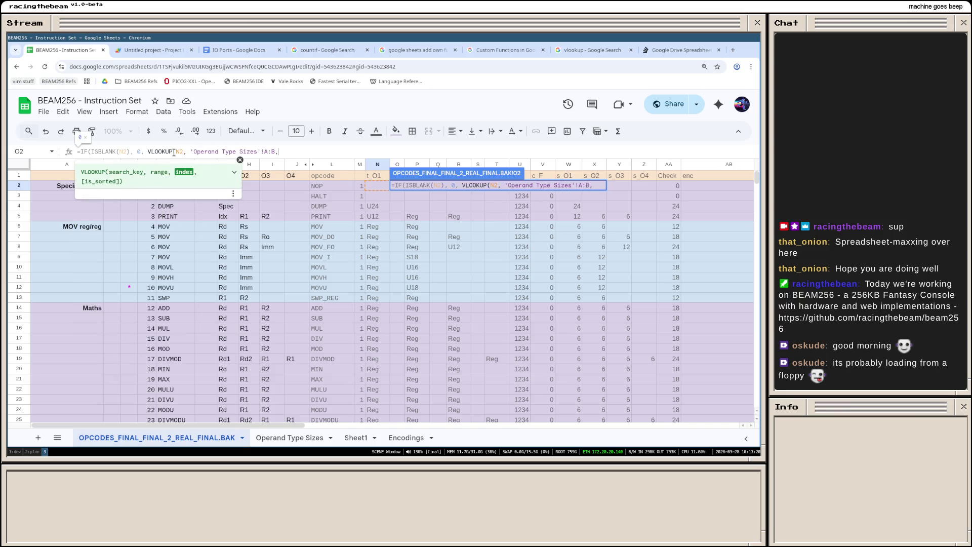
pyautogui.write(')')
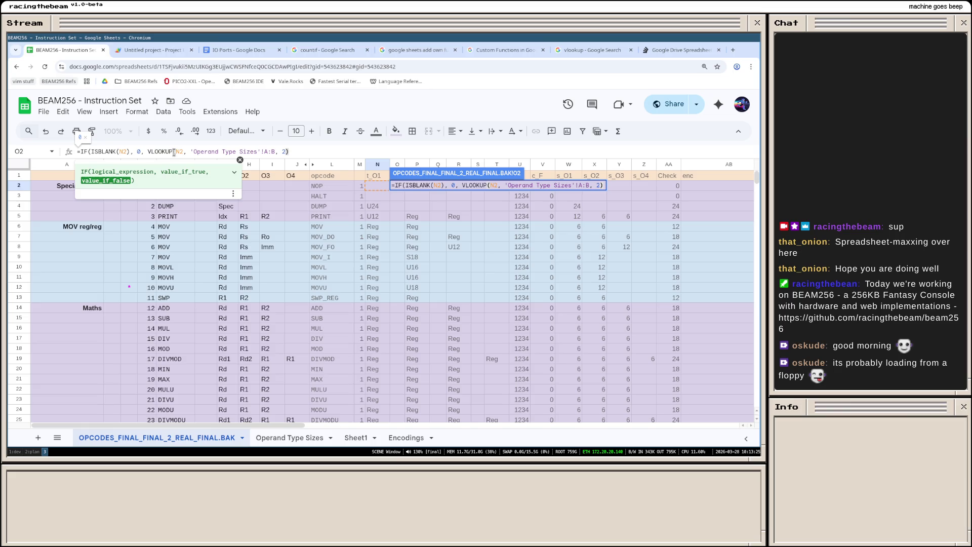
pyautogui.write(')')
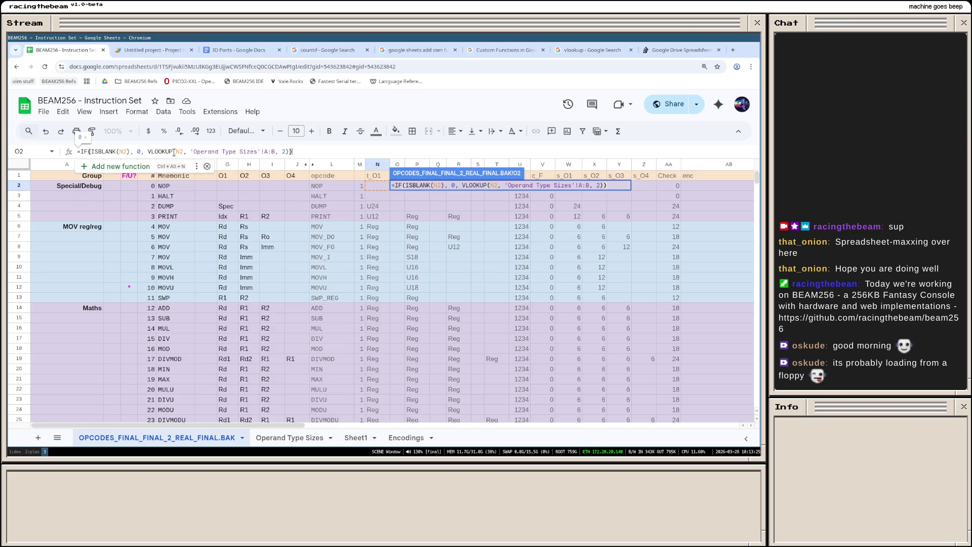
pyautogui.press('Return')
pyautogui.click(392, 187)
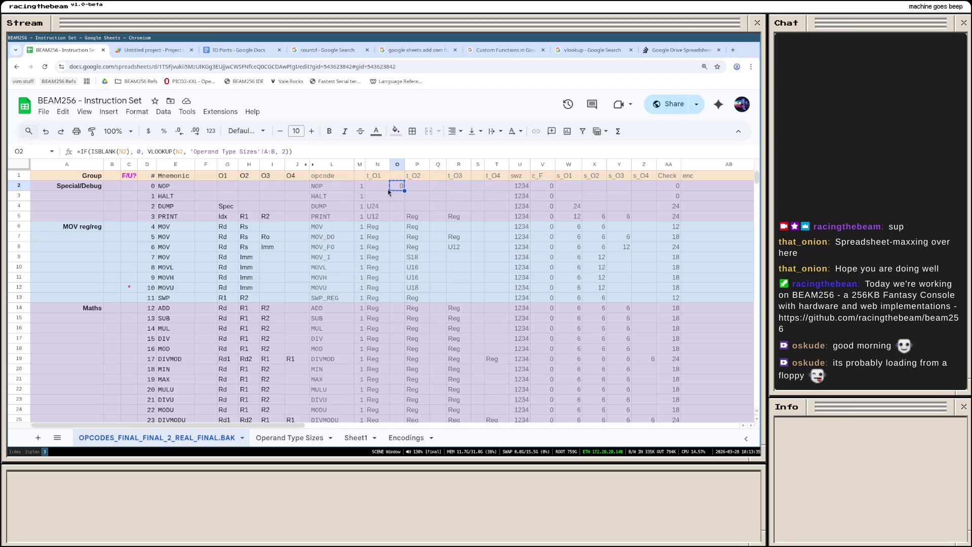
# Step: Paste O2's lookup formula only into O3:O129 so every opcode row shows its operand size
pyautogui.click(394, 195)
pyautogui.scroll(-6, 396, 251)
pyautogui.scroll(-8, 396, 295)
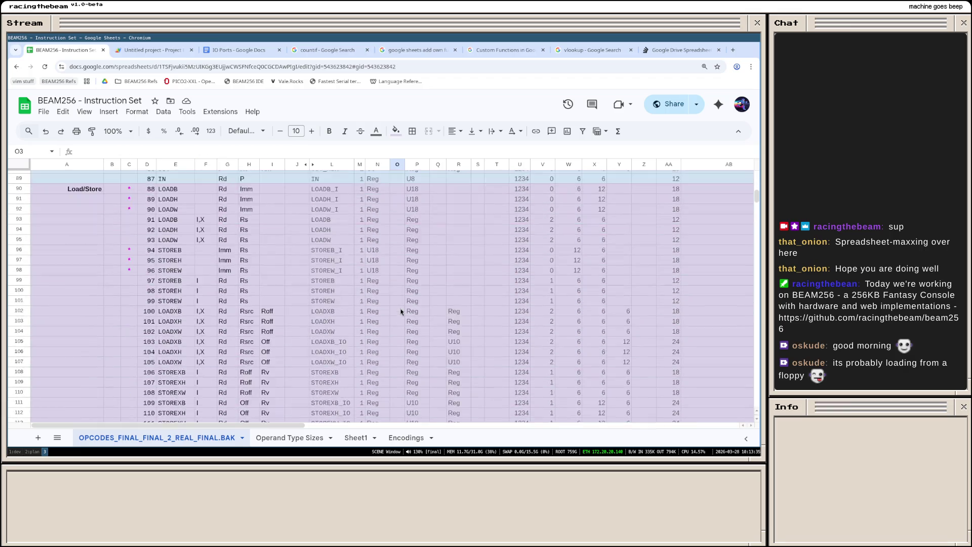
pyautogui.scroll(-8, 401, 311)
pyautogui.keyDown('shift'); pyautogui.click(398, 346); pyautogui.keyUp('shift')
pyautogui.scroll(6, 401, 338)
pyautogui.scroll(4, 402, 335)
pyautogui.scroll(2, 403, 332)
pyautogui.rightClick(395, 223)
pyautogui.moveTo(434, 187)
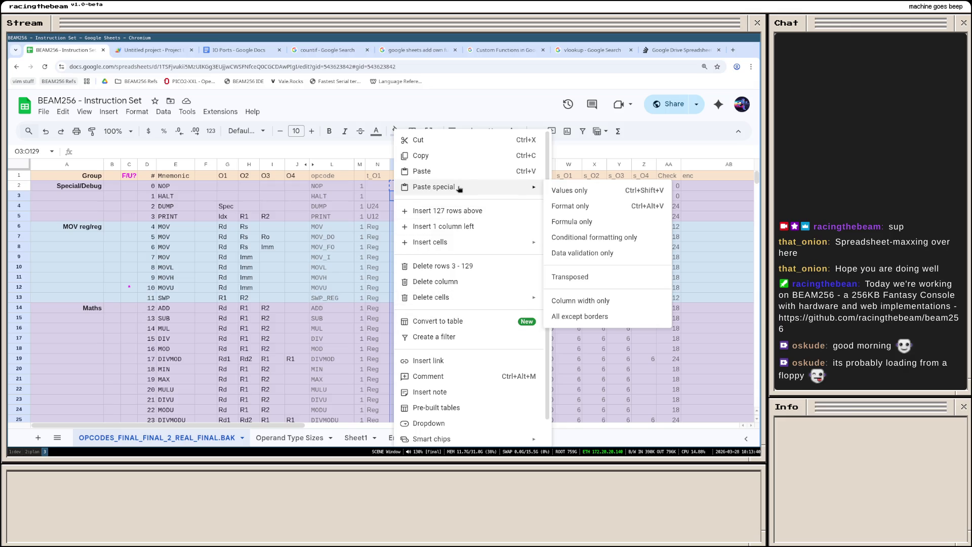
pyautogui.click(573, 222)
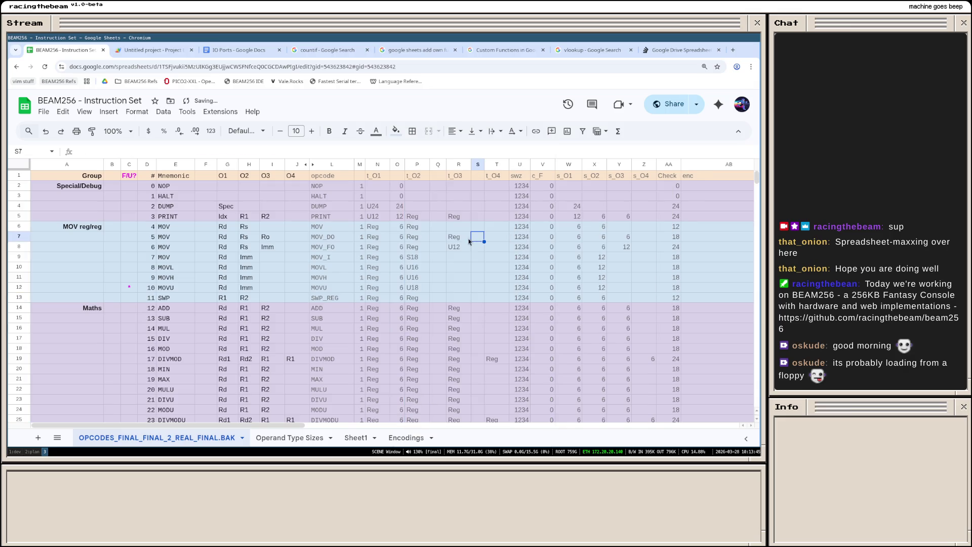
pyautogui.scroll(-10, 473, 240)
pyautogui.scroll(-10, 448, 262)
pyautogui.scroll(-2, 422, 285)
pyautogui.scroll(-5, 421, 285)
pyautogui.scroll(-5, 418, 285)
pyautogui.scroll(-3, 416, 284)
pyautogui.scroll(-2, 412, 285)
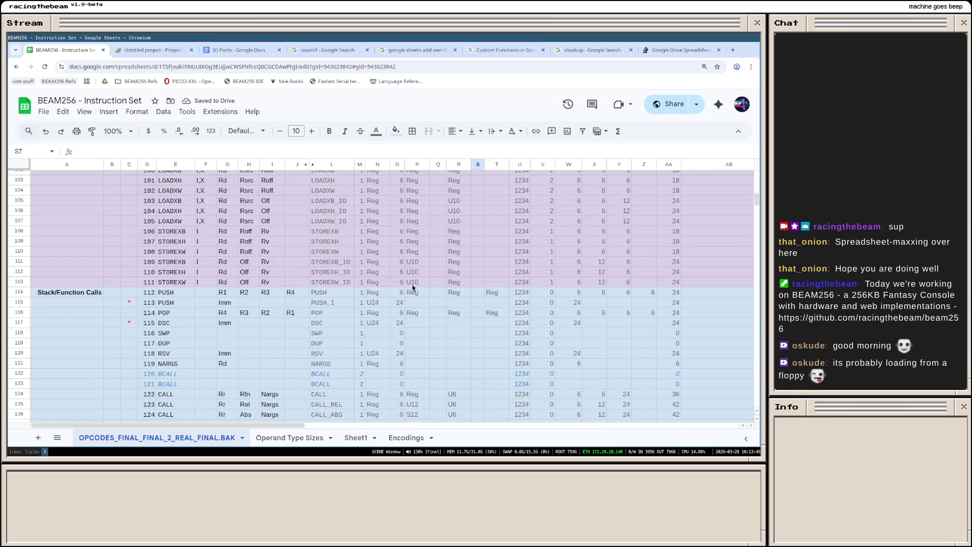
pyautogui.scroll(-2, 414, 289)
pyautogui.scroll(-2, 418, 304)
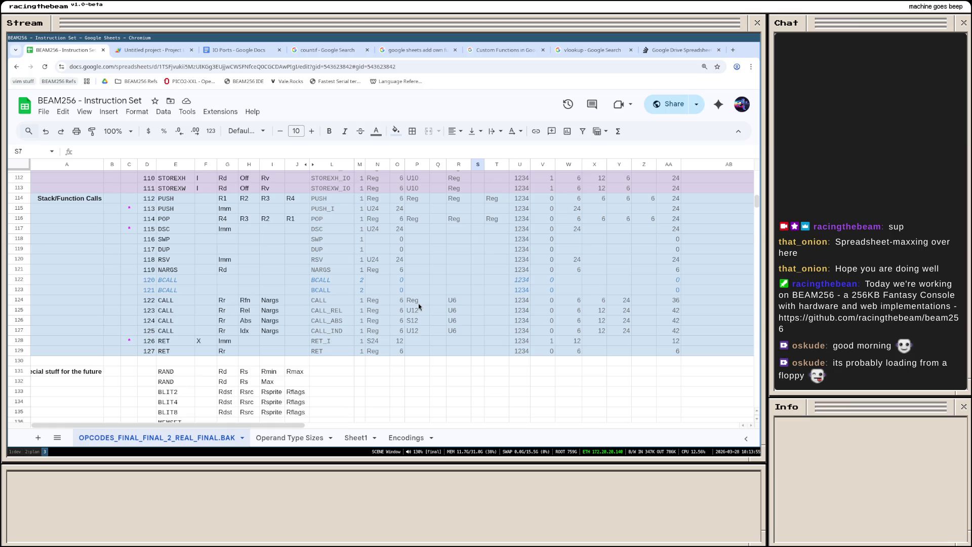
pyautogui.scroll(20, 421, 308)
pyautogui.scroll(15, 434, 251)
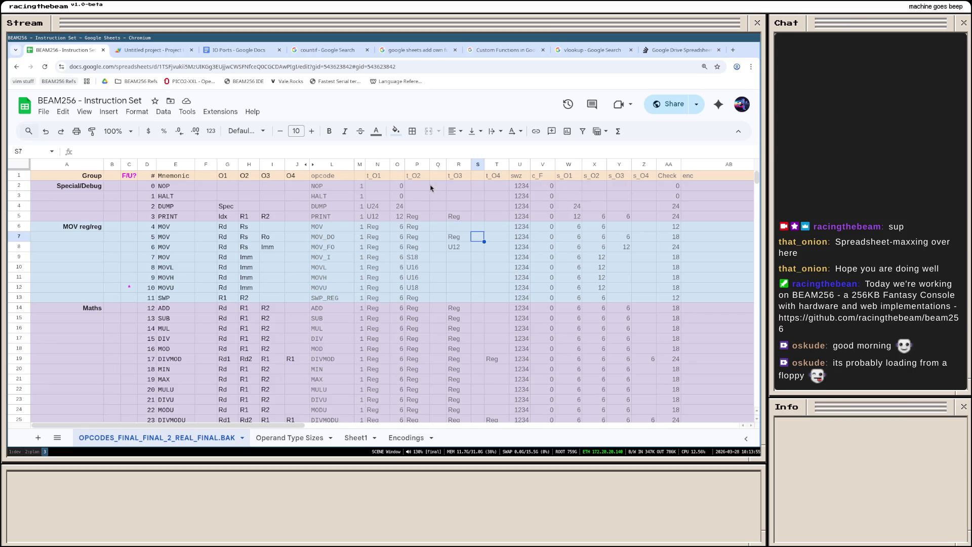
pyautogui.click(396, 185)
# Step: Copy O2's formula into Q2 and rekey it on P2 in both the blank check and lookup
pyautogui.tripleClick(225, 151)
pyautogui.hotkey('ctrl', 'c')
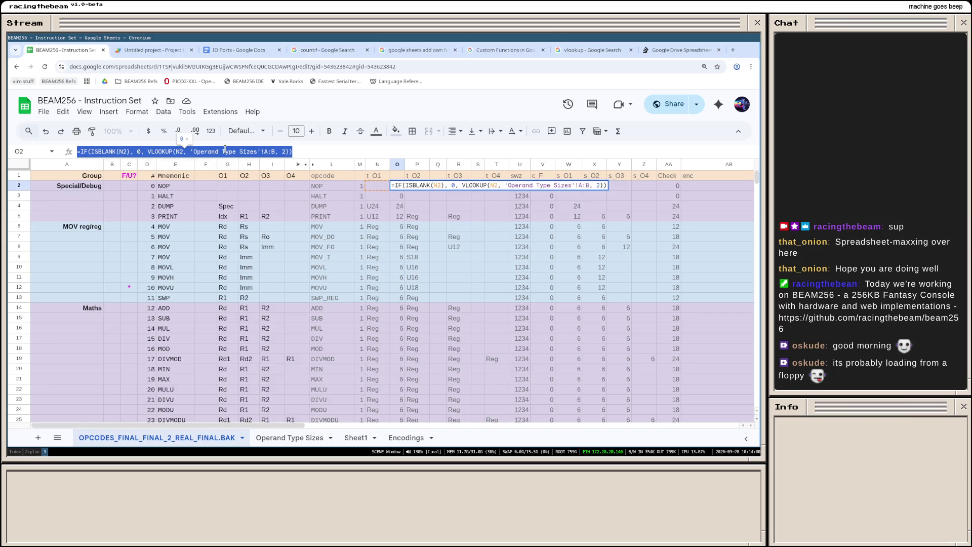
pyautogui.click(436, 186)
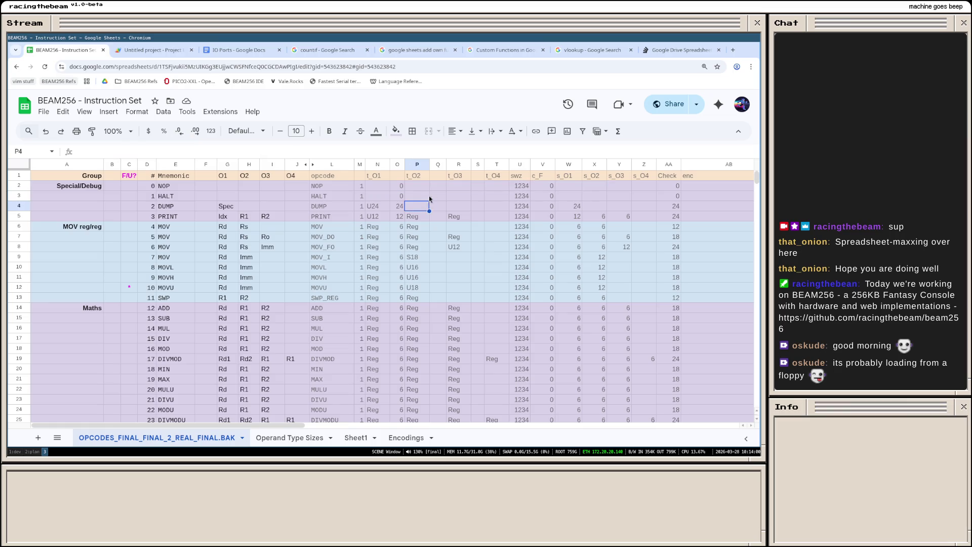
pyautogui.click(137, 152)
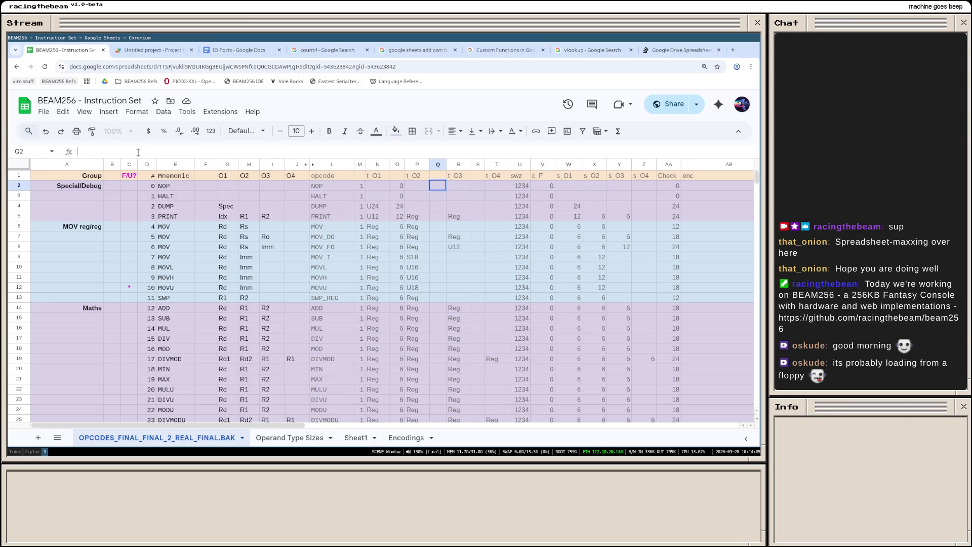
pyautogui.hotkey('ctrl', 'v')
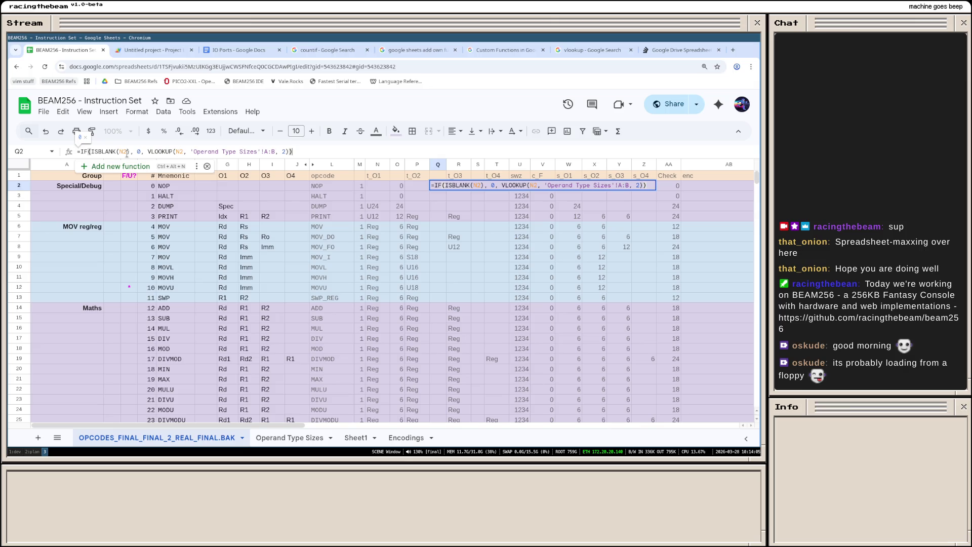
pyautogui.click(127, 155)
pyautogui.press('BackSpace')
pyautogui.press('BackSpace')
pyautogui.write('P2')
pyautogui.hotkey('ctrl', 'Right')
pyautogui.hotkey('ctrl', 'Right')
pyautogui.hotkey('ctrl', 'Right')
pyautogui.press('BackSpace')
pyautogui.press('BackSpace')
pyautogui.write('P2')
pyautogui.press('Return')
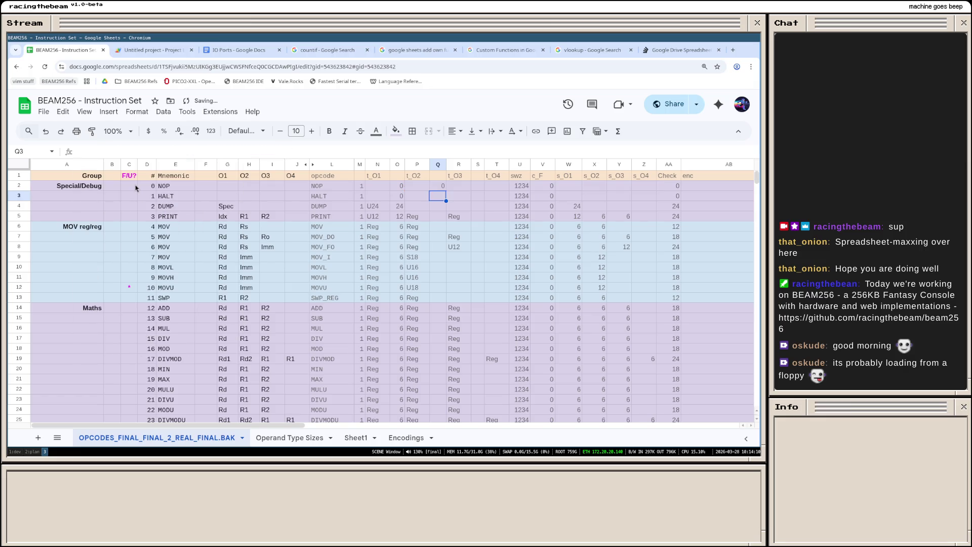
pyautogui.click(439, 185)
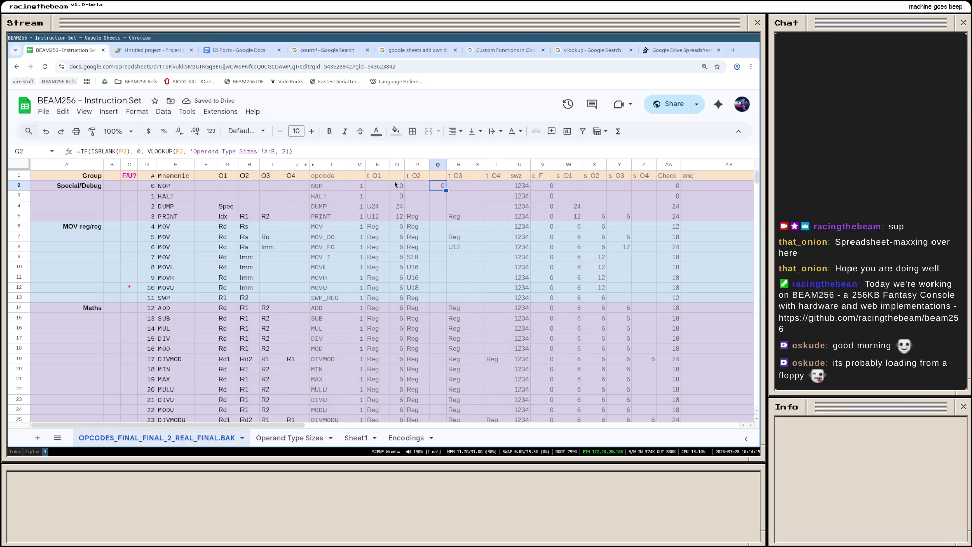
# Step: Paste Q2's formula only into Q3:Q129 to fill the t_O2 sizes
pyautogui.hotkey('ctrl', 'c')
pyautogui.click(445, 197)
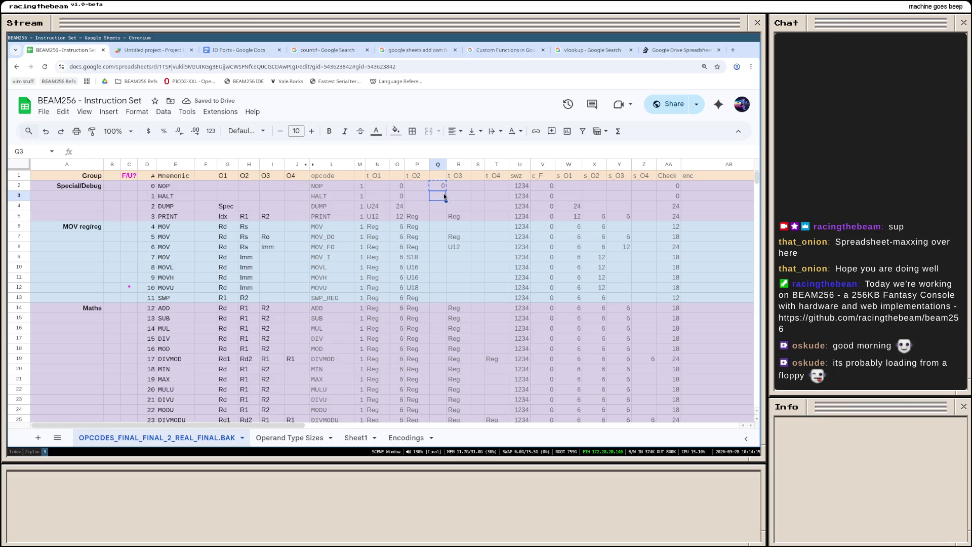
pyautogui.scroll(-5, 444, 197)
pyautogui.scroll(-5, 437, 305)
pyautogui.scroll(-5, 435, 308)
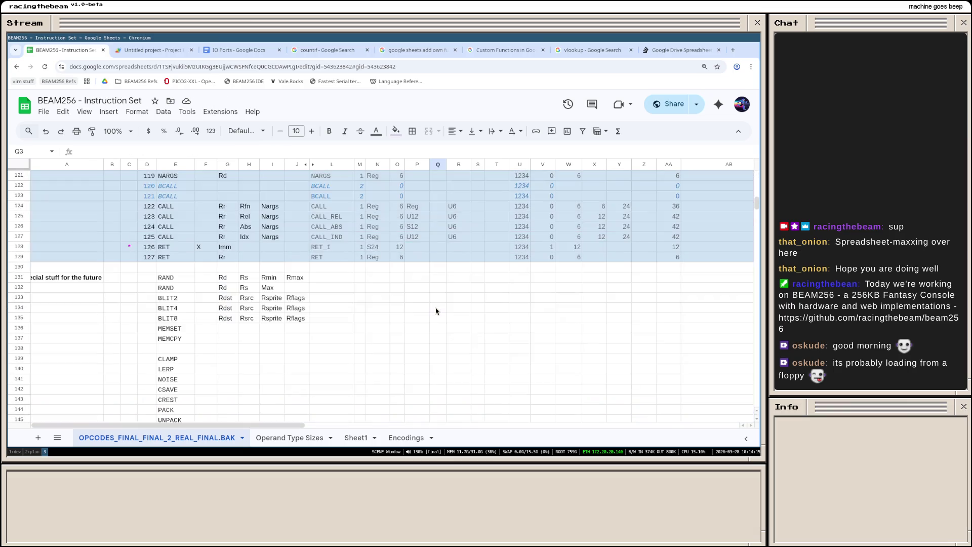
pyautogui.keyDown('shift'); pyautogui.click(440, 259); pyautogui.keyUp('shift')
pyautogui.rightClick(440, 258)
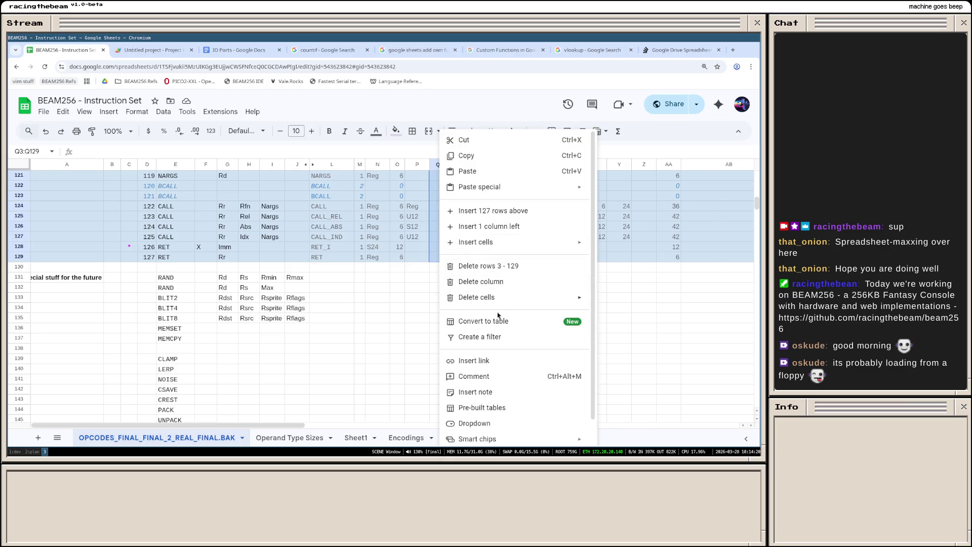
pyautogui.moveTo(479, 188)
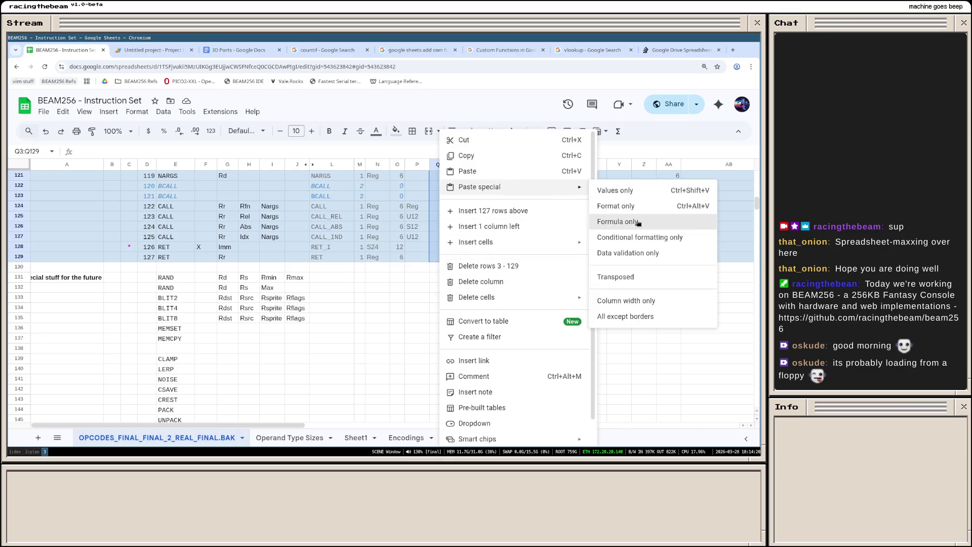
pyautogui.click(639, 223)
pyautogui.click(449, 257)
pyautogui.scroll(5, 456, 265)
pyautogui.scroll(5, 457, 265)
pyautogui.scroll(5, 457, 265)
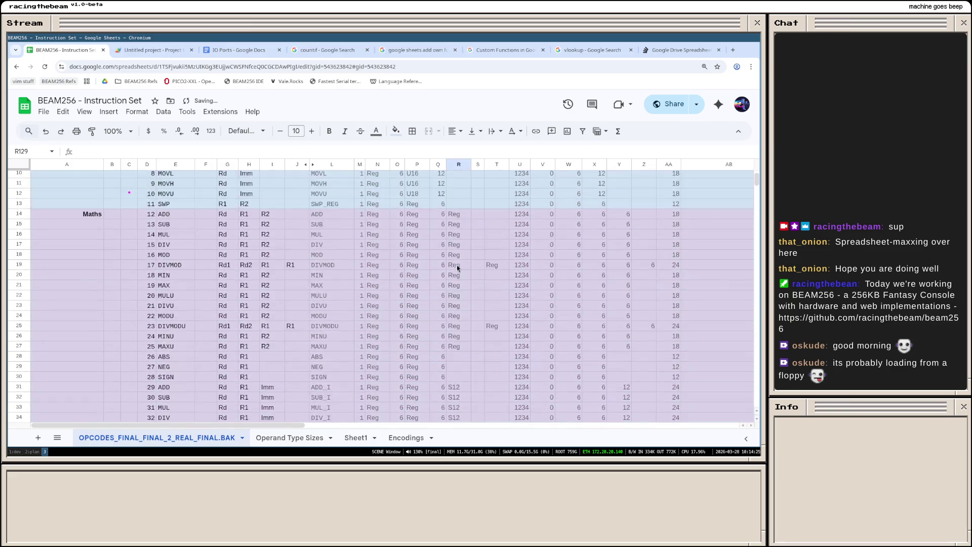
pyautogui.scroll(3, 457, 265)
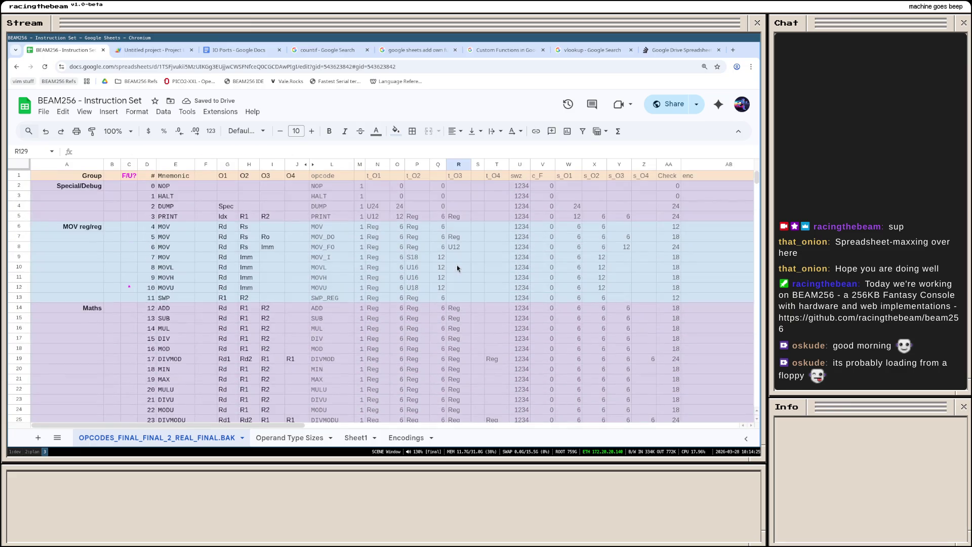
# Step: Copy Q2's formula into S2 and rekey it on R2 for the t_O3 operand size
pyautogui.click(476, 188)
pyautogui.write('0')
pyautogui.press('BackSpace')
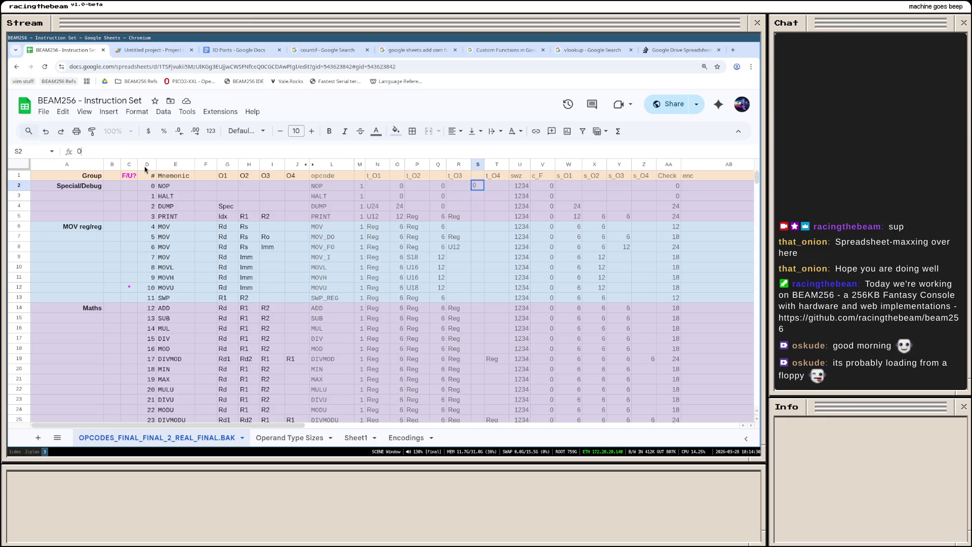
pyautogui.press('Left')
pyautogui.press('Left')
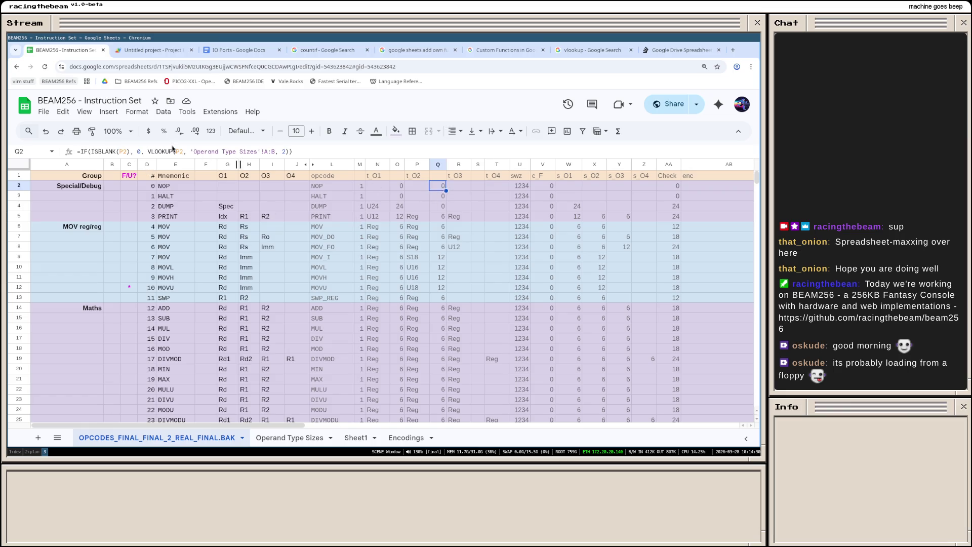
pyautogui.tripleClick(191, 153)
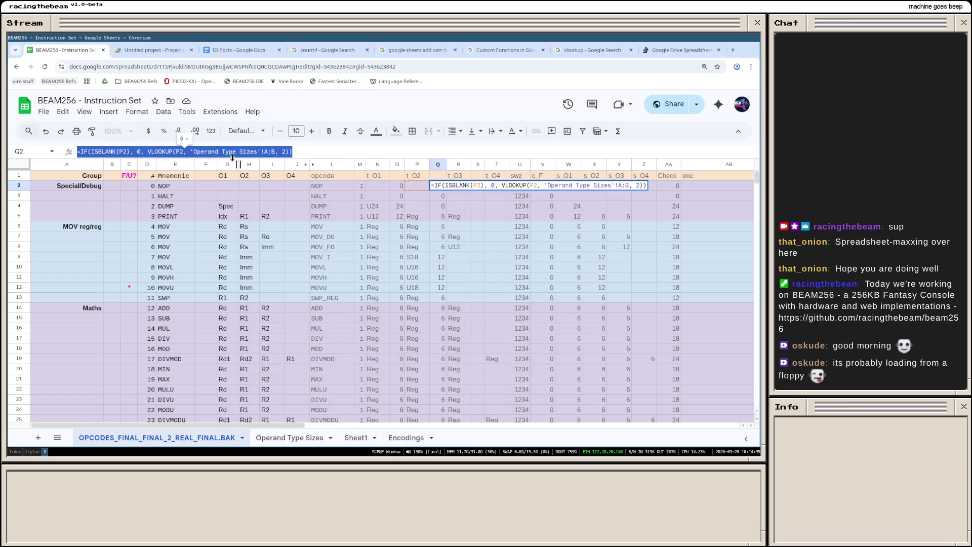
pyautogui.click(490, 207)
pyautogui.click(478, 186)
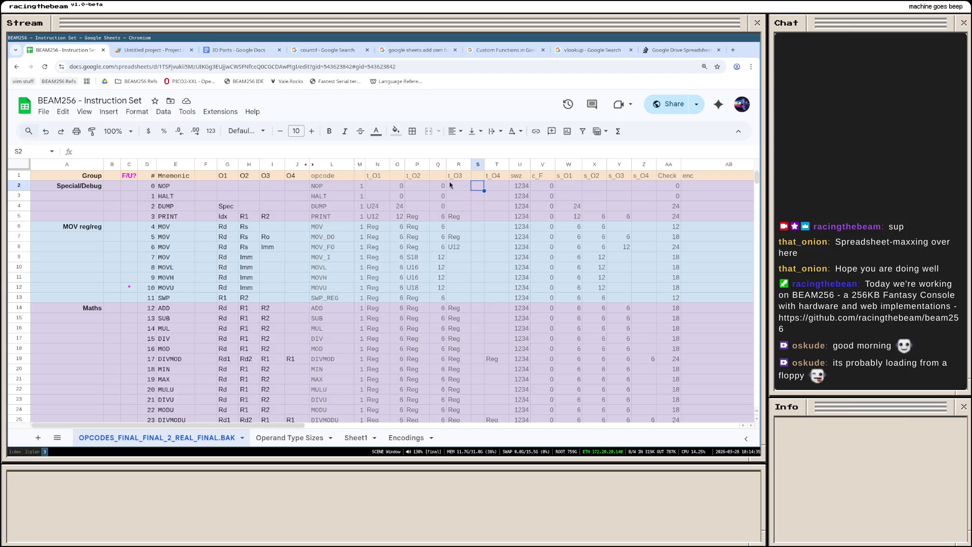
pyautogui.click(136, 151)
pyautogui.hotkey('ctrl', 'v')
pyautogui.press('BackSpace')
pyautogui.write('R')
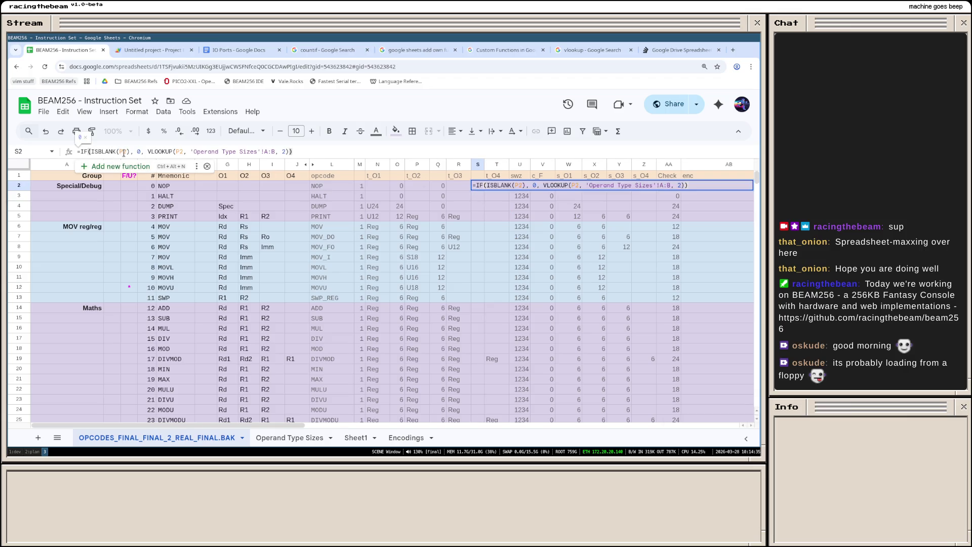
pyautogui.click(178, 151)
pyautogui.press('BackSpace')
pyautogui.write('R')
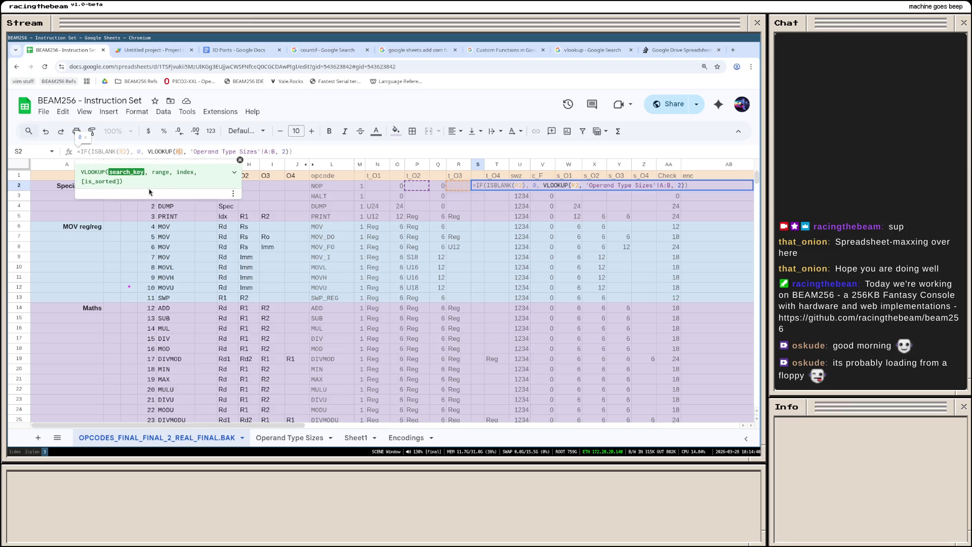
pyautogui.press('Return')
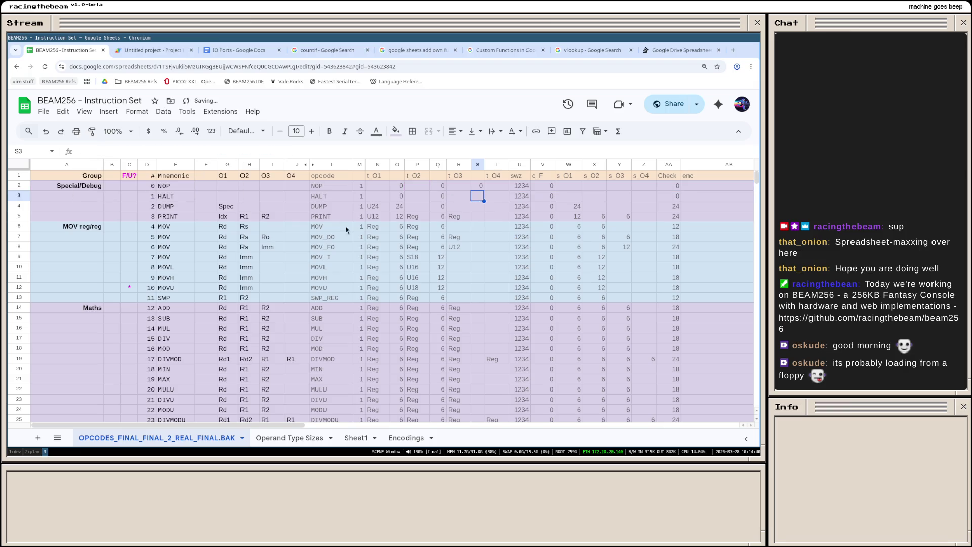
pyautogui.click(482, 185)
# Step: Paste S2's formula only into S3:S129 so column S shows sizes such as 6 for Reg
pyautogui.click(482, 197)
pyautogui.scroll(-6, 480, 266)
pyautogui.scroll(-7, 477, 320)
pyautogui.scroll(-10, 477, 325)
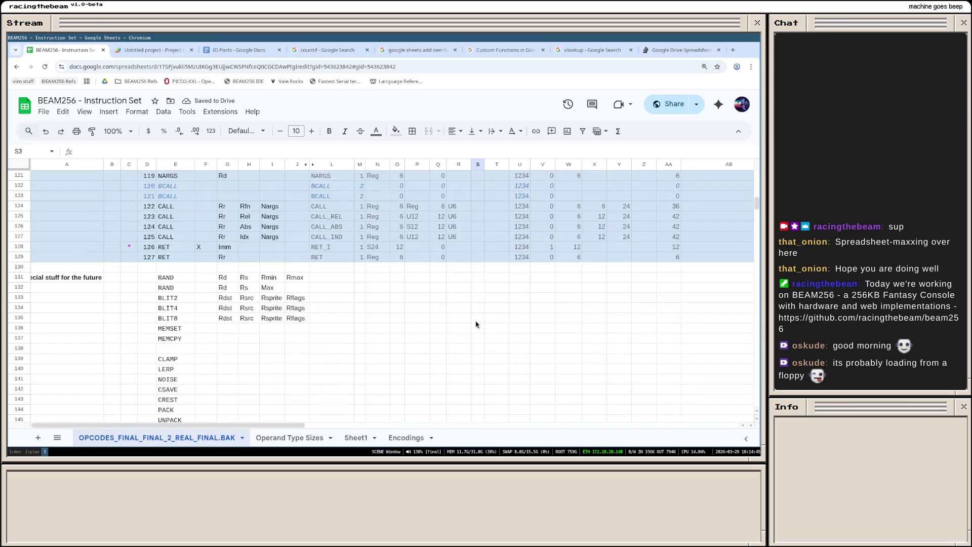
pyautogui.keyDown('shift'); pyautogui.click(477, 257); pyautogui.keyUp('shift')
pyautogui.rightClick(479, 258)
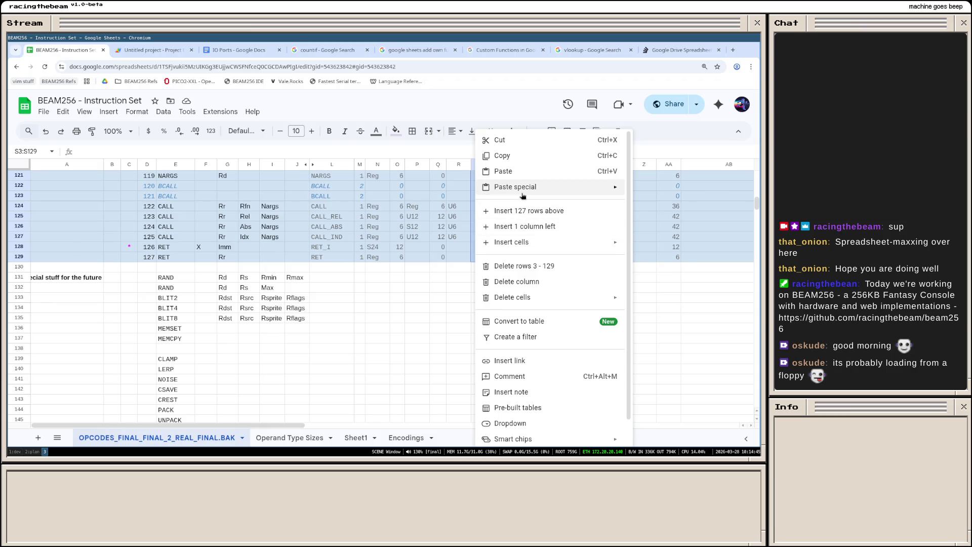
pyautogui.click(674, 227)
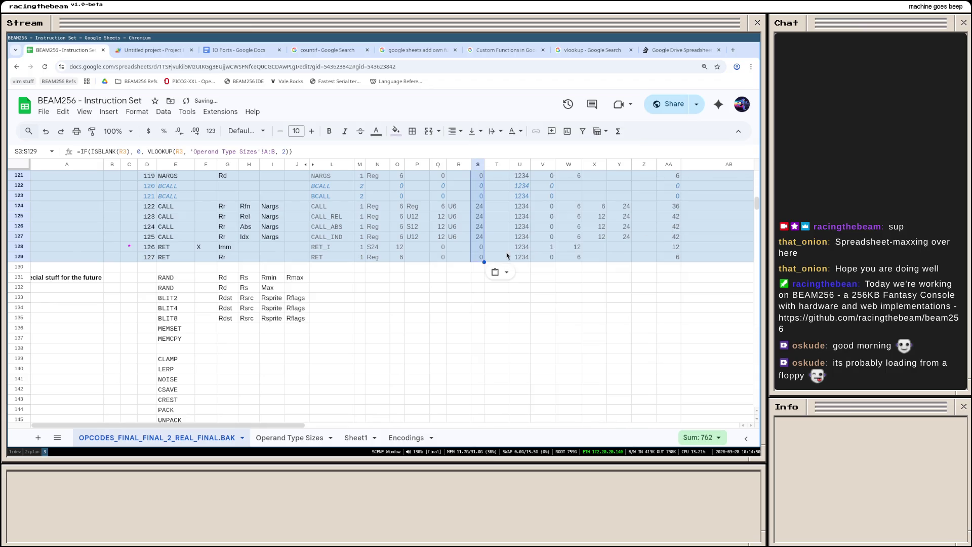
pyautogui.scroll(10, 454, 325)
pyautogui.scroll(10, 454, 325)
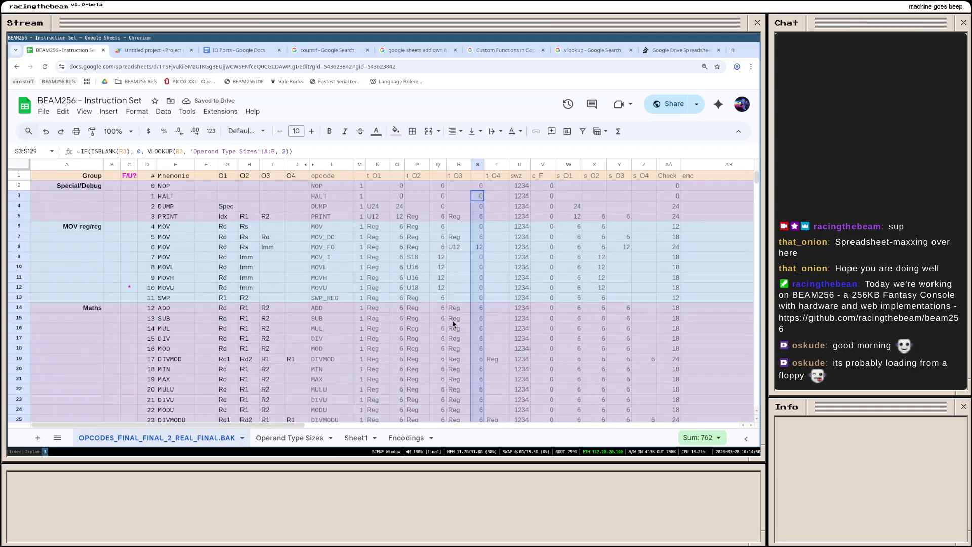
pyautogui.click(489, 278)
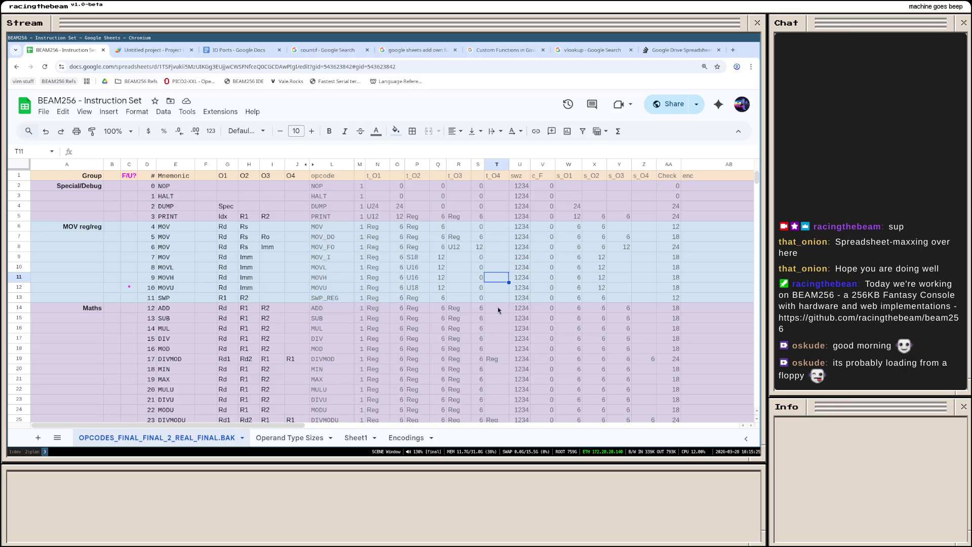
pyautogui.scroll(-2, 498, 315)
pyautogui.scroll(2, 498, 320)
# Step: Insert one empty column to the right of the t_O4 column
pyautogui.rightClick(497, 165)
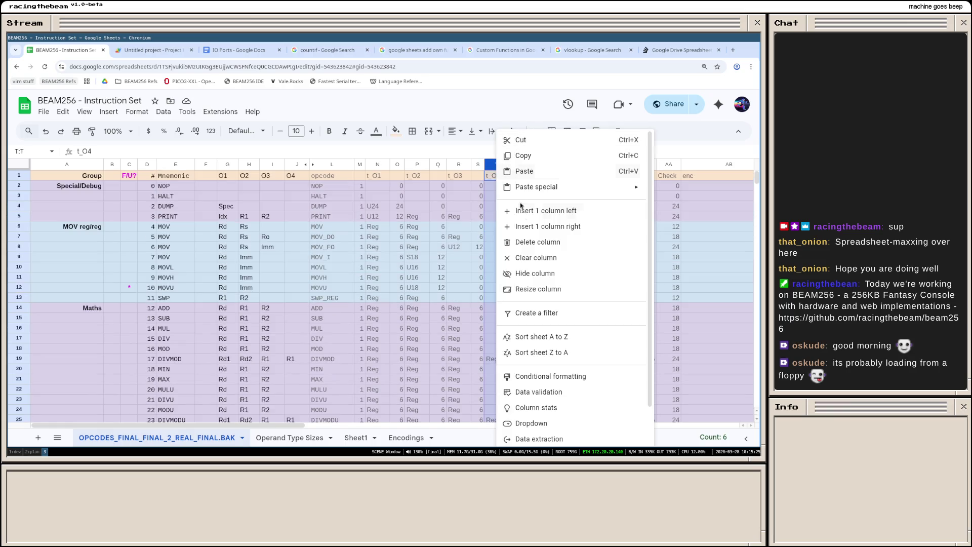
pyautogui.click(528, 226)
pyautogui.click(455, 218)
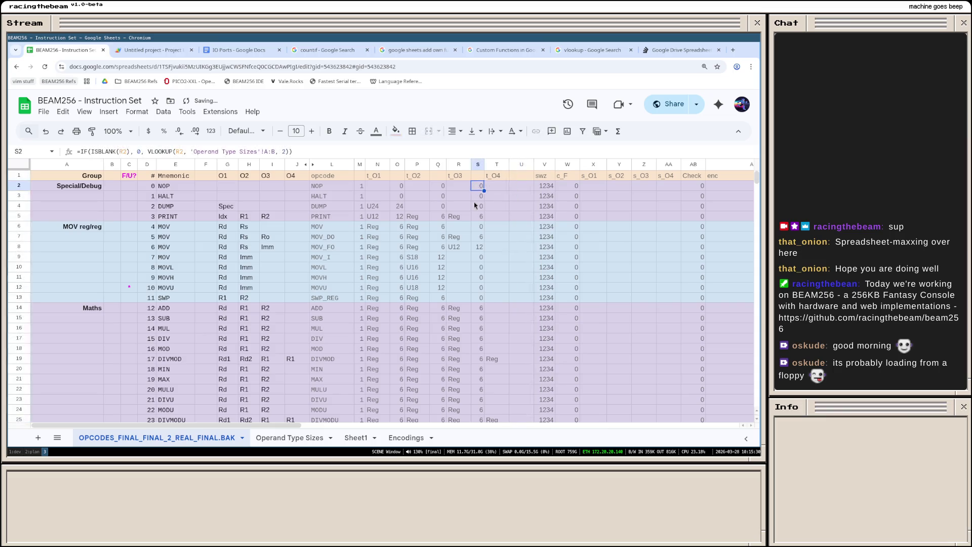
# Step: Copy S2's formula into U2 and rekey it on T2 for the t_O4 size, showing 0
pyautogui.click(478, 186)
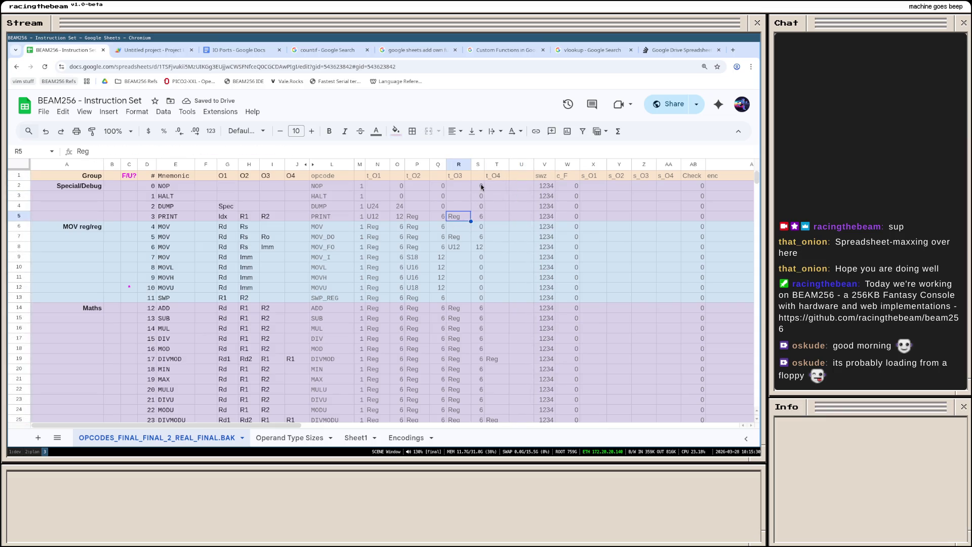
pyautogui.tripleClick(229, 152)
pyautogui.hotkey('ctrl', 'c')
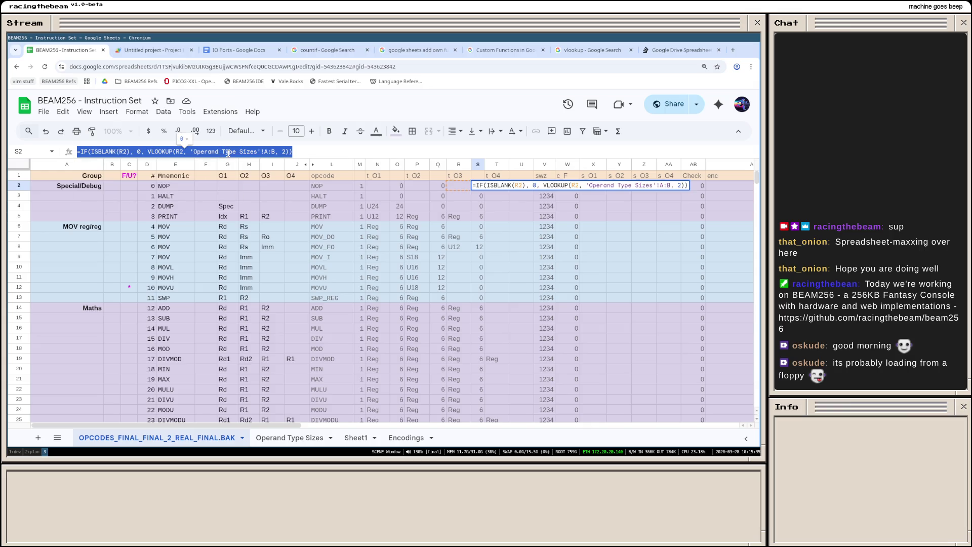
pyautogui.click(498, 217)
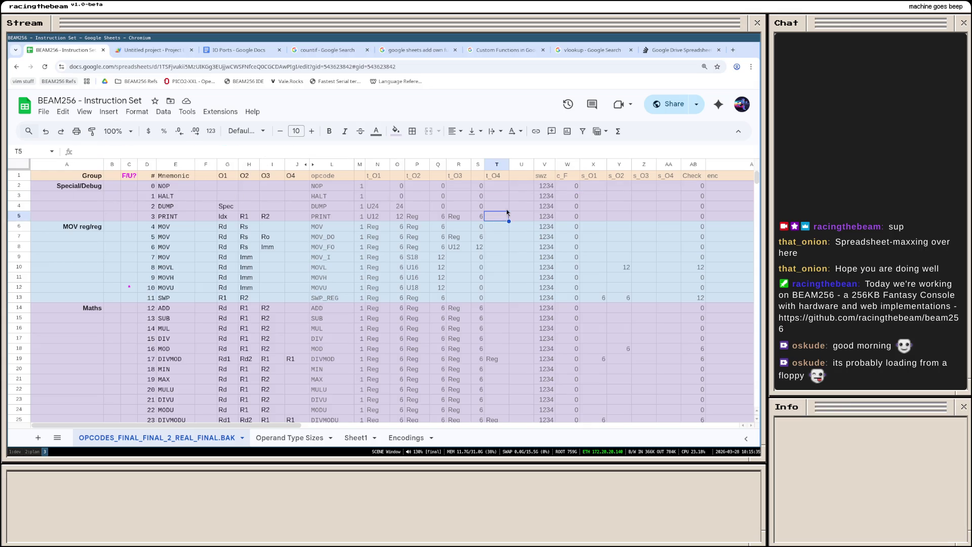
pyautogui.click(520, 183)
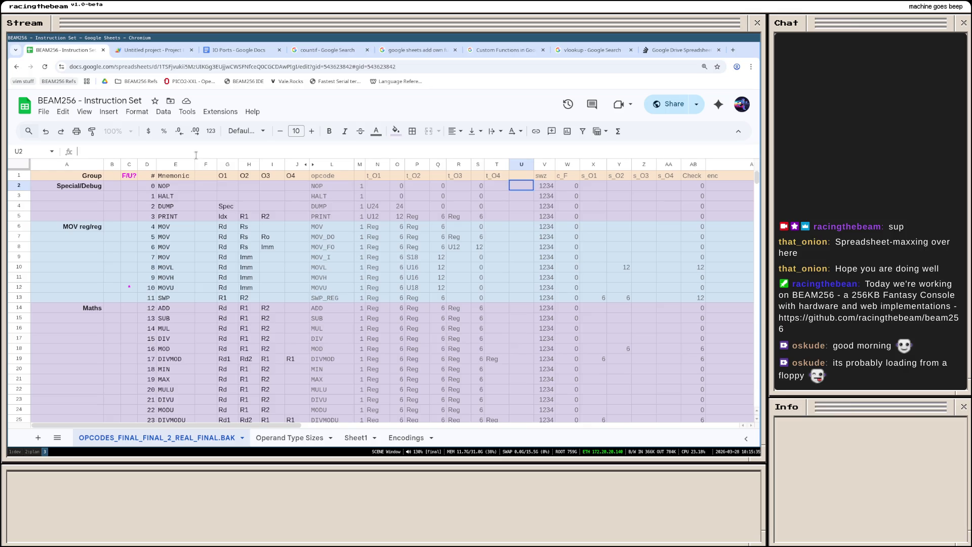
pyautogui.hotkey('ctrl', 'v')
pyautogui.click(128, 152)
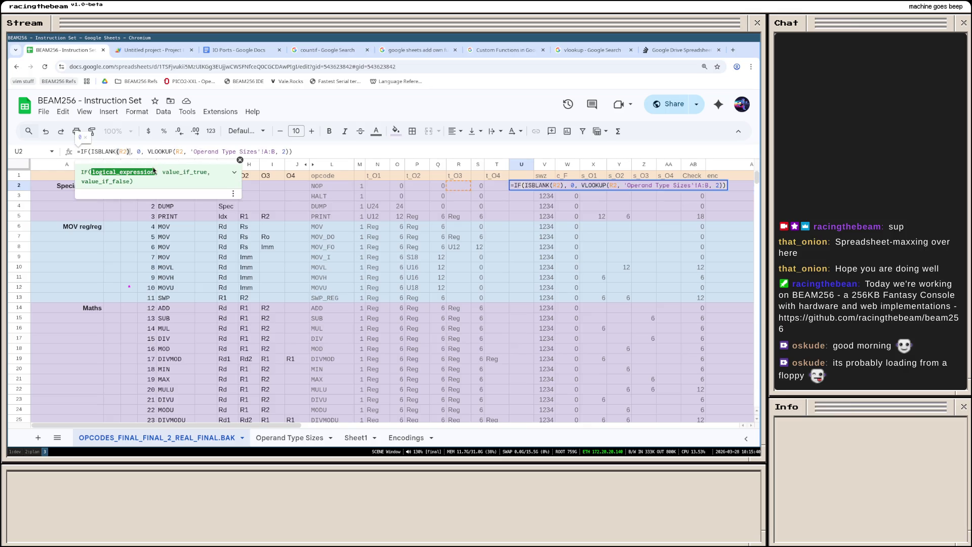
pyautogui.press('BackSpace')
pyautogui.write('T')
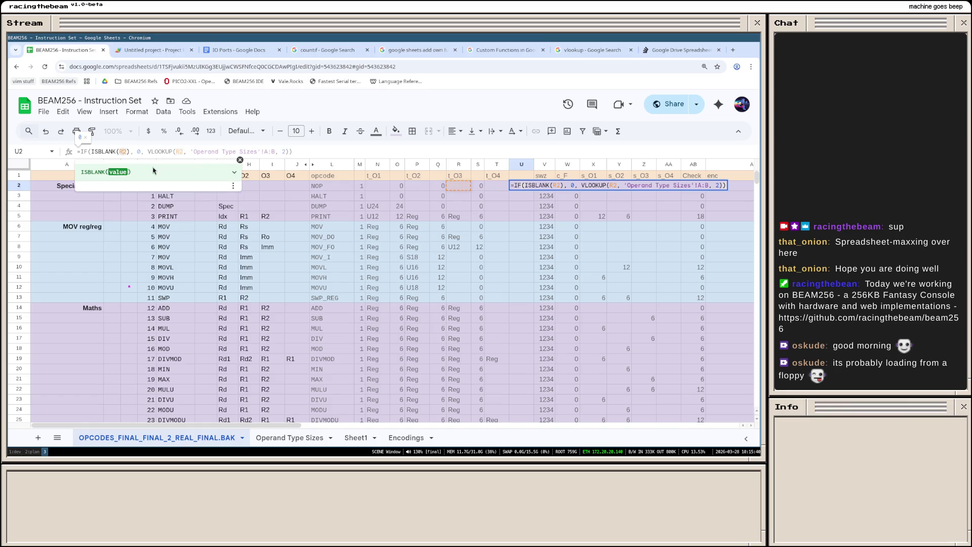
pyautogui.press('Right')
pyautogui.press('Right')
pyautogui.press('Right')
pyautogui.press('BackSpace')
pyautogui.write('T')
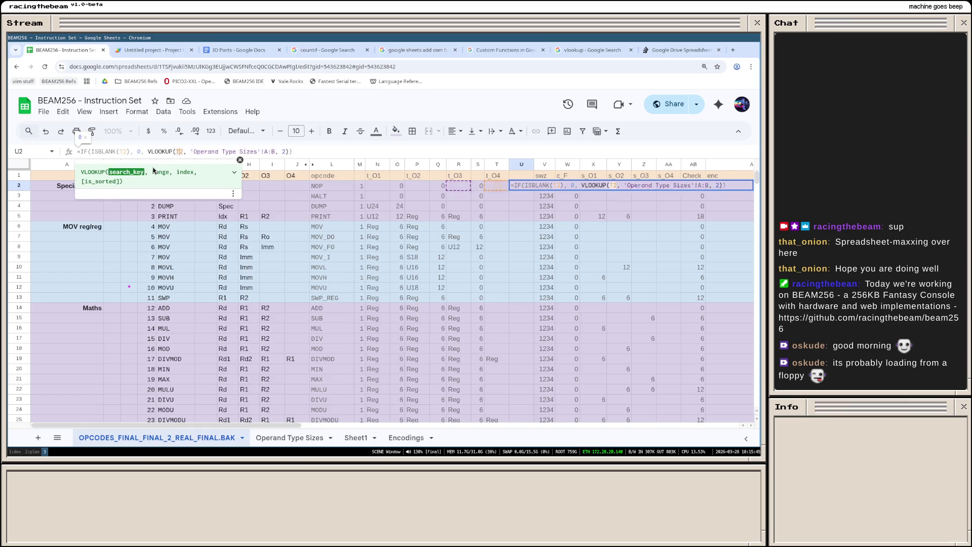
pyautogui.press('Return')
# Step: Narrow the new column U and pick up U2's formula for filling down
pyautogui.moveTo(534, 164); pyautogui.dragTo(524, 165)
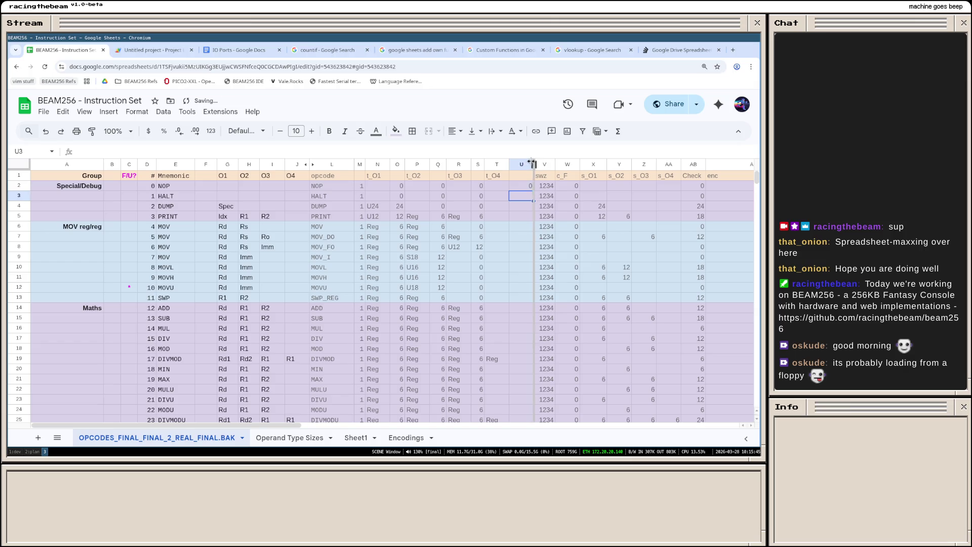
pyautogui.click(519, 188)
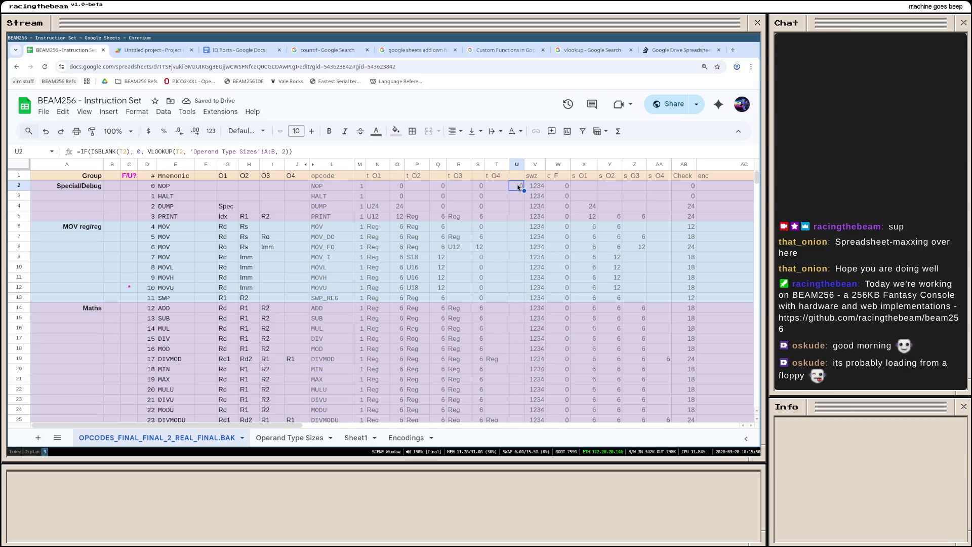
pyautogui.press('Down')
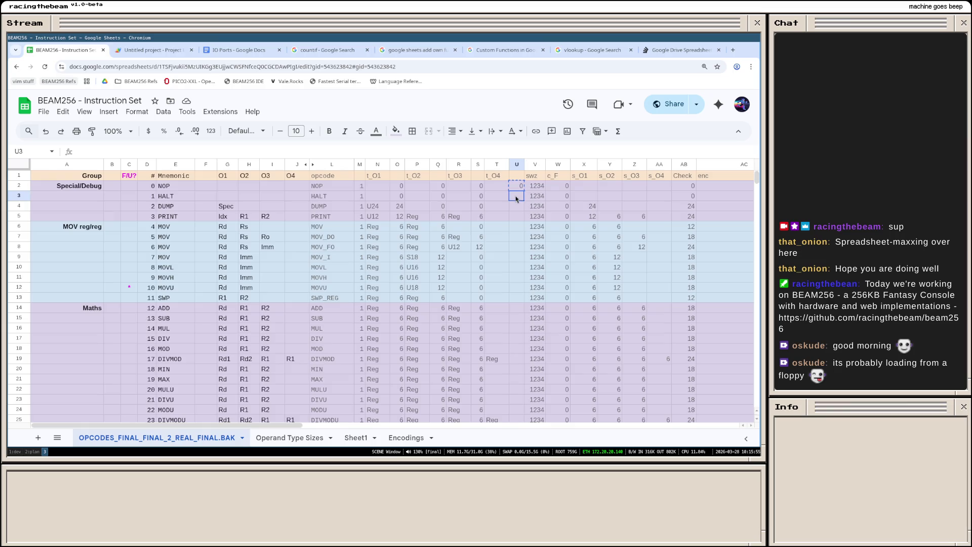
pyautogui.scroll(-8, 516, 225)
pyautogui.scroll(-8, 515, 258)
pyautogui.scroll(-8, 514, 289)
pyautogui.scroll(-1, 515, 288)
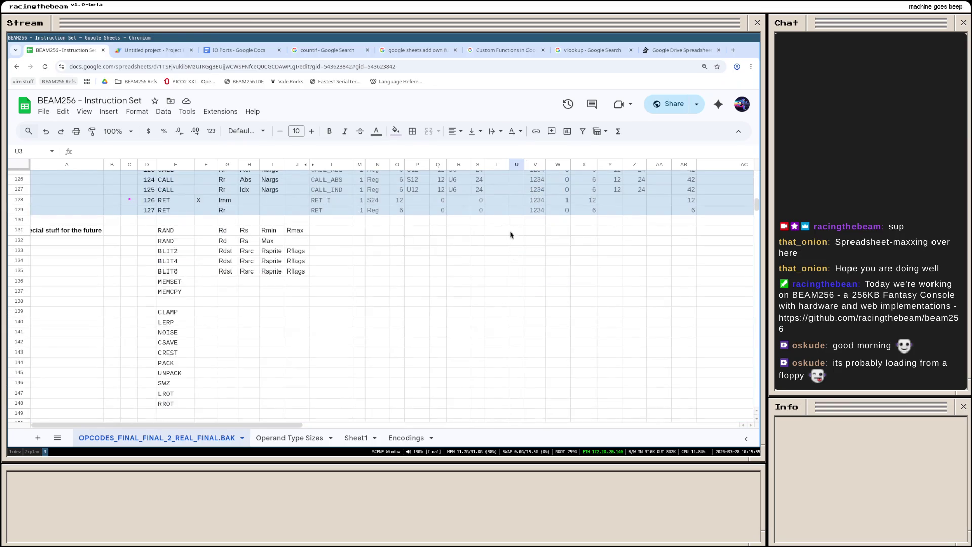
# Step: Paste U2's formula only down through row 129, then bring up the Operand Type Sizes sheet
pyautogui.keyDown('shift'); pyautogui.click(521, 210); pyautogui.keyUp('shift')
pyautogui.rightClick(520, 212)
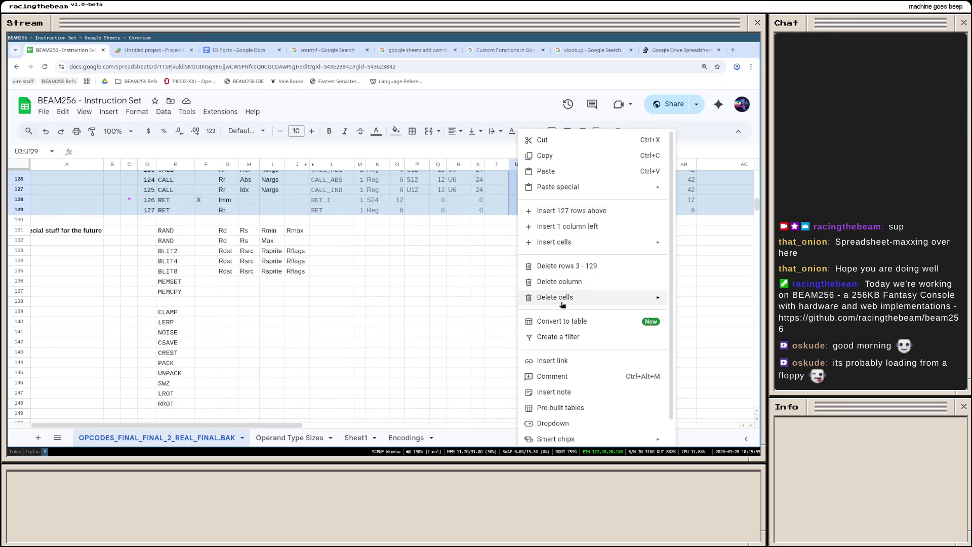
pyautogui.moveTo(558, 188)
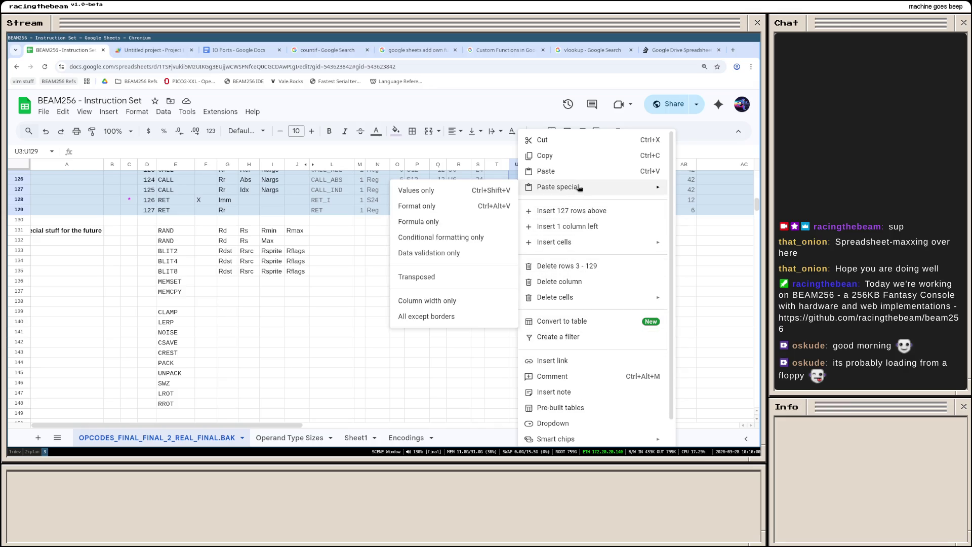
pyautogui.click(443, 223)
pyautogui.scroll(10, 480, 254)
pyautogui.scroll(10, 479, 253)
pyautogui.scroll(10, 479, 254)
pyautogui.scroll(-5, 475, 266)
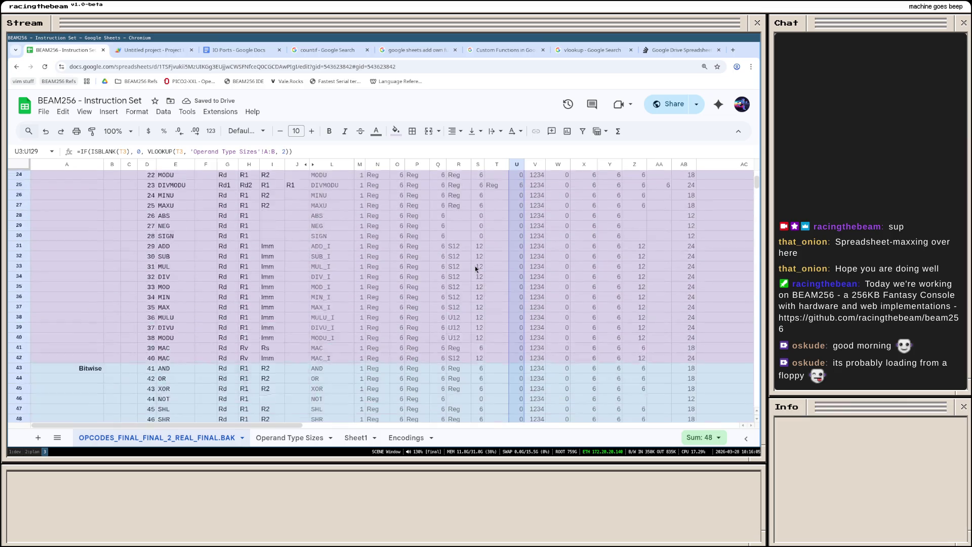
pyautogui.scroll(-2, 475, 266)
pyautogui.scroll(-3, 475, 281)
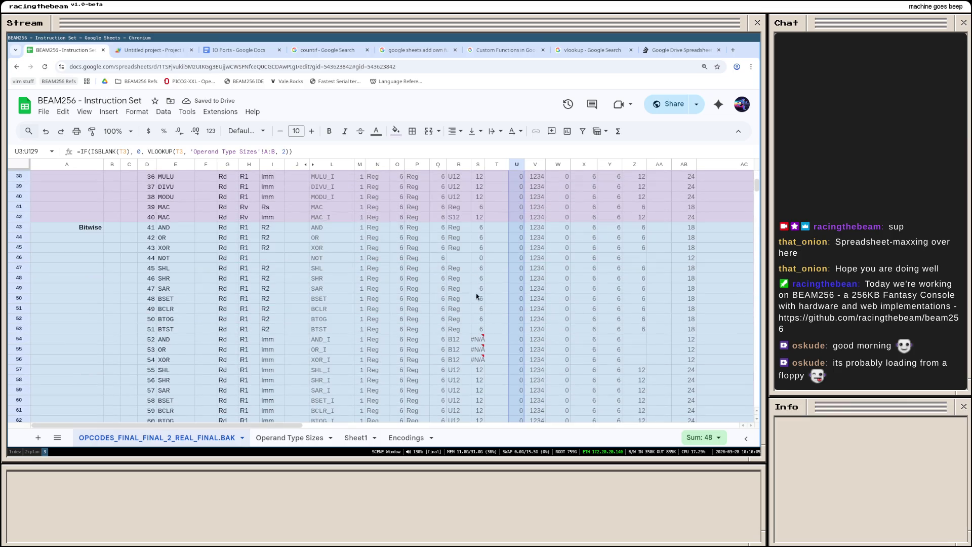
pyautogui.scroll(-3, 475, 293)
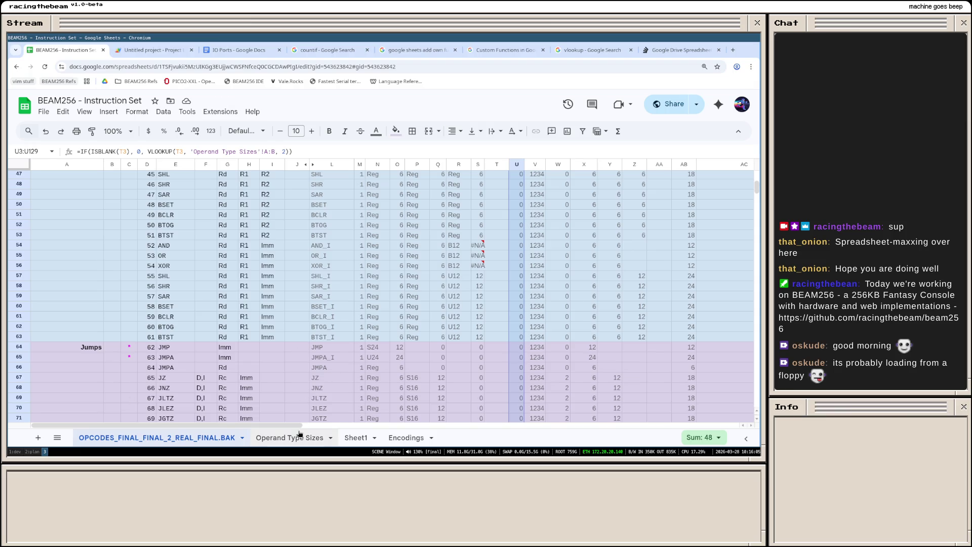
pyautogui.click(293, 437)
pyautogui.write('B12')
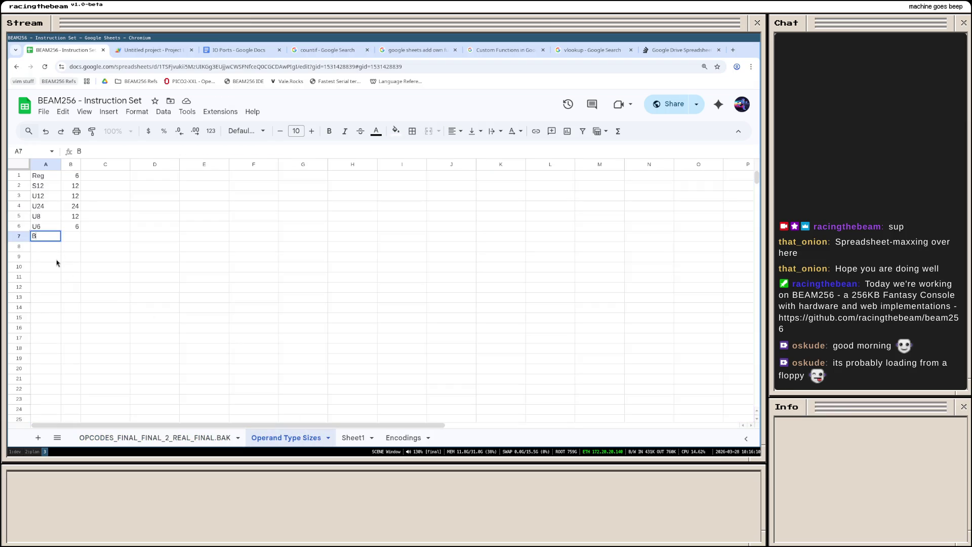
# Step: Add a B12 row with size 12 to the Operand Type Sizes table
pyautogui.press('Tab')
pyautogui.write('12')
pyautogui.click(72, 259)
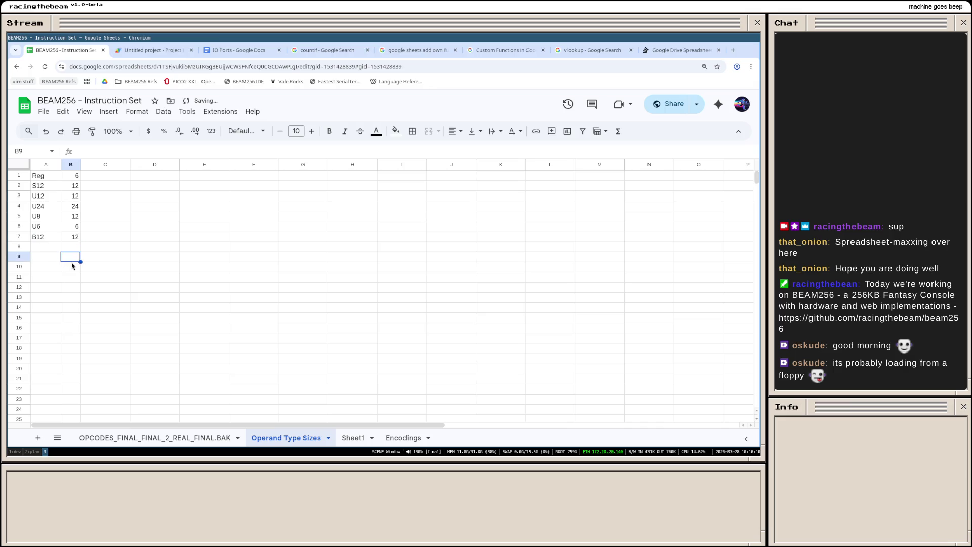
pyautogui.click(57, 250)
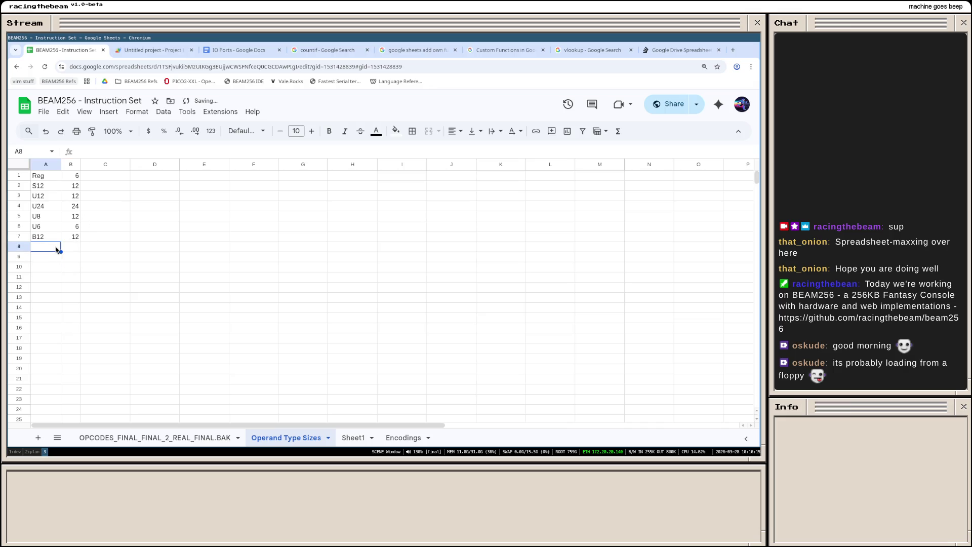
pyautogui.click(154, 437)
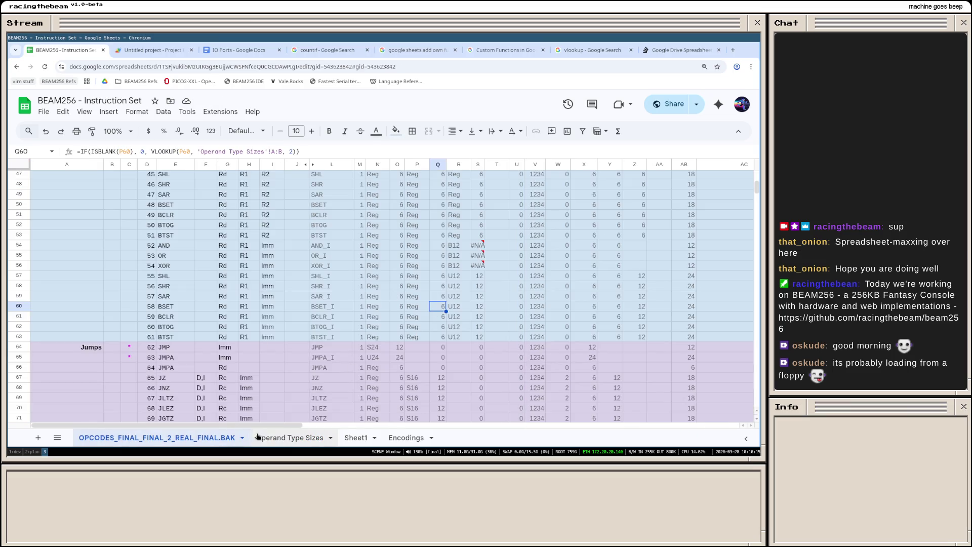
pyautogui.click(290, 438)
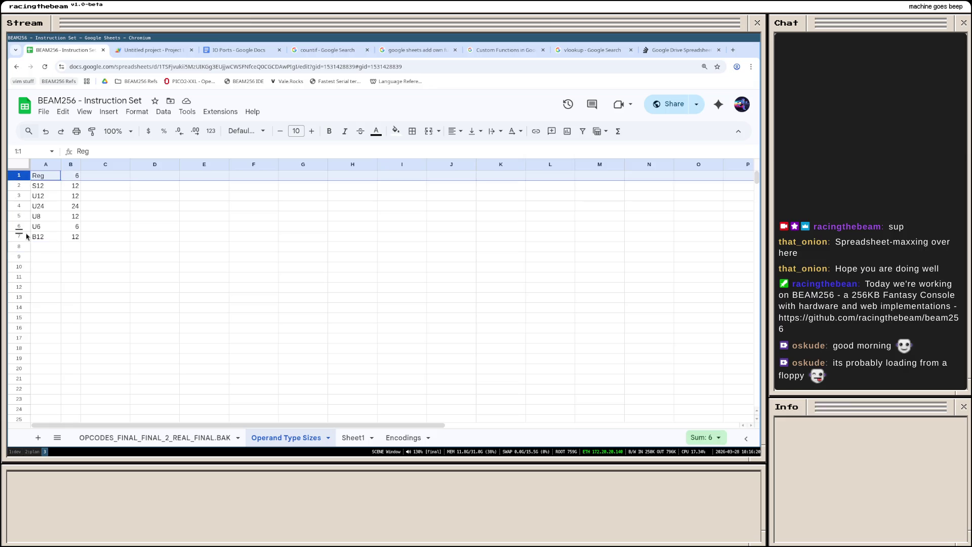
# Step: Sort columns A:B of Operand Type Sizes A to Z so B12 comes first, then return to OPCODES
pyautogui.moveTo(17, 176); pyautogui.dragTo(26, 234)
pyautogui.rightClick(26, 234)
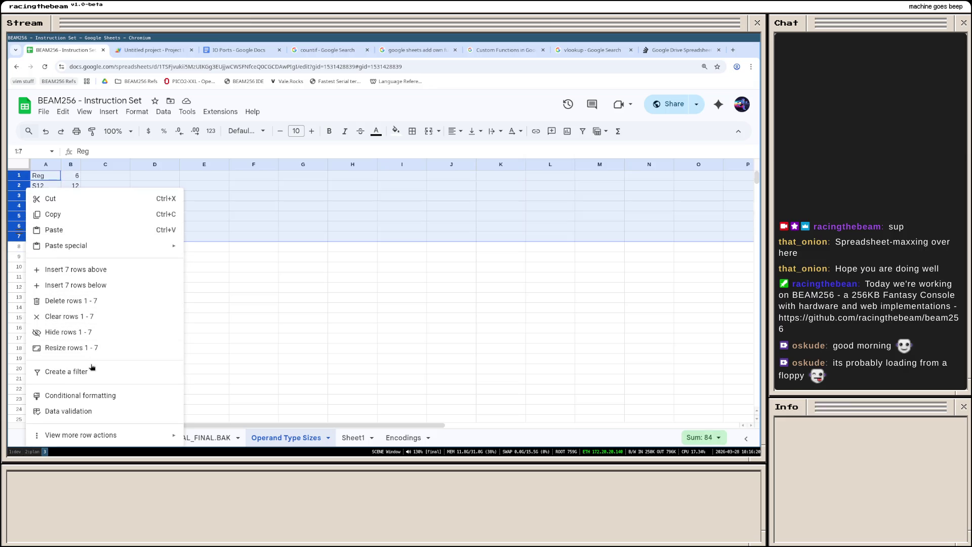
pyautogui.click(222, 304)
pyautogui.click(21, 164)
pyautogui.rightClick(20, 163)
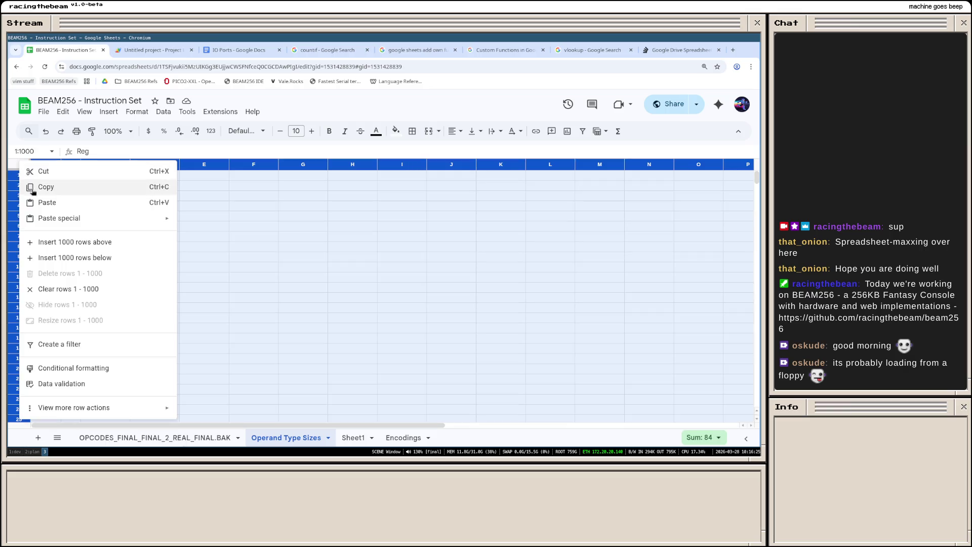
pyautogui.click(259, 250)
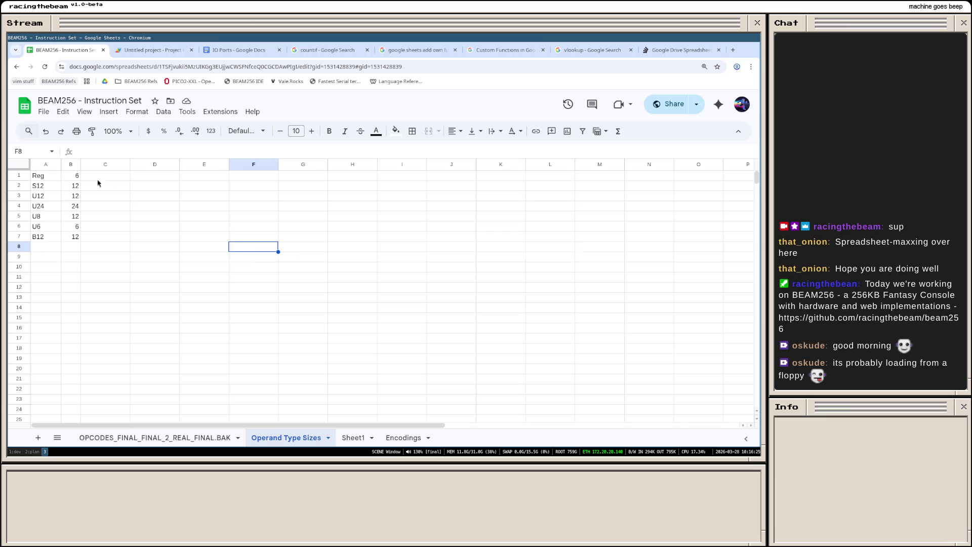
pyautogui.click(57, 167)
pyautogui.moveTo(56, 167); pyautogui.dragTo(74, 167)
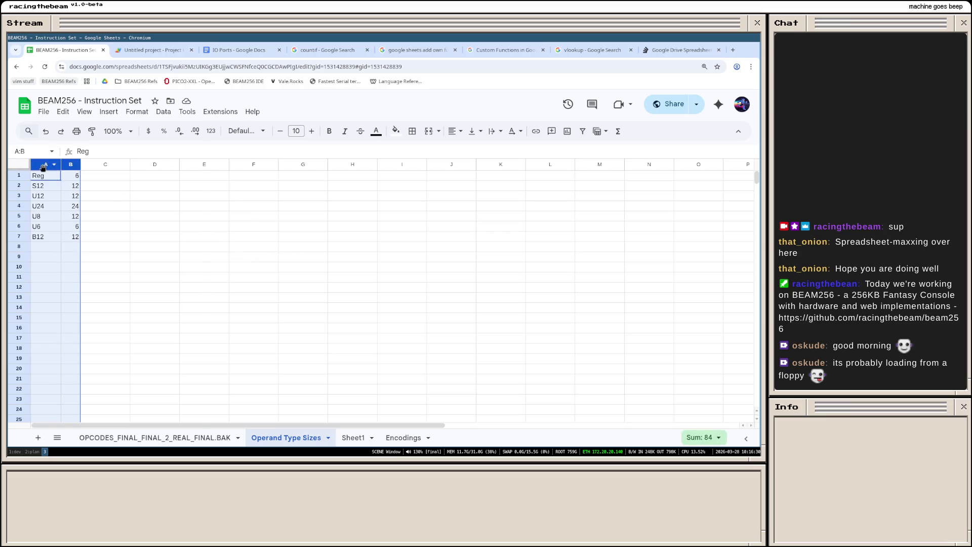
pyautogui.rightClick(43, 166)
pyautogui.click(107, 336)
pyautogui.click(140, 331)
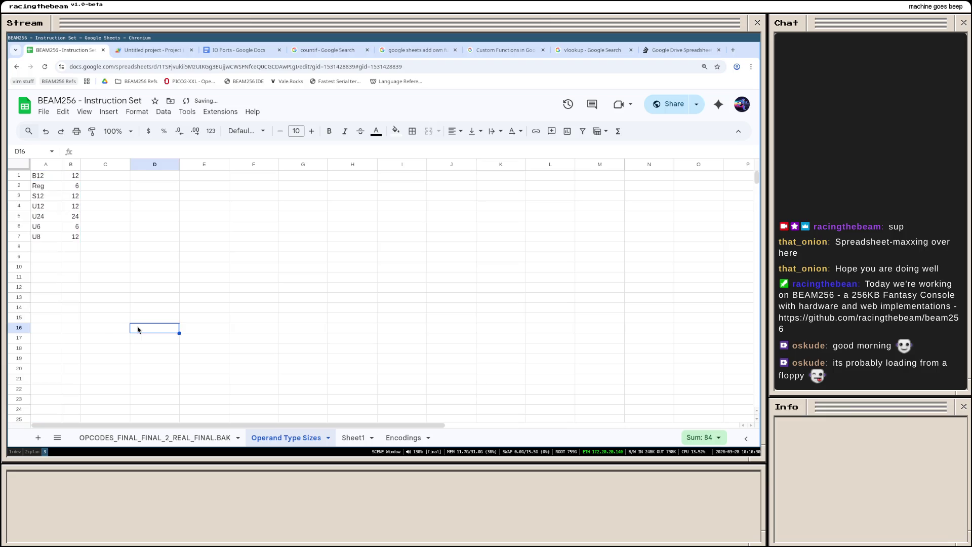
pyautogui.click(113, 437)
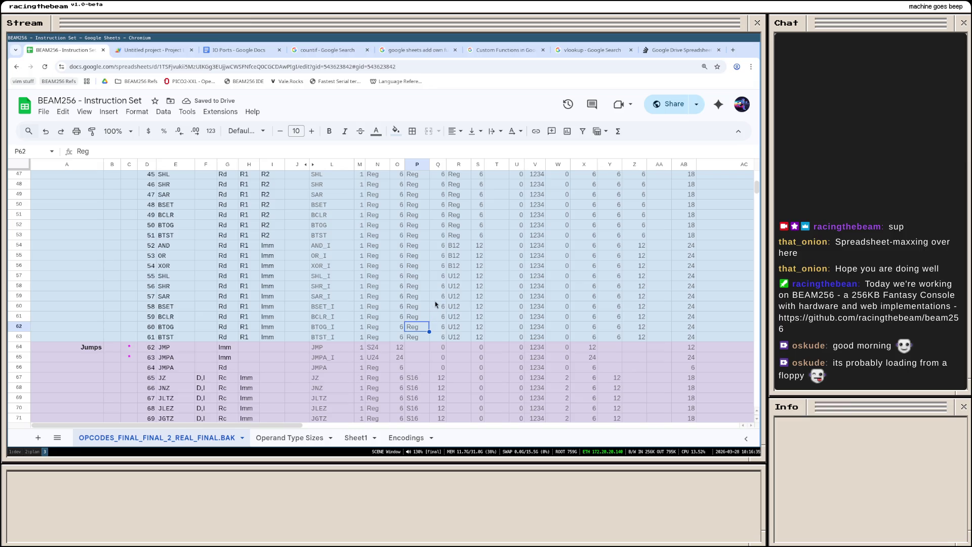
pyautogui.scroll(1, 496, 278)
pyautogui.scroll(4, 496, 278)
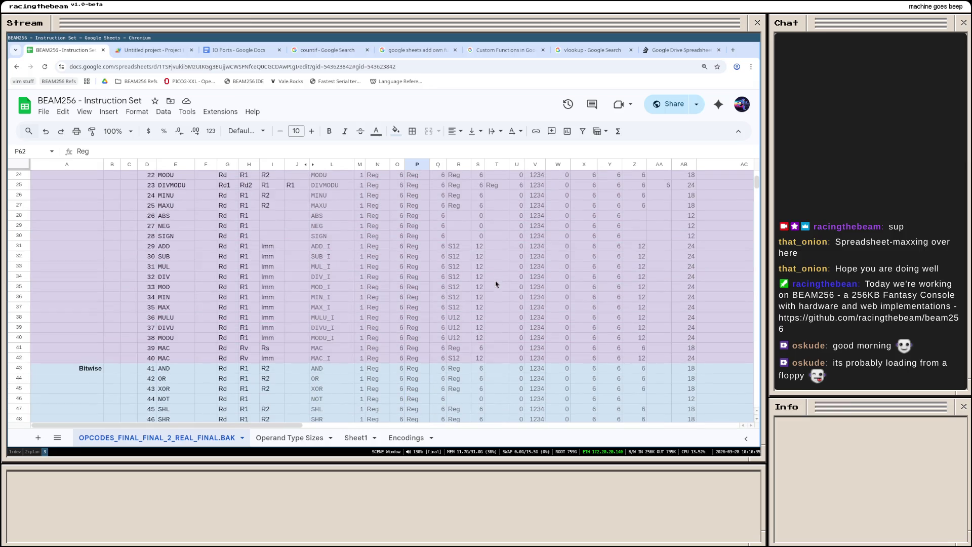
pyautogui.scroll(2, 492, 334)
pyautogui.scroll(3, 492, 333)
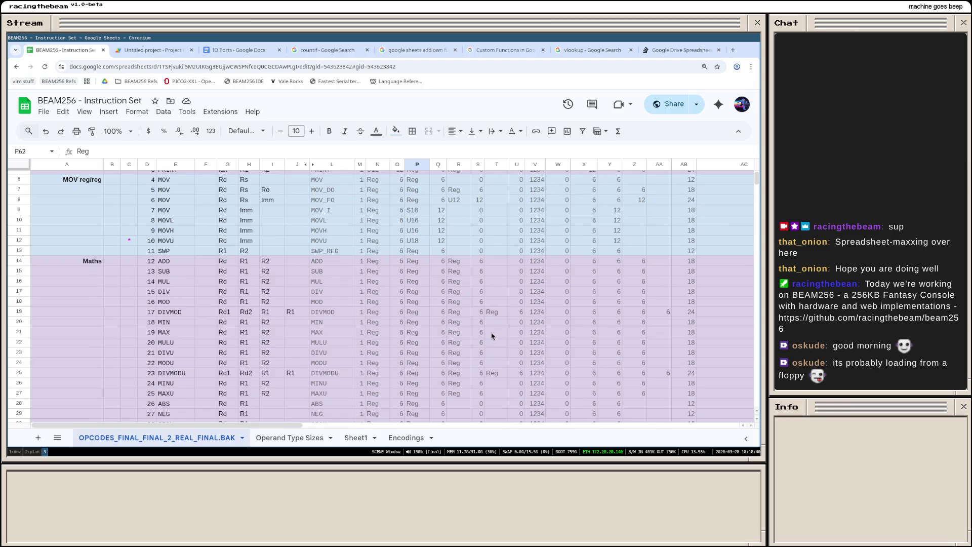
pyautogui.scroll(2, 490, 327)
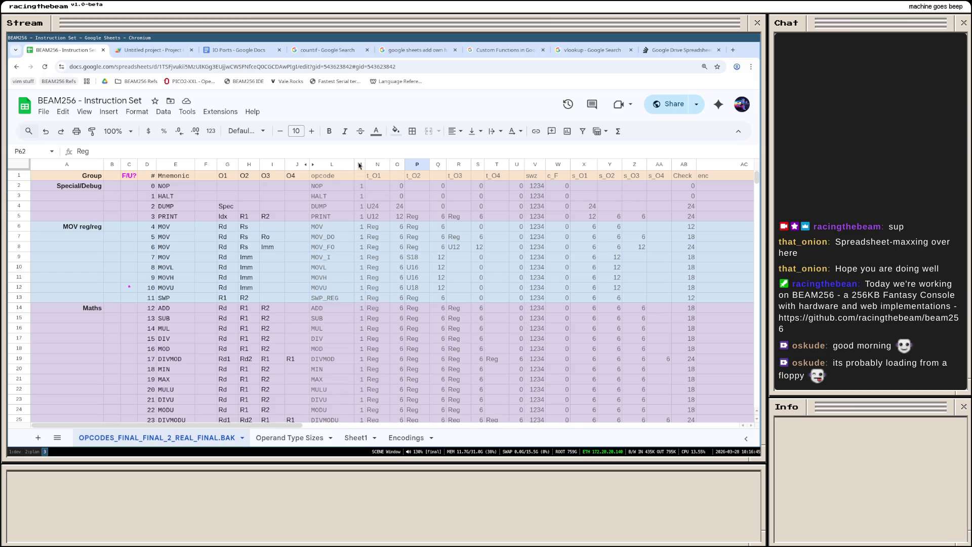
pyautogui.scroll(-3, 361, 167)
pyautogui.scroll(3, 360, 168)
pyautogui.click(361, 165)
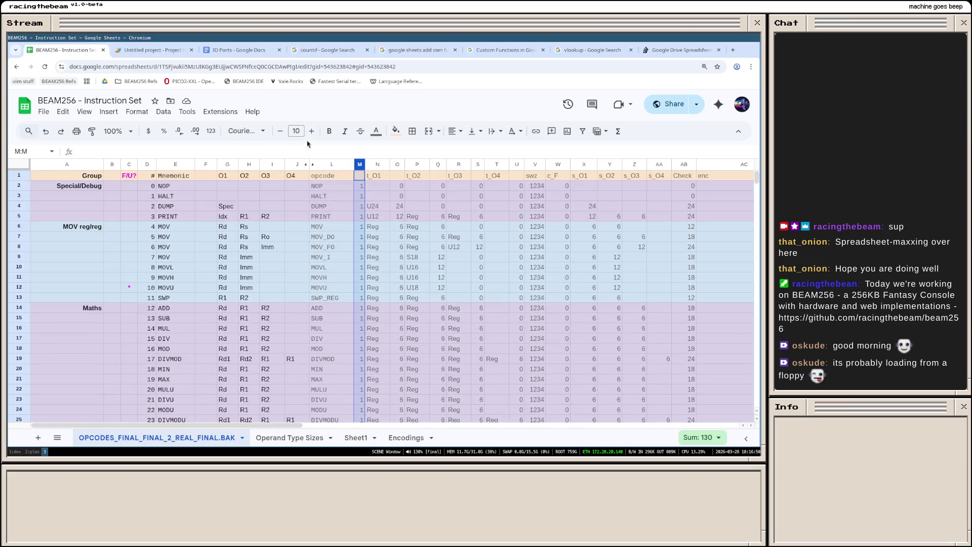
# Step: Shrink the font in size columns M and O, stepping M down a further size
pyautogui.click(280, 132)
pyautogui.click(398, 166)
pyautogui.click(287, 132)
pyautogui.click(438, 165)
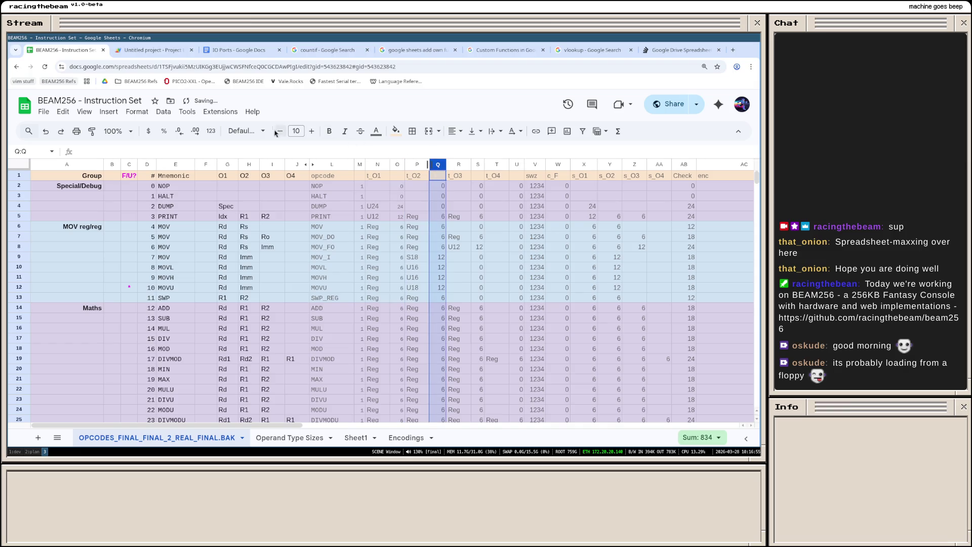
pyautogui.click(397, 165)
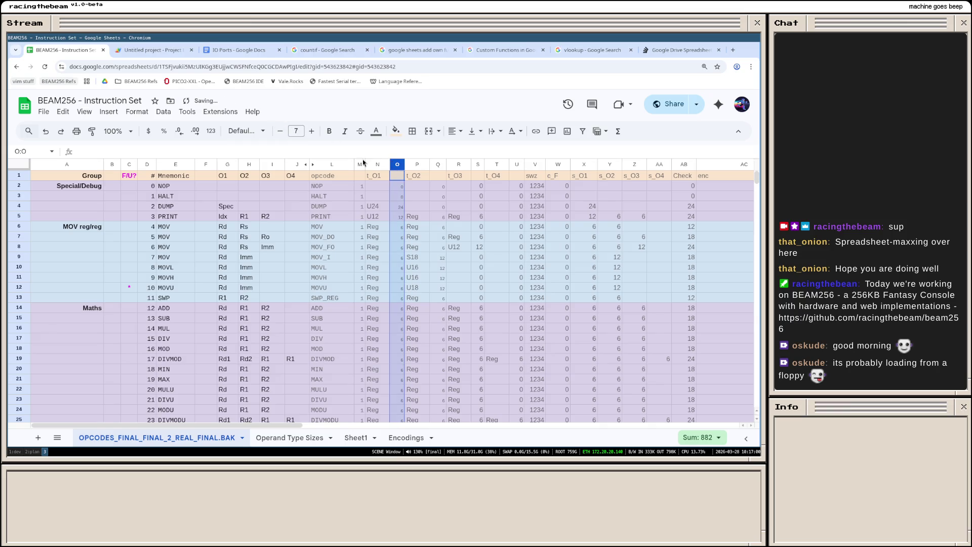
pyautogui.click(360, 165)
pyautogui.click(279, 131)
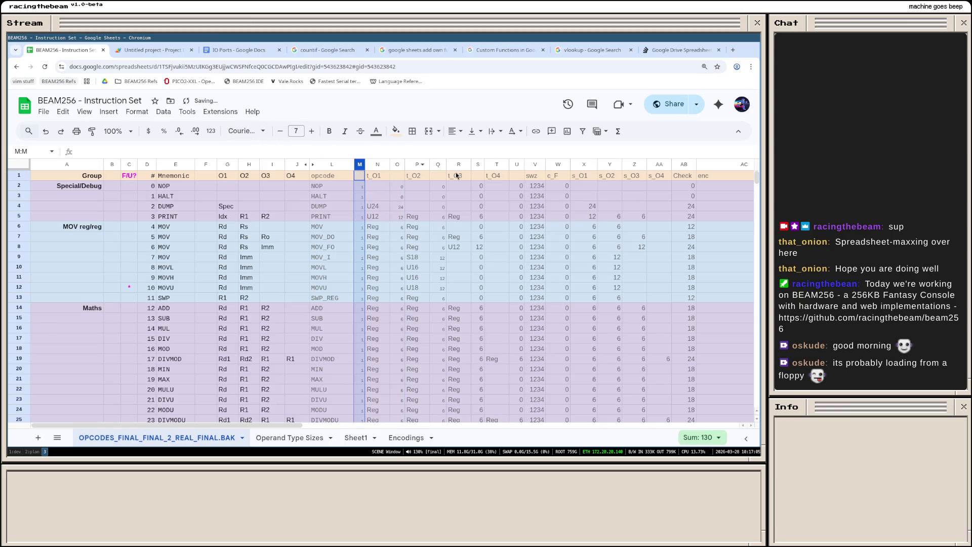
# Step: Shrink the font in size columns S and U, then check Q9's lookup formula
pyautogui.click(478, 165)
pyautogui.click(280, 131)
pyautogui.click(280, 131)
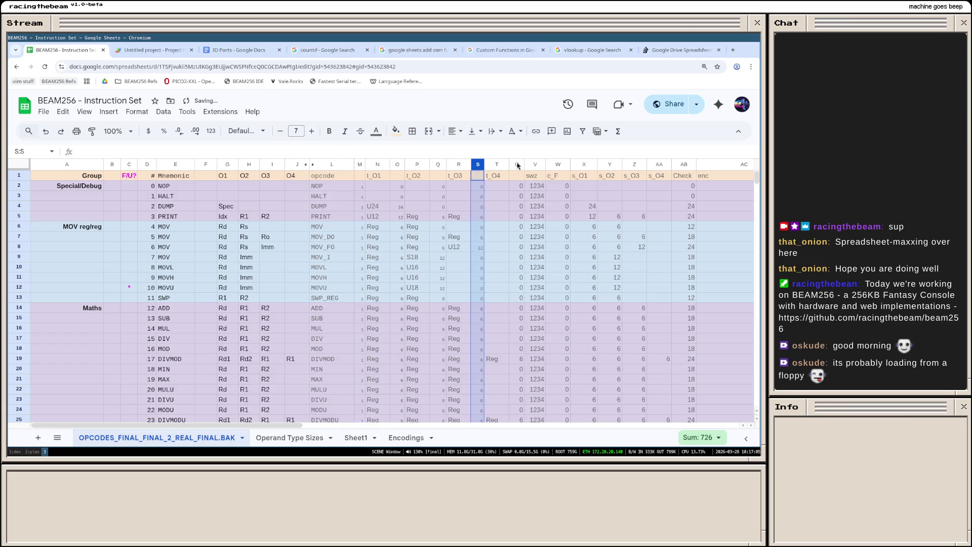
pyautogui.click(517, 165)
pyautogui.click(281, 131)
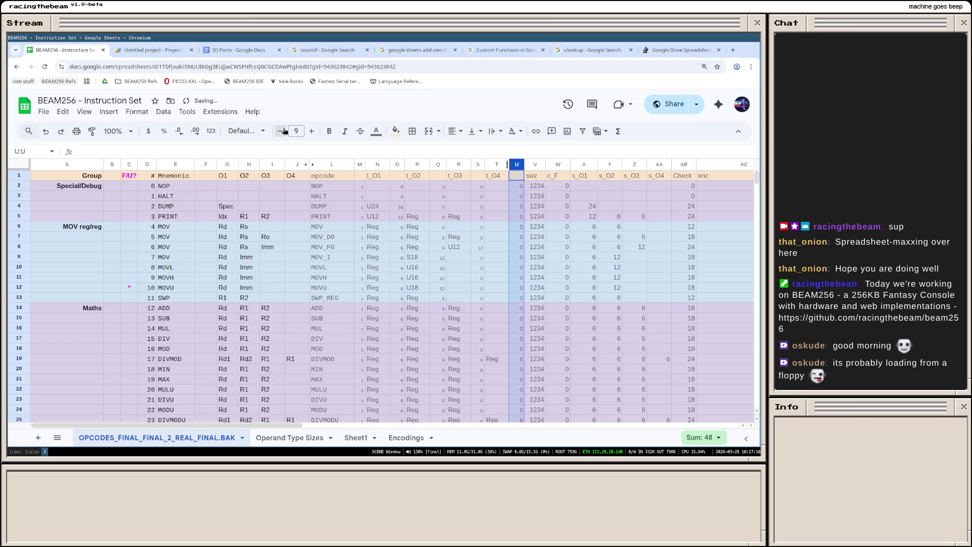
pyautogui.click(432, 260)
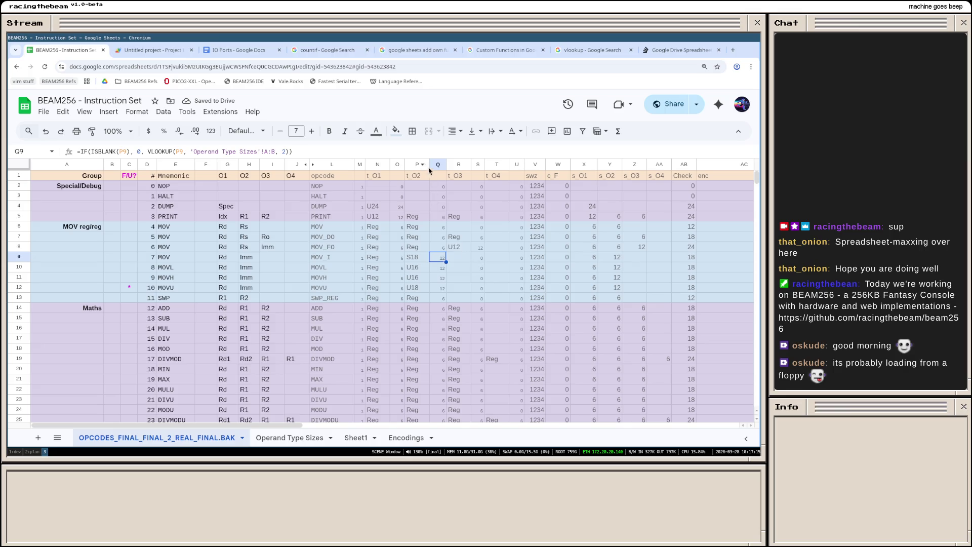
# Step: Narrow columns P, O and T so the opcode table fits more compactly
pyautogui.moveTo(429, 164); pyautogui.dragTo(466, 164)
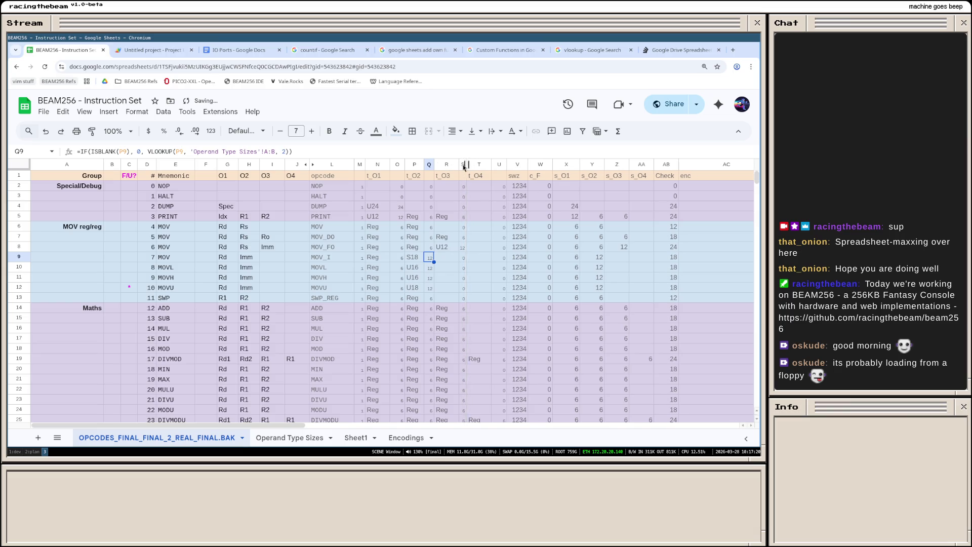
pyautogui.moveTo(404, 164); pyautogui.dragTo(399, 165)
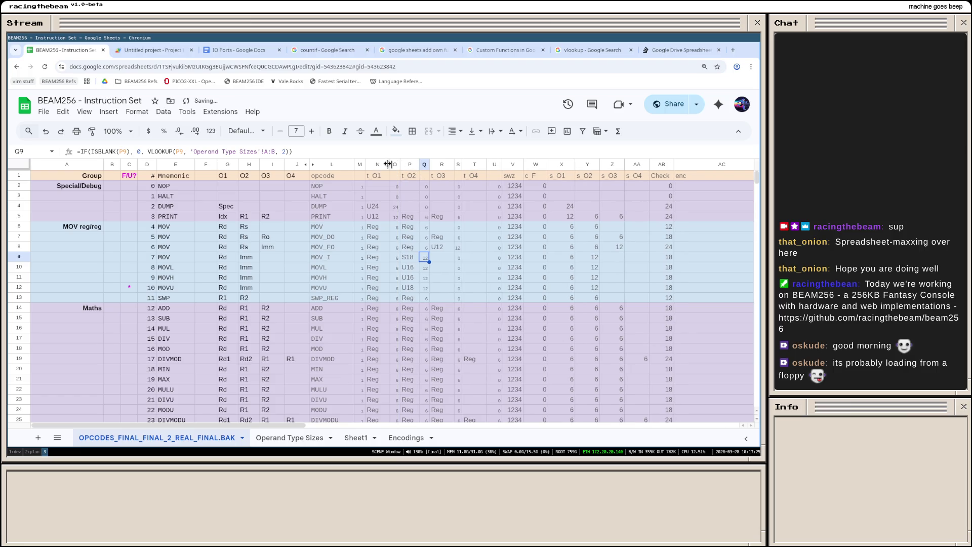
pyautogui.moveTo(486, 164); pyautogui.dragTo(480, 164)
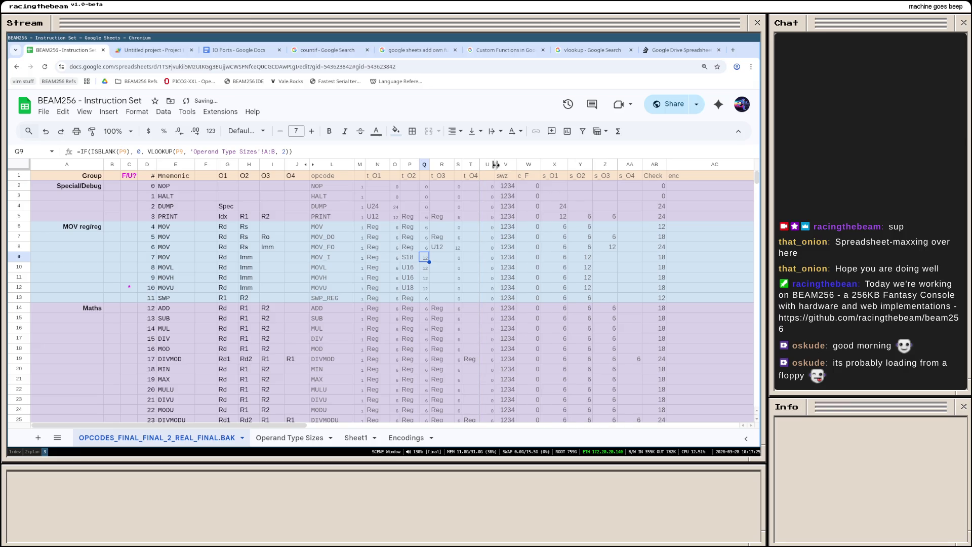
pyautogui.moveTo(480, 165); pyautogui.dragTo(481, 164)
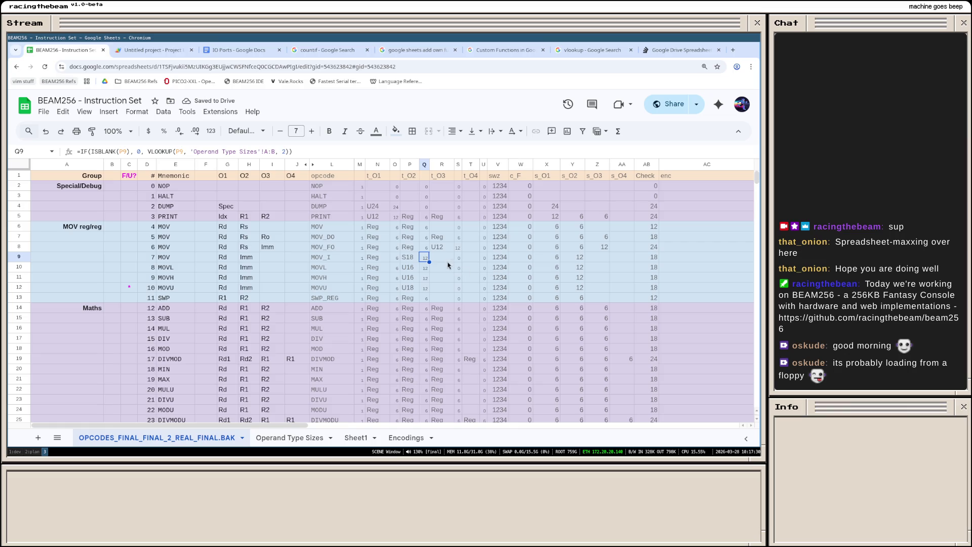
pyautogui.scroll(-3, 441, 283)
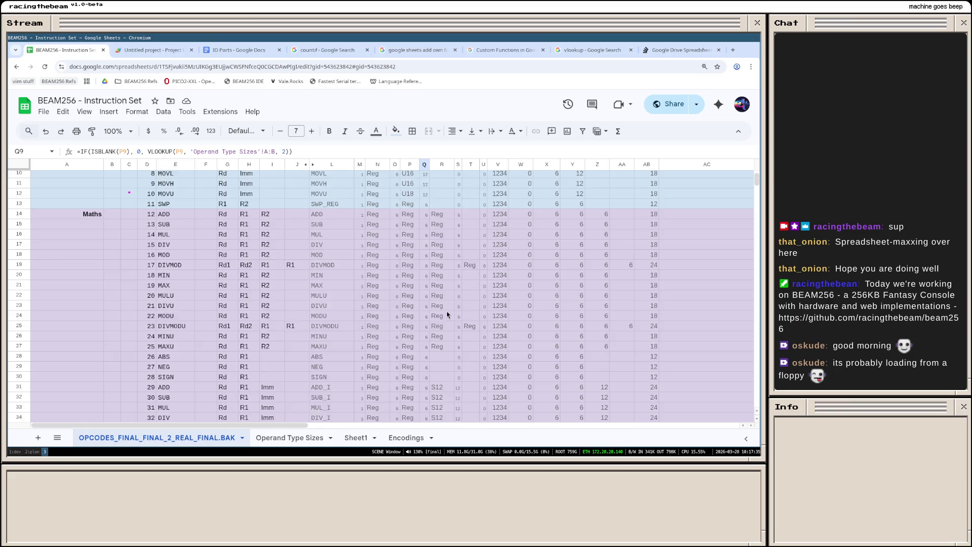
pyautogui.scroll(-1, 447, 311)
pyautogui.scroll(-2, 449, 334)
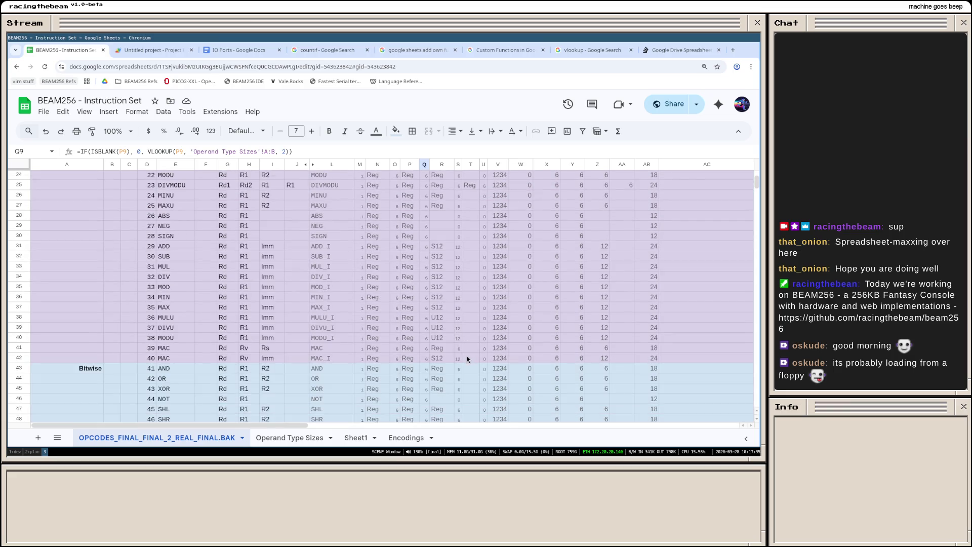
pyautogui.click(277, 439)
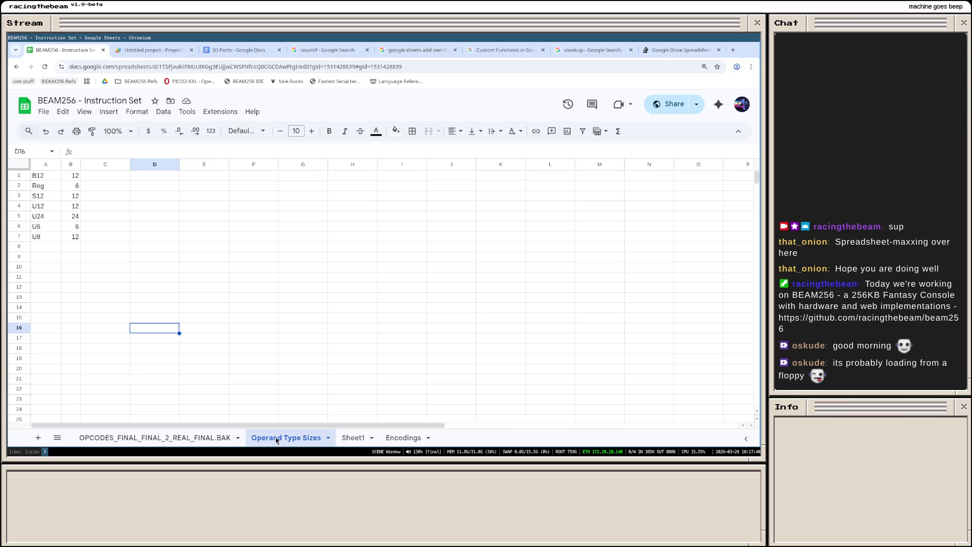
pyautogui.click(157, 439)
pyautogui.scroll(-5, 507, 299)
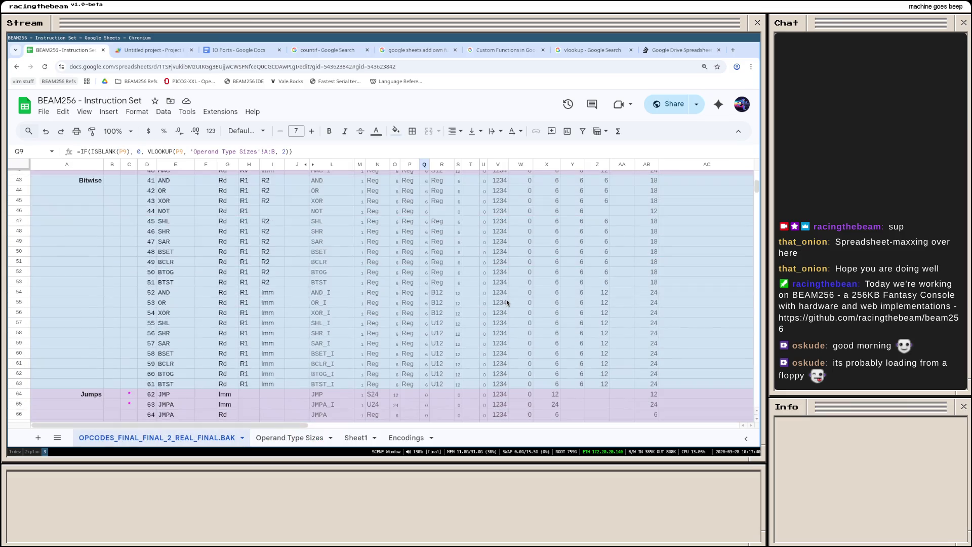
pyautogui.scroll(-3, 408, 317)
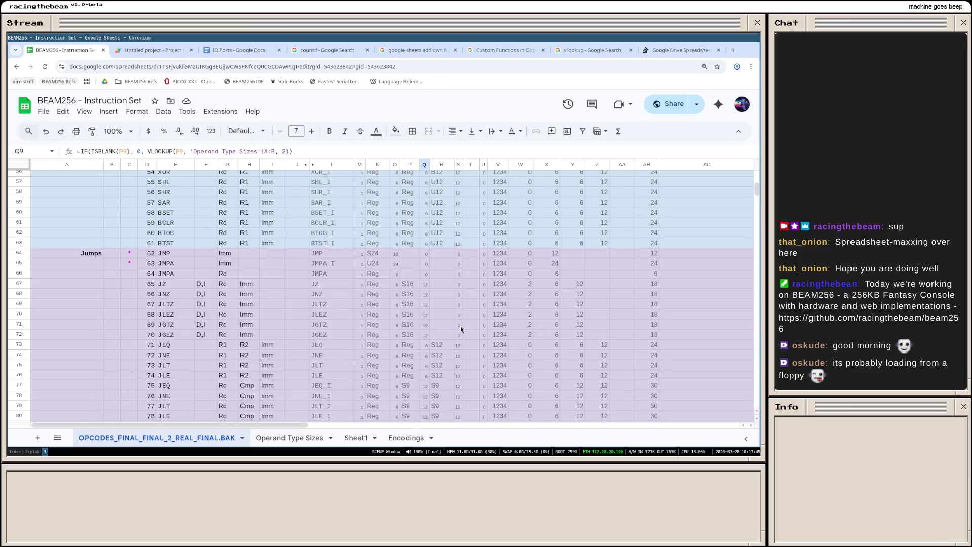
pyautogui.scroll(-3, 462, 326)
pyautogui.scroll(-3, 462, 326)
pyautogui.scroll(-3, 463, 325)
pyautogui.scroll(-3, 463, 325)
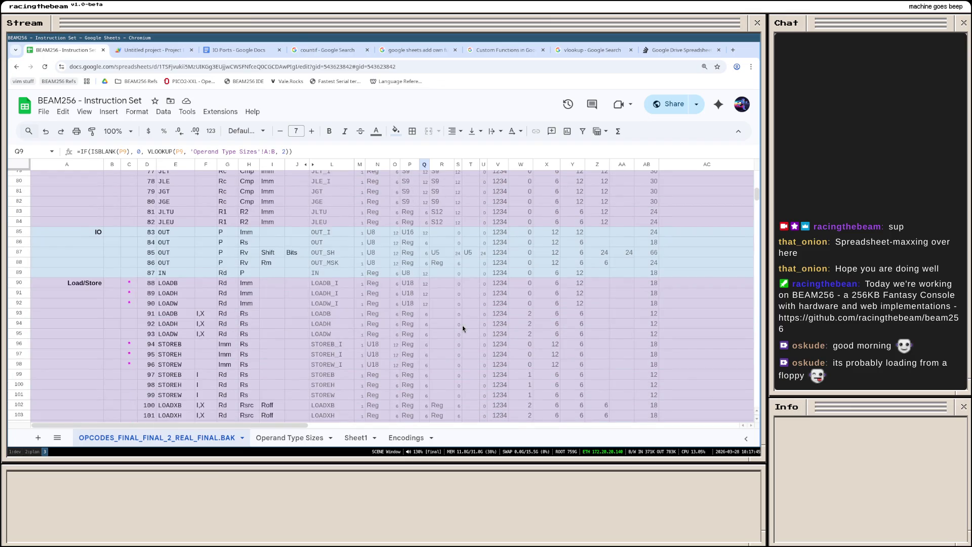
pyautogui.scroll(-3, 437, 306)
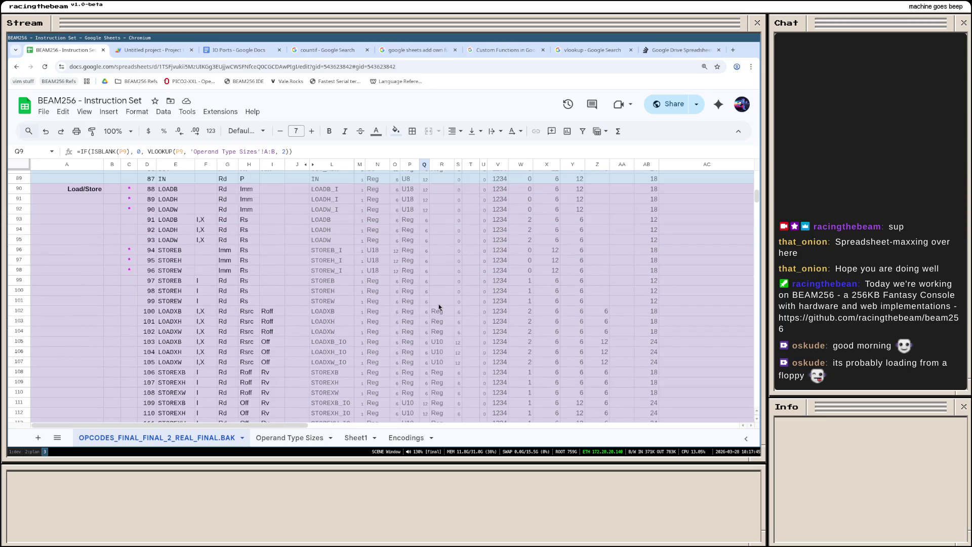
pyautogui.click(410, 192)
# Step: Compare the U18 operand type in P90 against its VLOOKUP size result in Q90
pyautogui.click(427, 191)
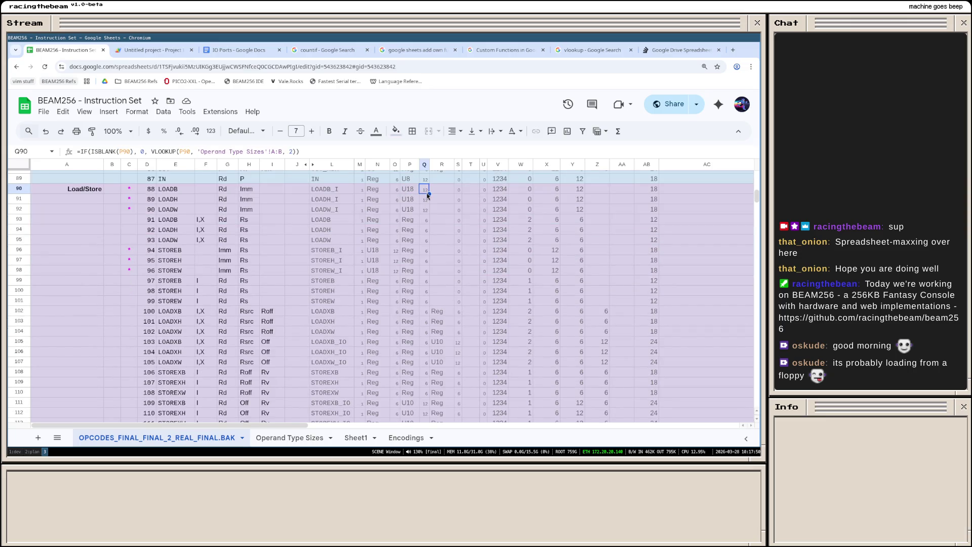
pyautogui.click(415, 191)
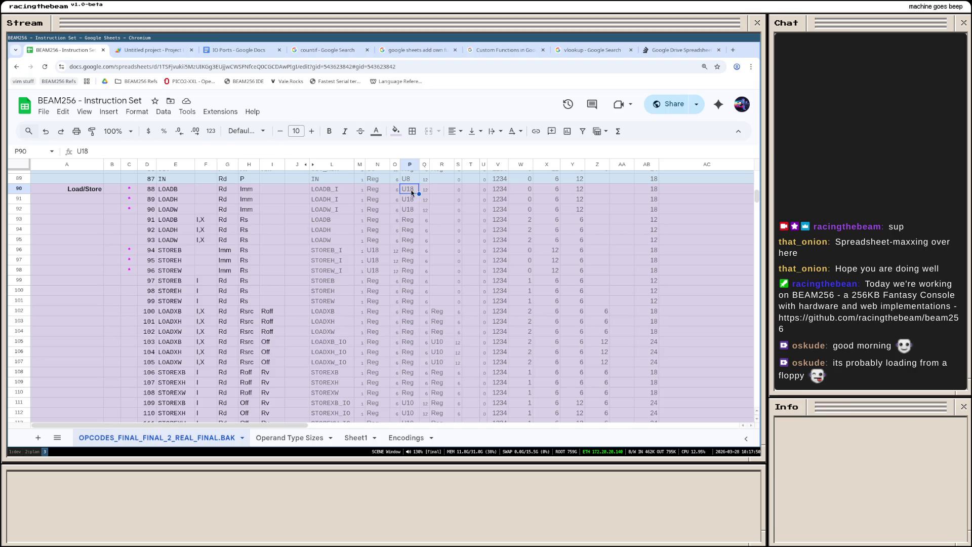
pyautogui.click(424, 190)
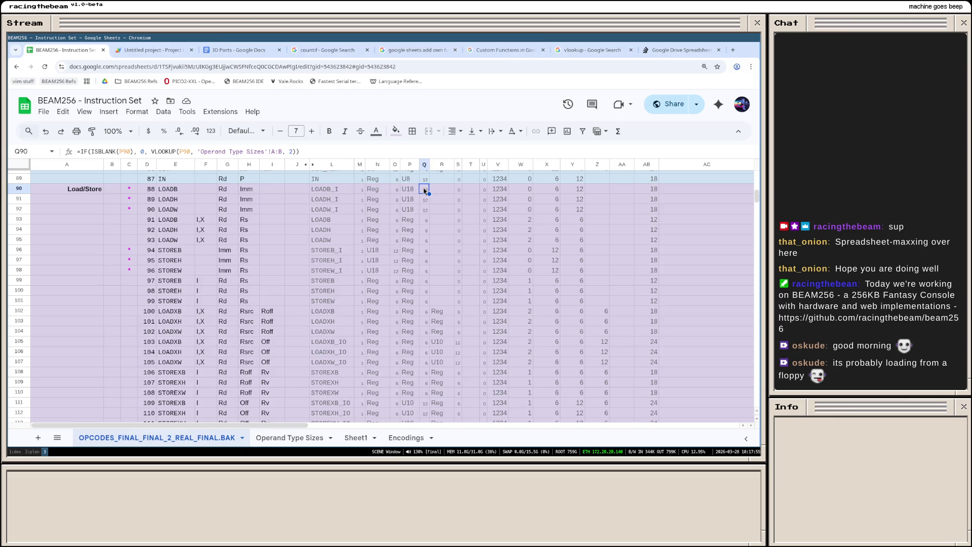
pyautogui.press('Left')
pyautogui.press('Right')
pyautogui.click(407, 192)
pyautogui.click(427, 192)
# Step: Switch to the Operand Type Sizes sheet to check whether U18 is listed
pyautogui.click(303, 440)
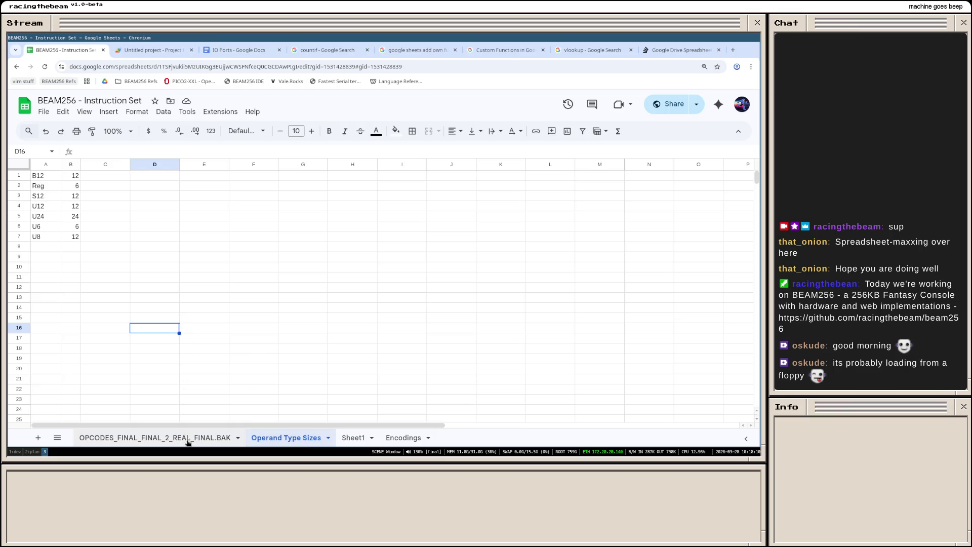
pyautogui.click(155, 438)
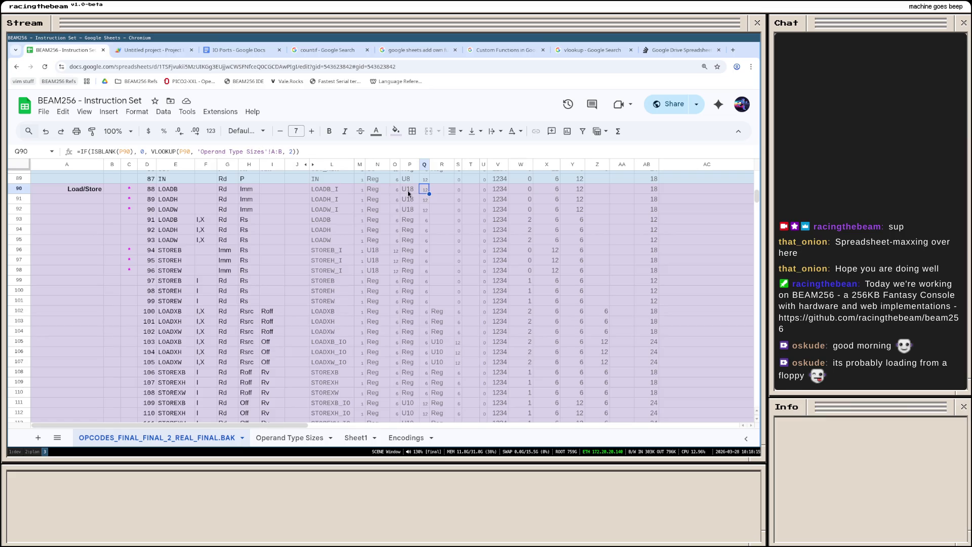
pyautogui.click(262, 438)
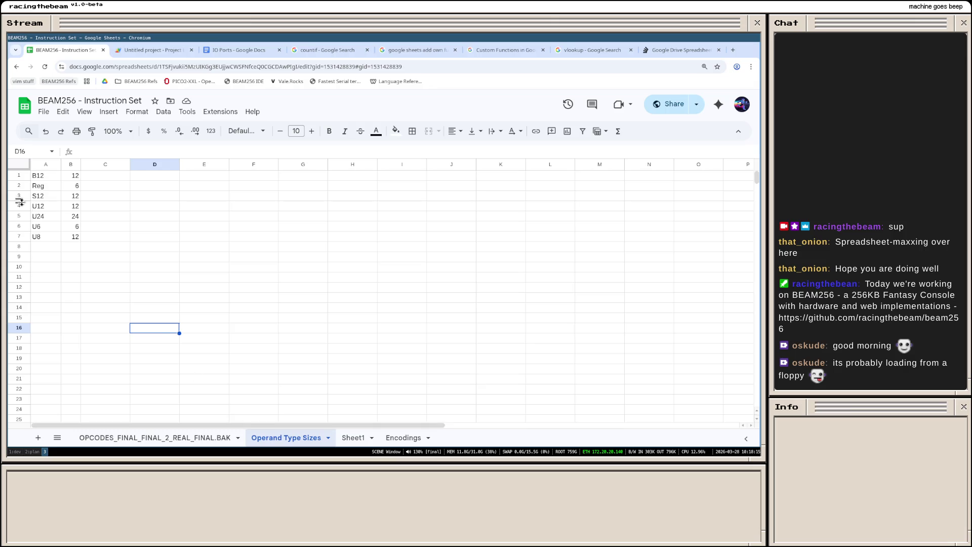
# Step: Add a U18 entry with size 18 below U8 in the Operand Type Sizes table
pyautogui.click(49, 248)
pyautogui.write('U18')
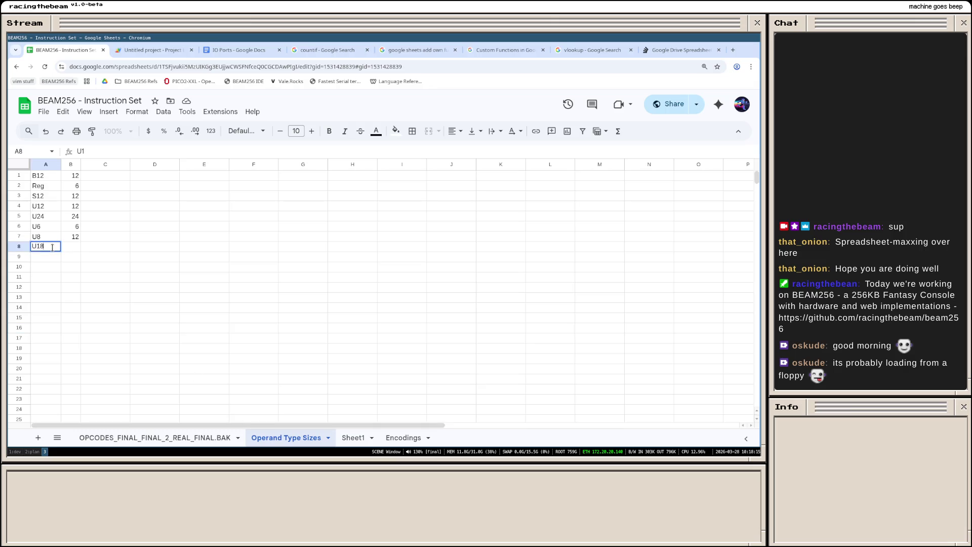
pyautogui.press('Tab')
pyautogui.write('18')
pyautogui.press('Return')
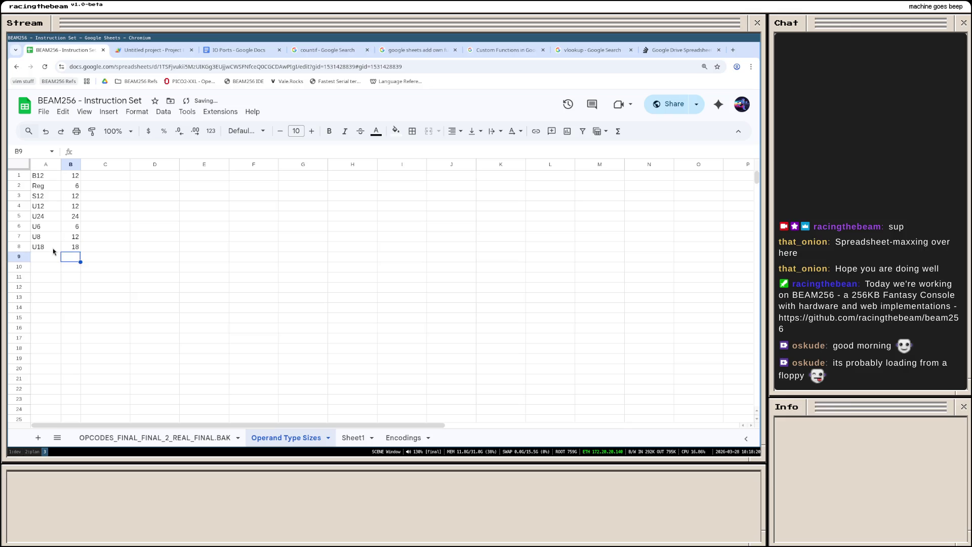
# Step: Sort the Operand Type Sizes table A to Z by type using columns A:B
pyautogui.click(42, 165)
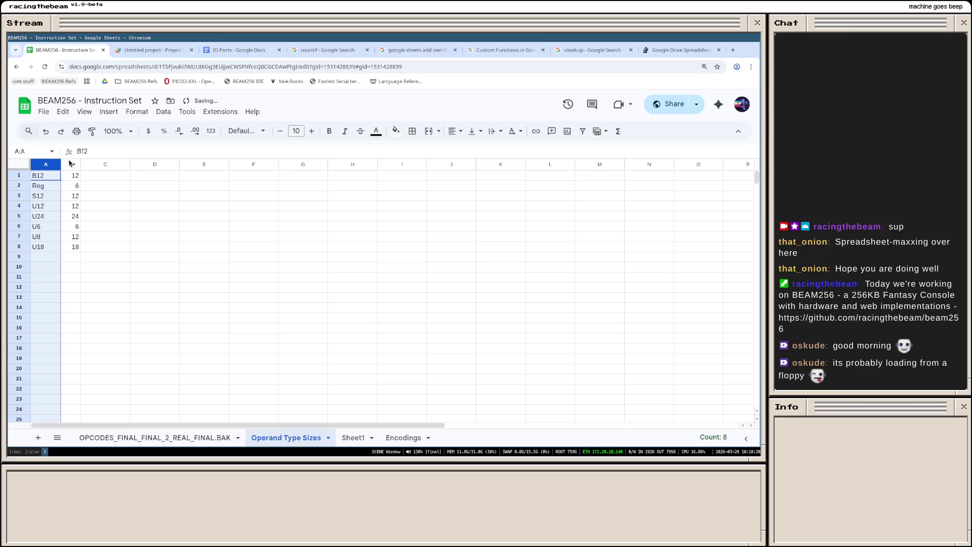
pyautogui.keyDown('shift'); pyautogui.click(72, 164); pyautogui.keyUp('shift')
pyautogui.click(114, 112)
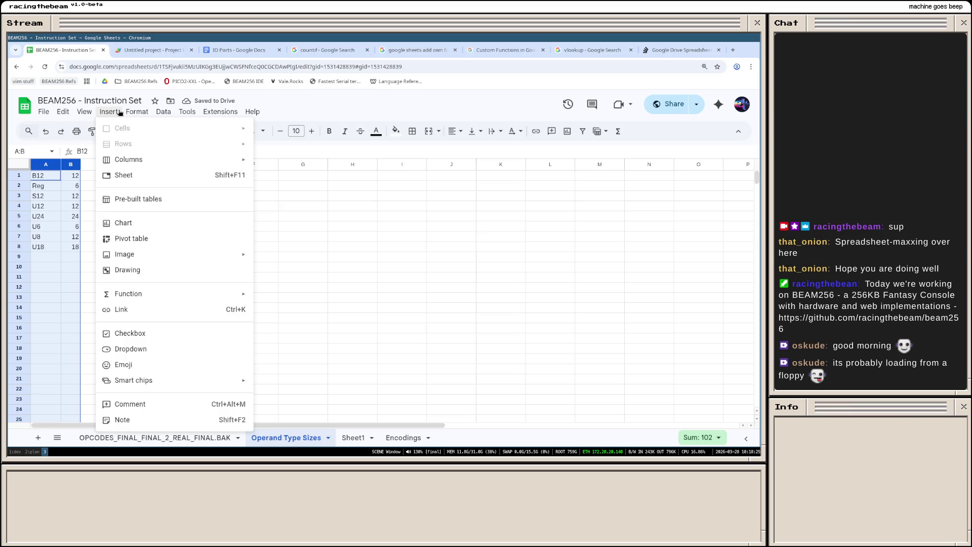
pyautogui.click(62, 211)
pyautogui.click(44, 177)
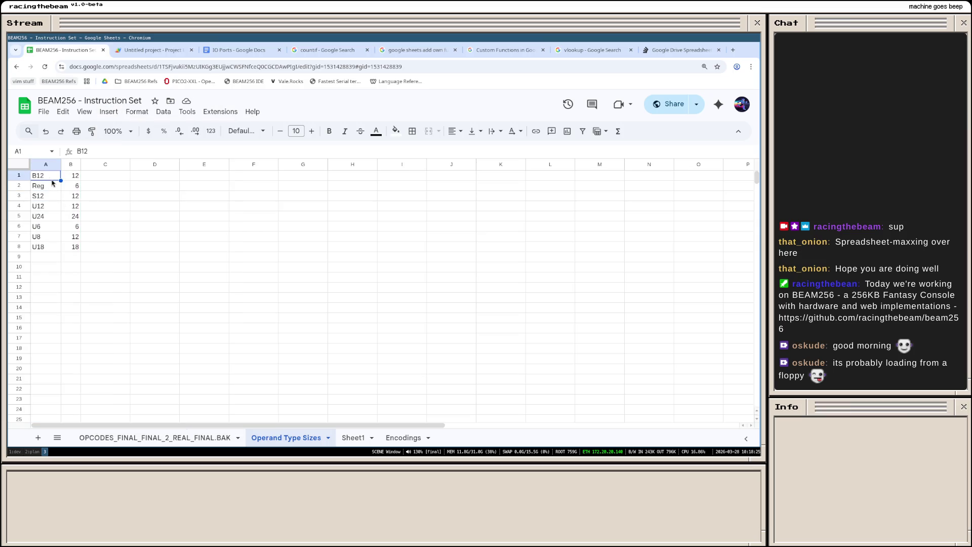
pyautogui.rightClick(55, 166)
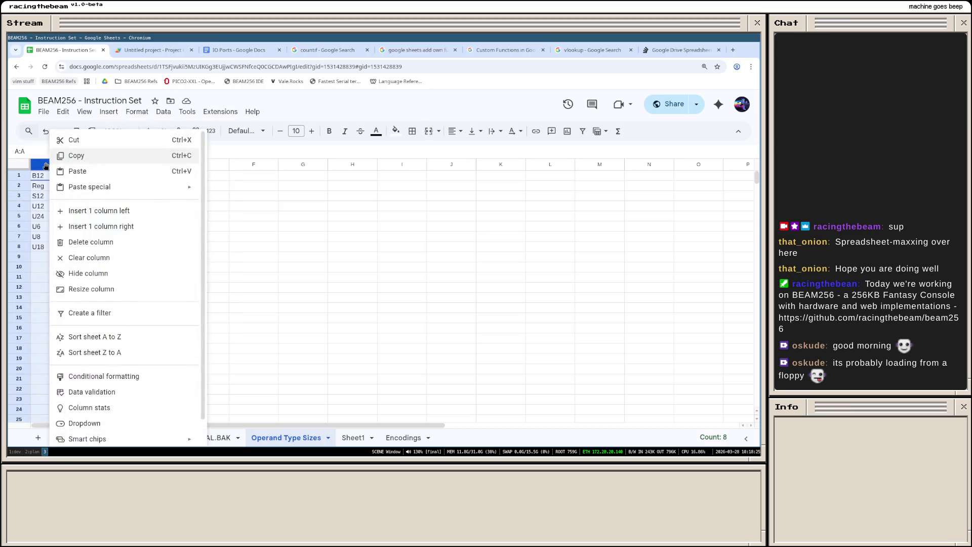
pyautogui.press('Escape')
pyautogui.keyDown('shift'); pyautogui.click(71, 165); pyautogui.keyUp('shift')
pyautogui.rightClick(71, 164)
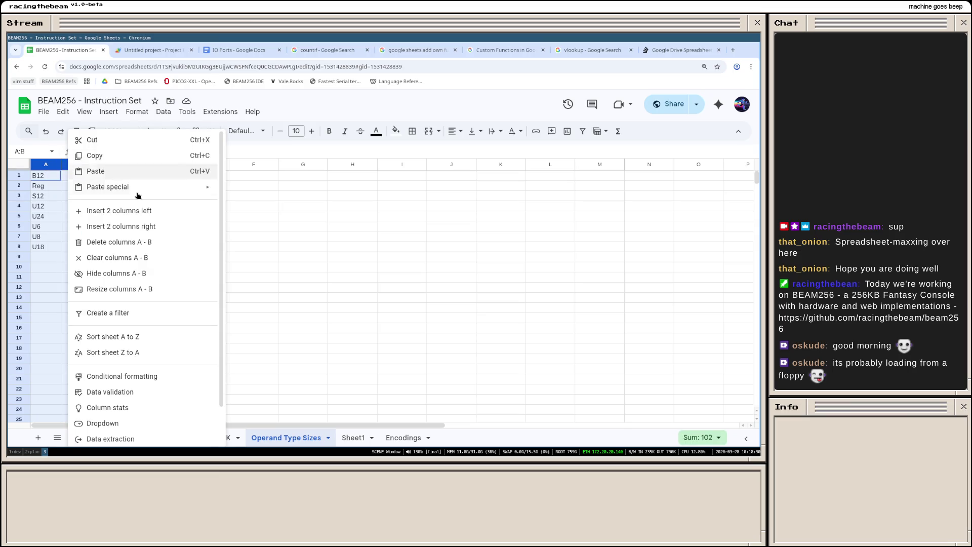
pyautogui.click(113, 337)
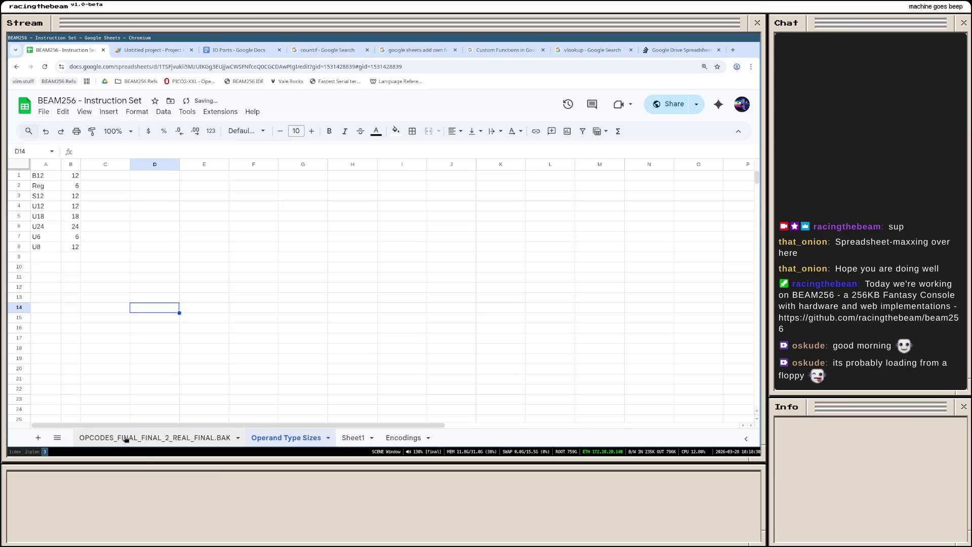
# Step: Return to the opcode table sheet and check the U18 operand cells
pyautogui.hotkey('ctrl', 'shift', 'pageup')
pyautogui.press('Left')
pyautogui.press('Down')
pyautogui.click(425, 192)
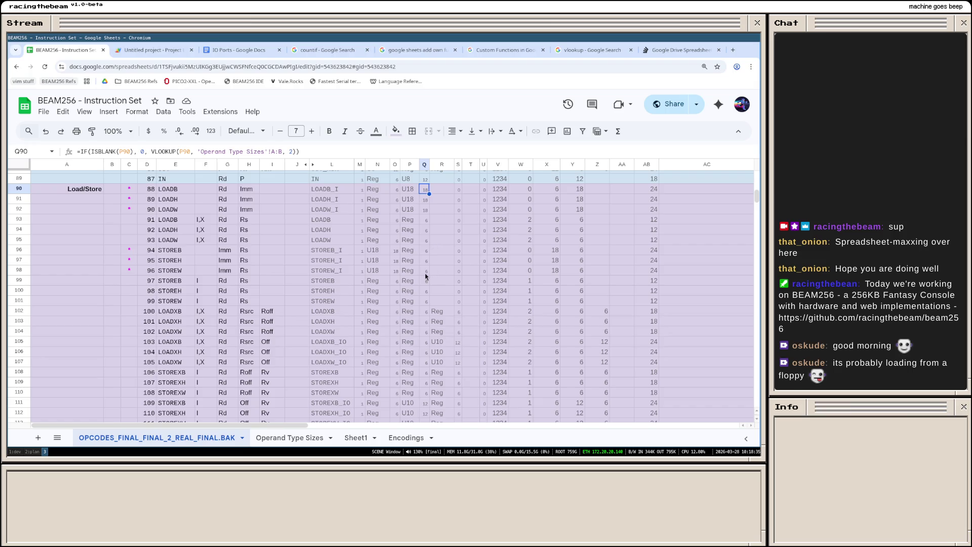
pyautogui.click(448, 342)
pyautogui.moveTo(455, 344); pyautogui.dragTo(460, 346)
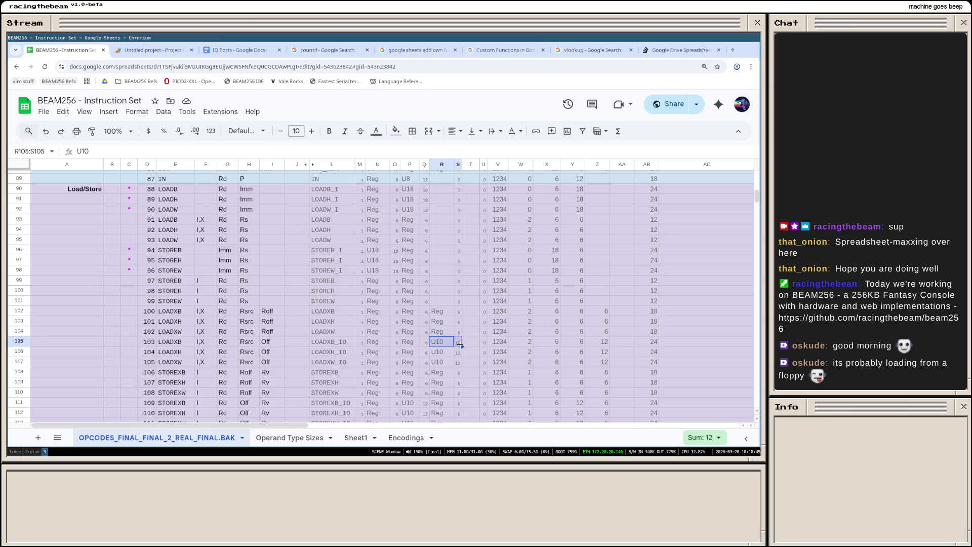
pyautogui.click(290, 438)
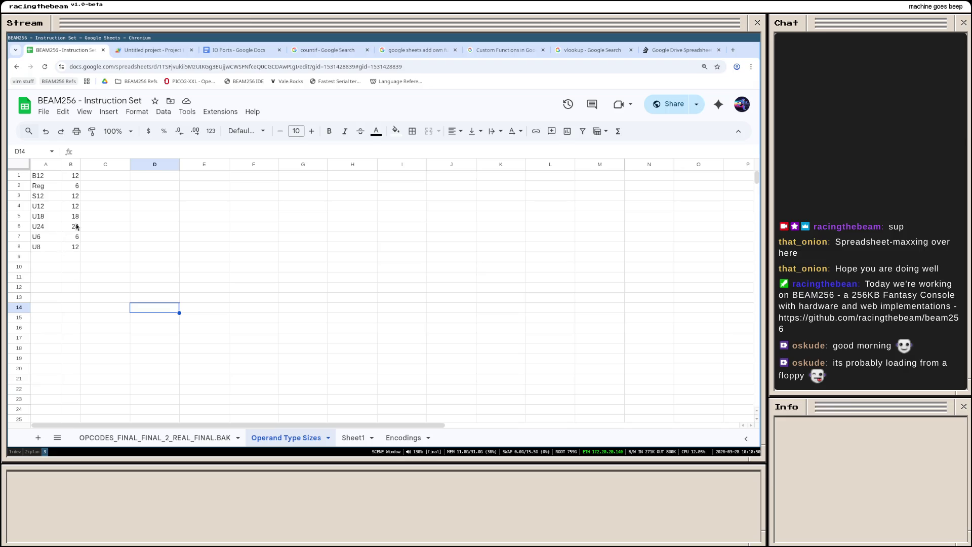
pyautogui.click(154, 438)
pyautogui.click(457, 325)
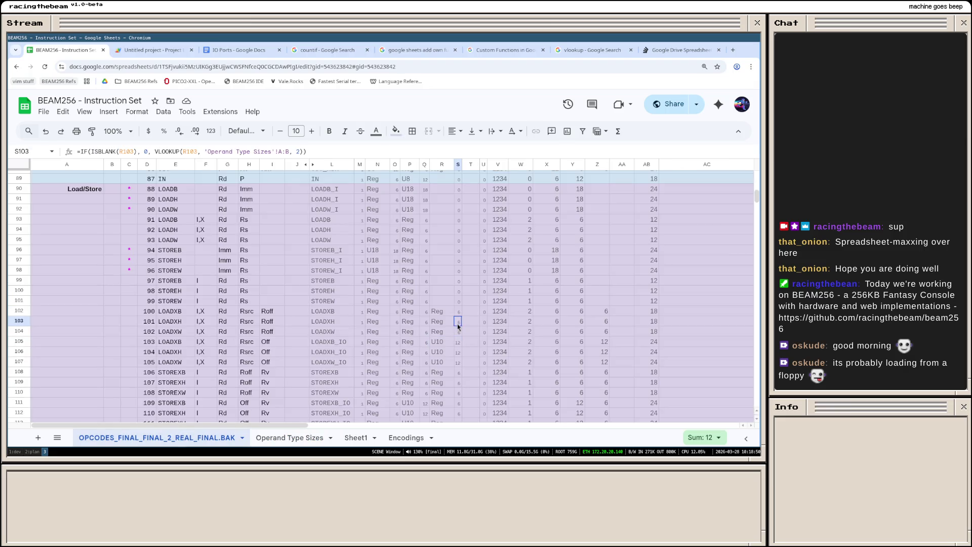
# Step: Search Google for 'why is vlookup returning invalid values' in a new browser window
pyautogui.press('super+b')
pyautogui.write('why is vloo')
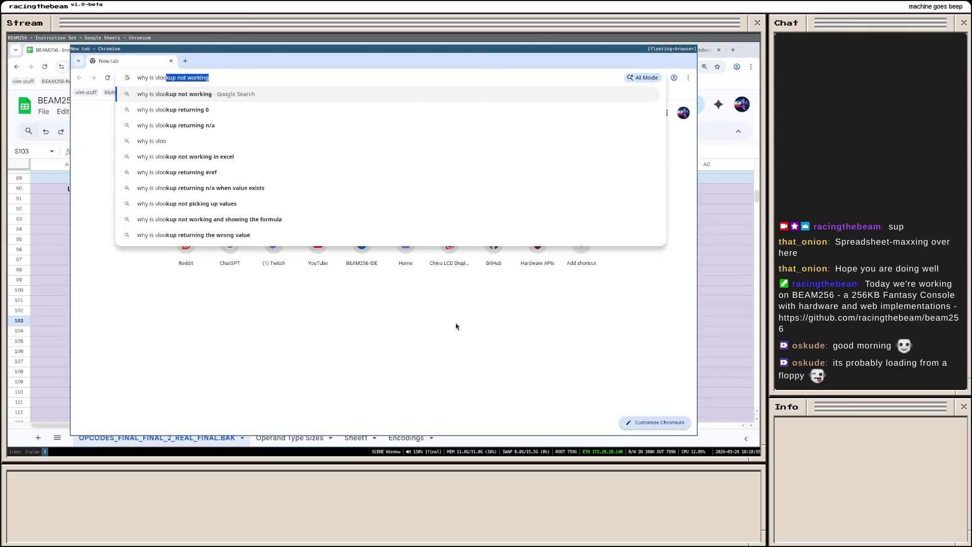
pyautogui.write('kup returning invalid values')
pyautogui.press('Return')
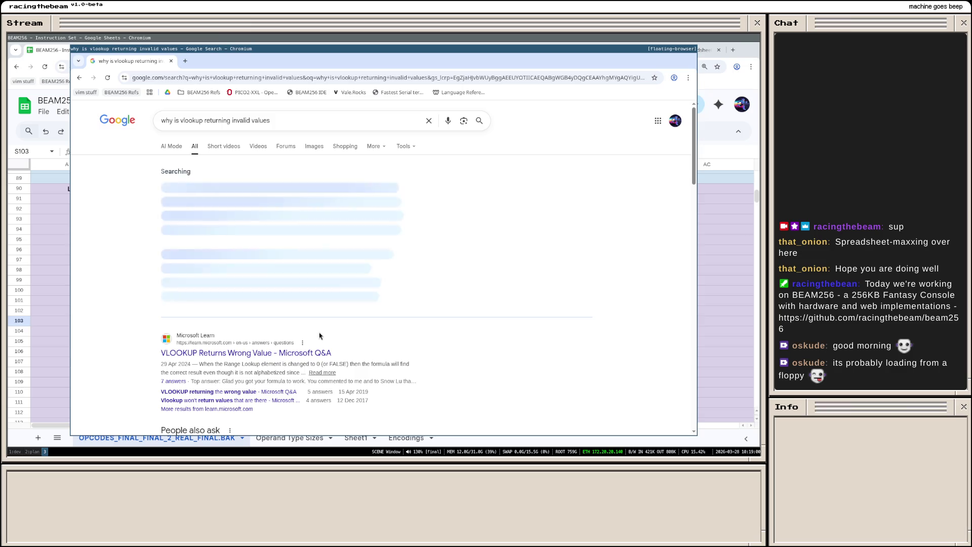
# Step: Refine the query with 'google sheets' and open the 'vlookup returning the wrong data?' thread
pyautogui.click(279, 120)
pyautogui.write('google sheets')
pyautogui.press('Return')
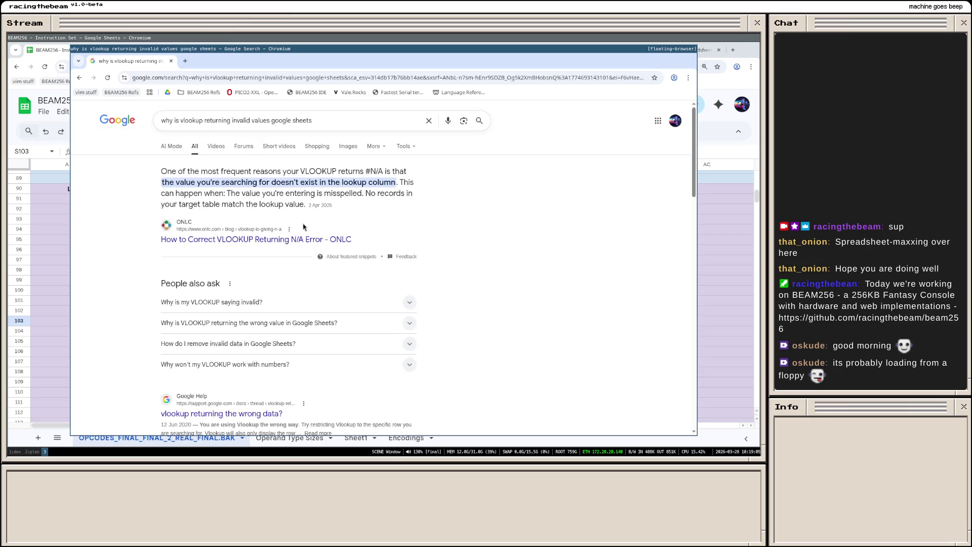
pyautogui.scroll(-2, 317, 236)
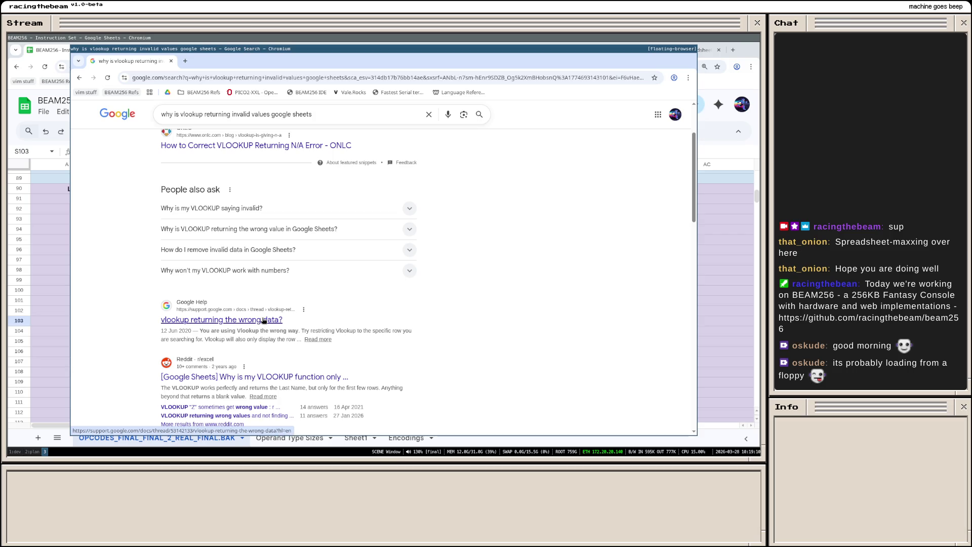
pyautogui.click(263, 321)
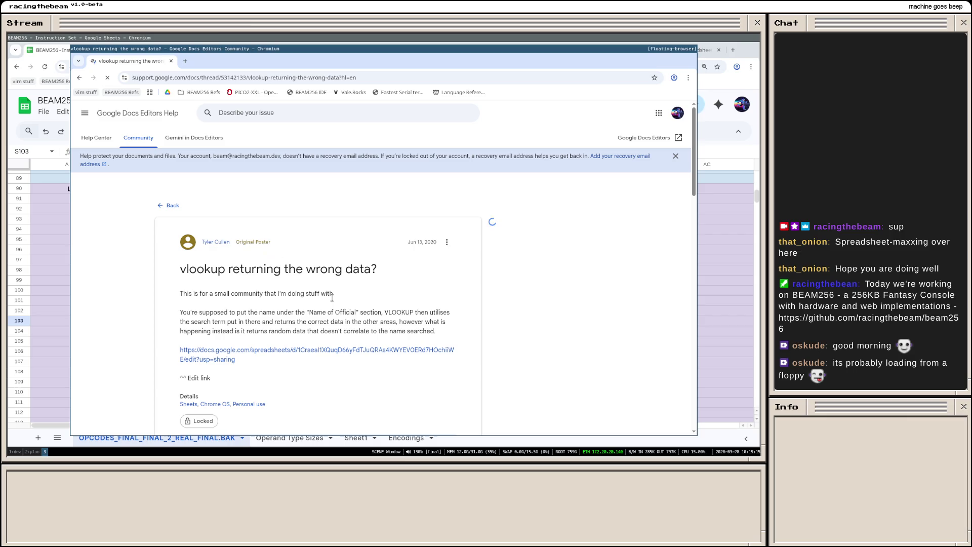
pyautogui.scroll(-3, 325, 304)
pyautogui.scroll(-2, 344, 293)
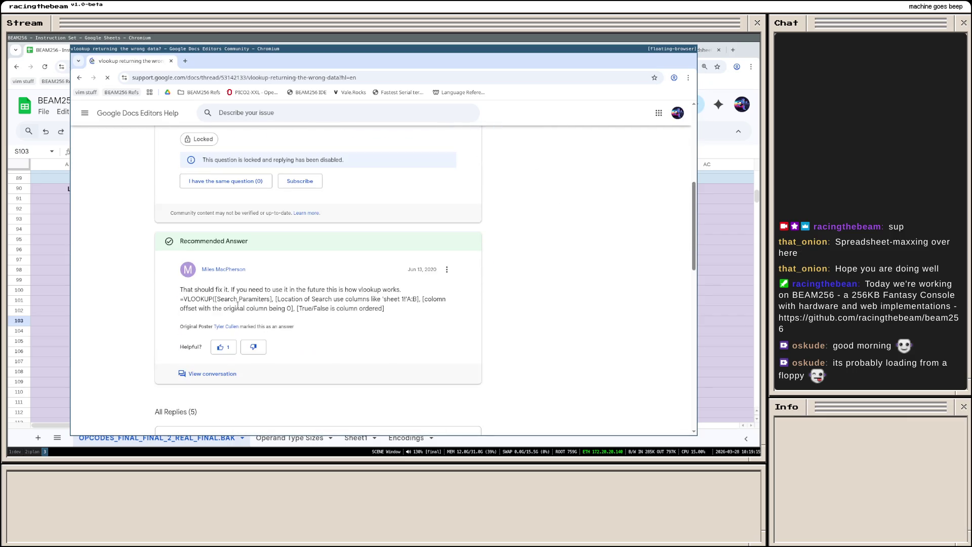
# Step: Highlight and read the recommended answer explaining VLOOKUP's arguments and is-sorted flag
pyautogui.moveTo(265, 290); pyautogui.dragTo(272, 308)
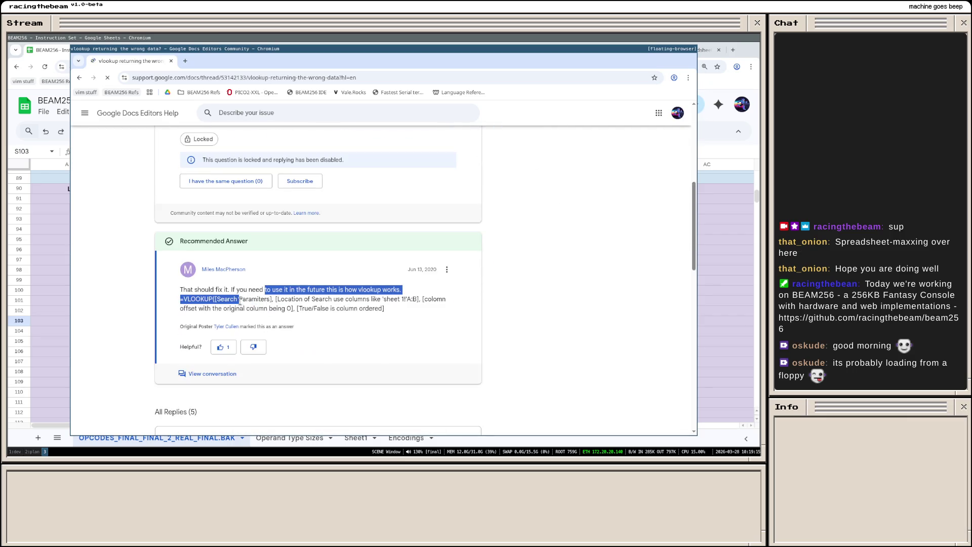
pyautogui.moveTo(272, 308)
pyautogui.mouseDown()
pyautogui.moveTo(345, 308)
pyautogui.moveTo(255, 312)
pyautogui.mouseUp()
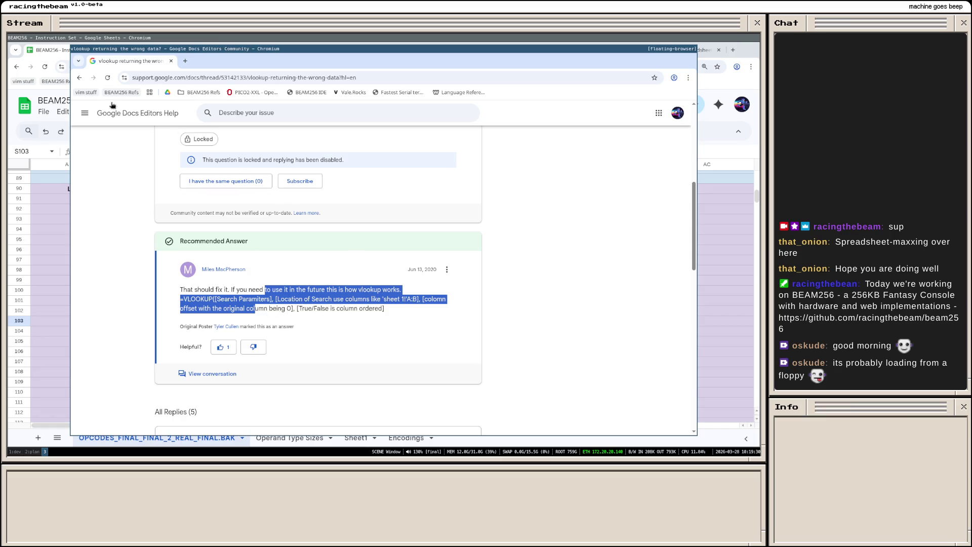
pyautogui.click(128, 197)
# Step: Edit O2 to an IF/ISBLANK/VLOOKUP formula ending in FALSE for exact matching
pyautogui.hotkey('ctrl', 'w')
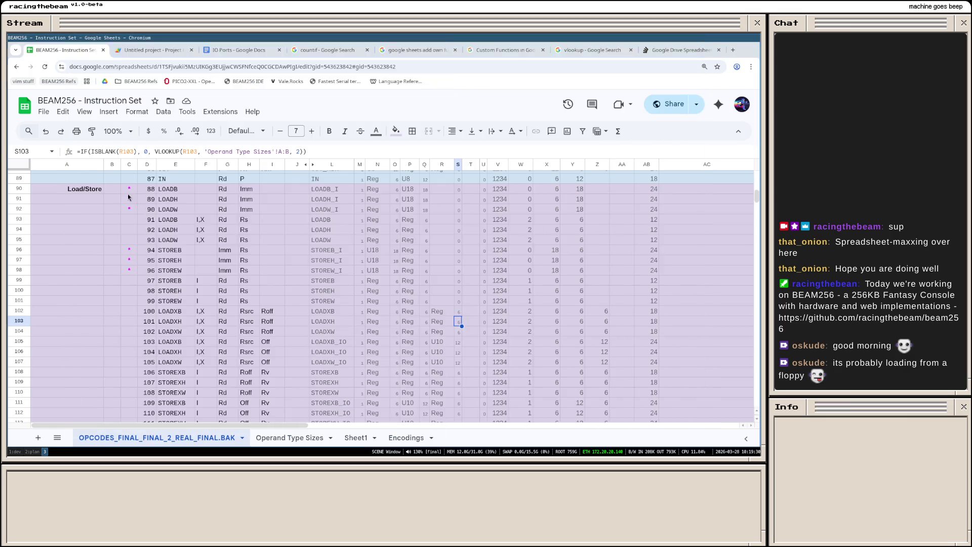
pyautogui.scroll(5, 402, 231)
pyautogui.scroll(10, 402, 230)
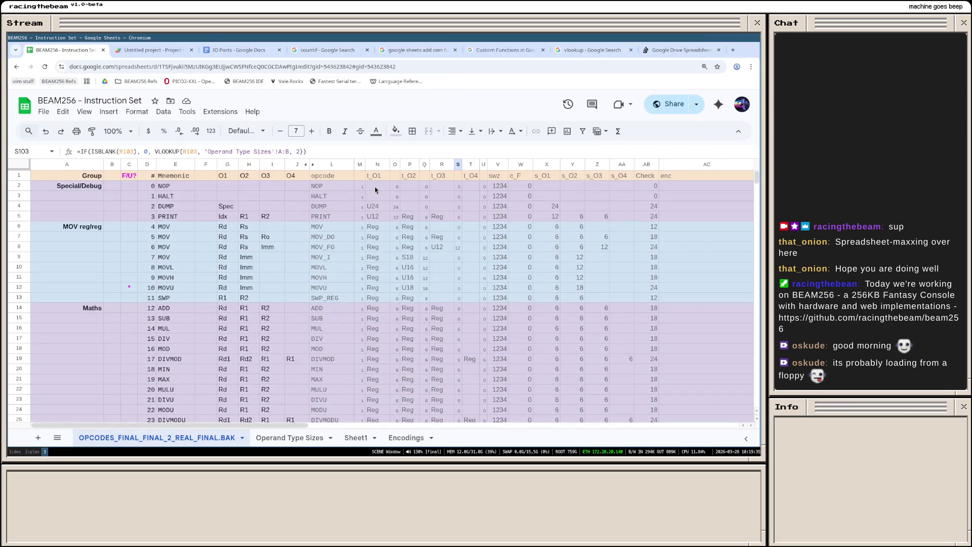
pyautogui.click(394, 187)
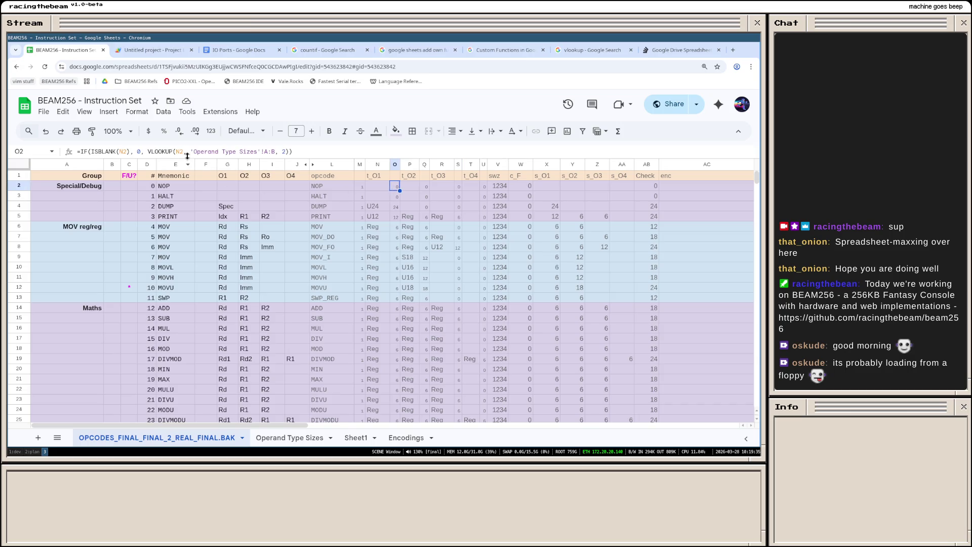
pyautogui.click(283, 156)
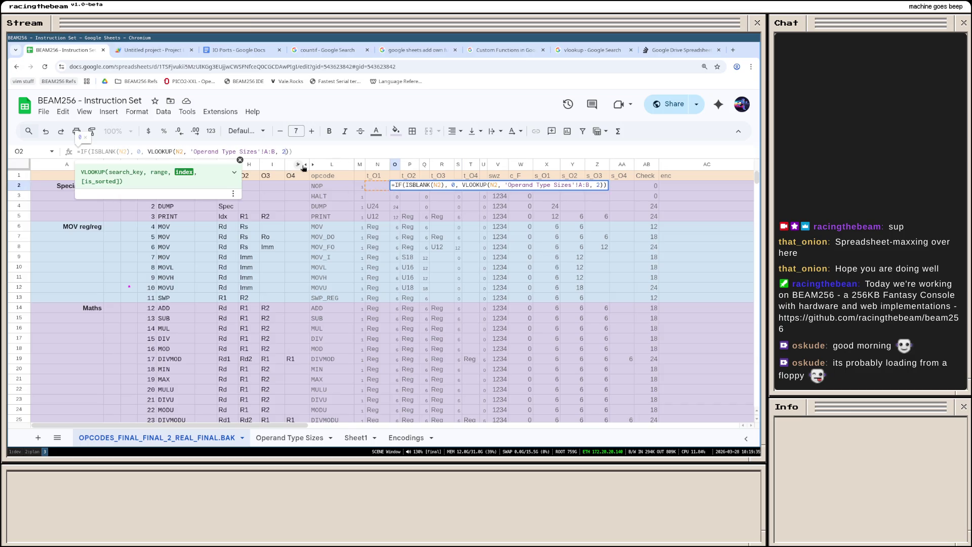
pyautogui.write(', FALSE')
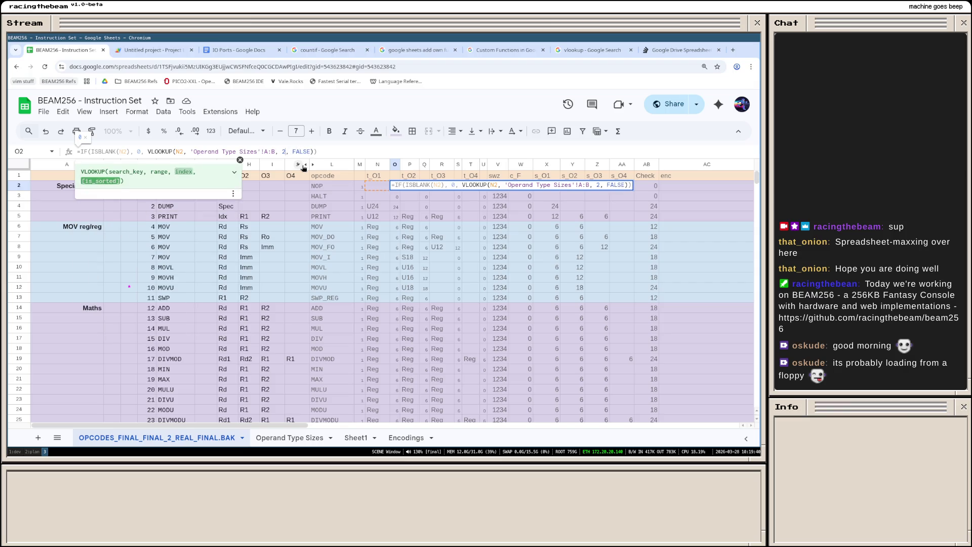
pyautogui.press('Return')
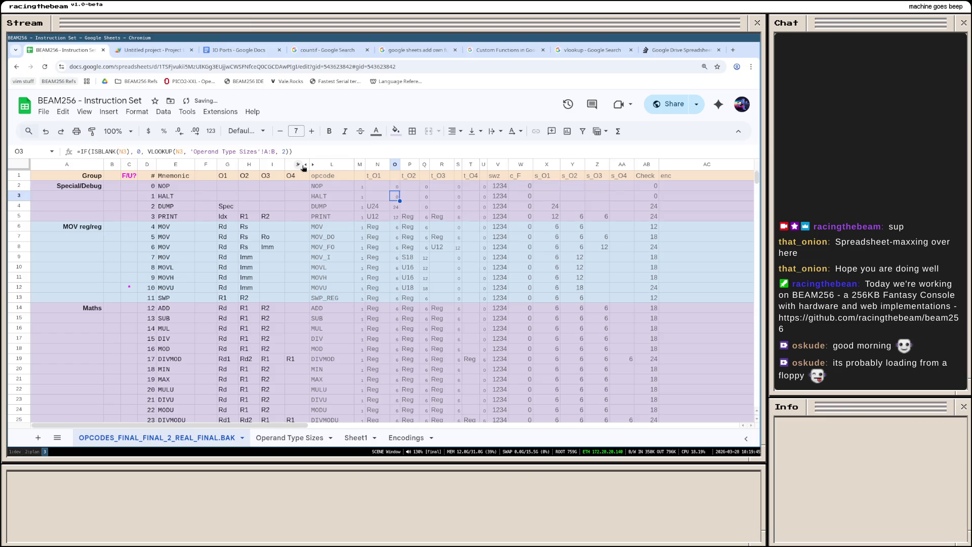
# Step: Select the entire O2 formula in the formula bar to copy it
pyautogui.click(396, 187)
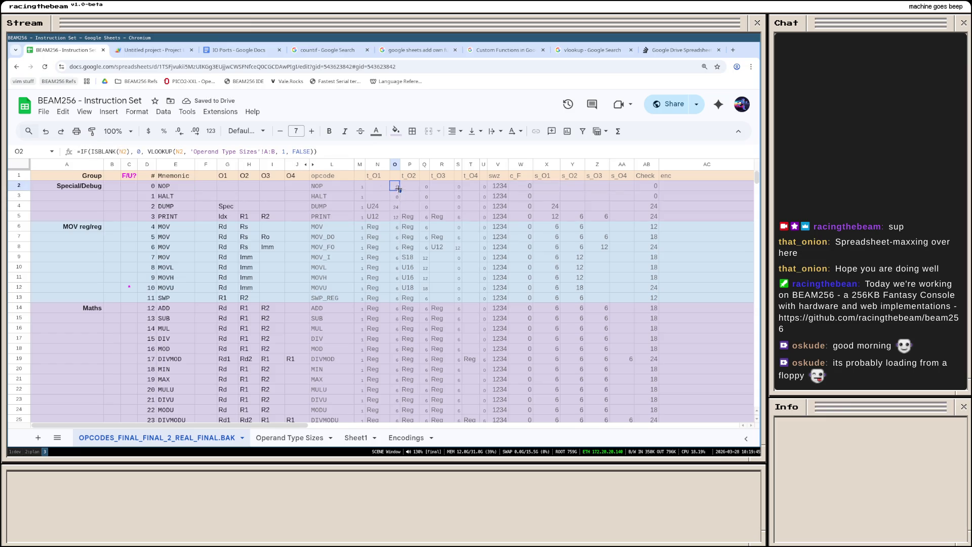
pyautogui.tripleClick(292, 151)
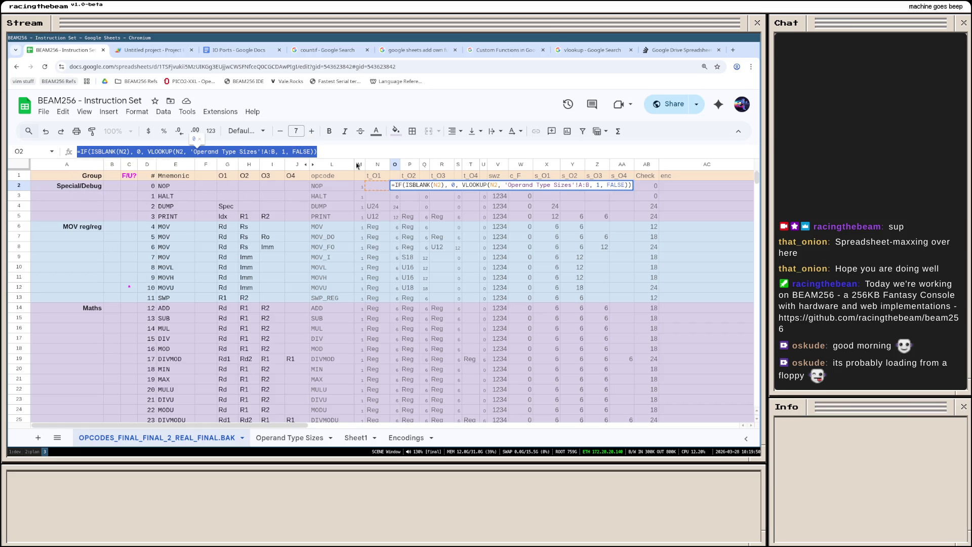
pyautogui.click(400, 199)
pyautogui.scroll(-5, 396, 243)
pyautogui.scroll(-5, 391, 292)
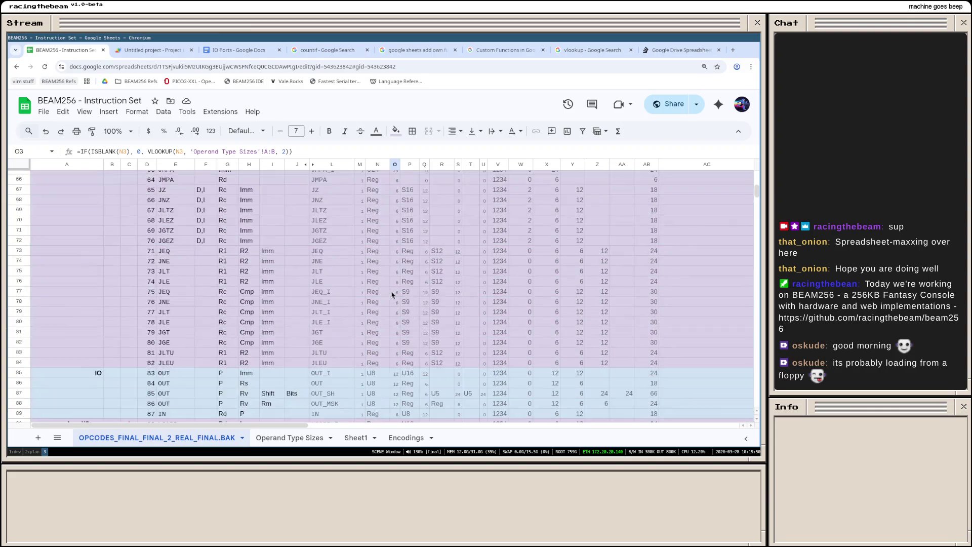
pyautogui.scroll(-5, 391, 291)
pyautogui.scroll(-5, 388, 278)
pyautogui.scroll(1, 388, 279)
# Step: Paste the copied formula into the range O3:O129
pyautogui.keyDown('shift'); pyautogui.click(394, 302); pyautogui.keyUp('shift')
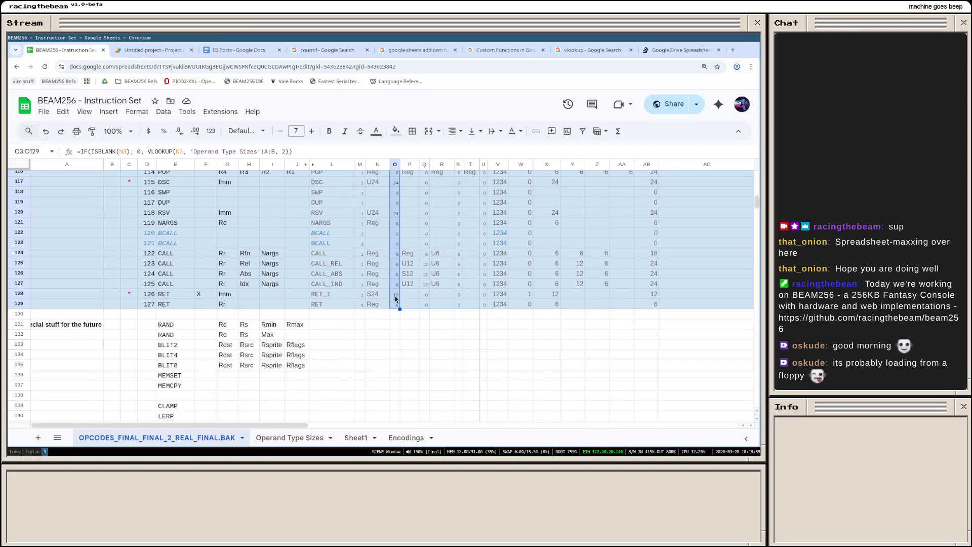
pyautogui.rightClick(394, 303)
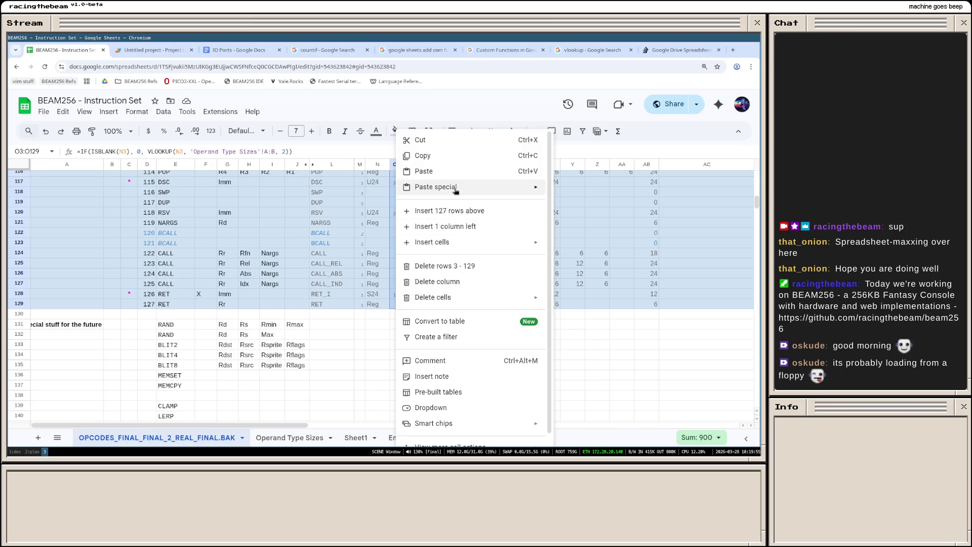
pyautogui.moveTo(436, 187)
pyautogui.click(575, 220)
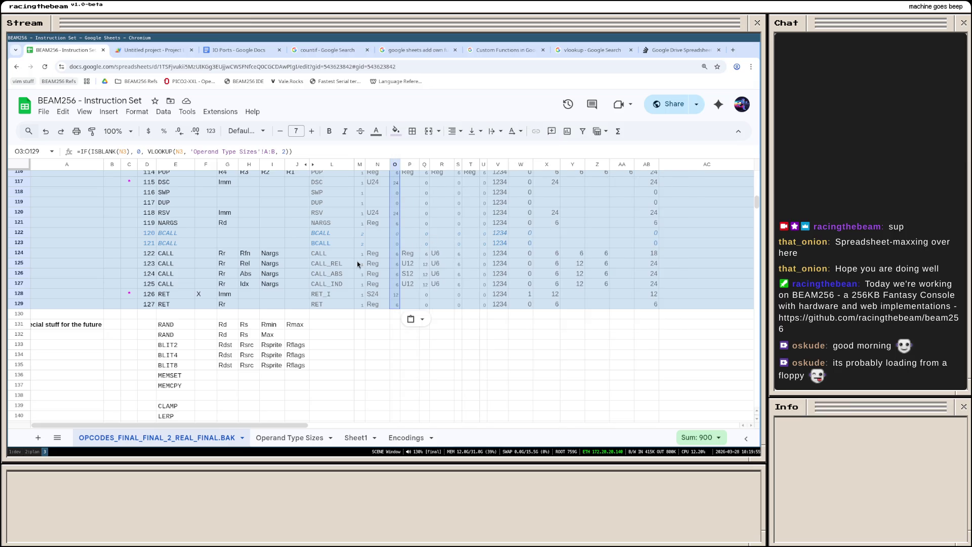
pyautogui.scroll(5, 380, 239)
pyautogui.scroll(5, 381, 239)
pyautogui.scroll(5, 381, 239)
pyautogui.scroll(3, 381, 239)
pyautogui.scroll(-3, 381, 241)
pyautogui.scroll(-3, 402, 241)
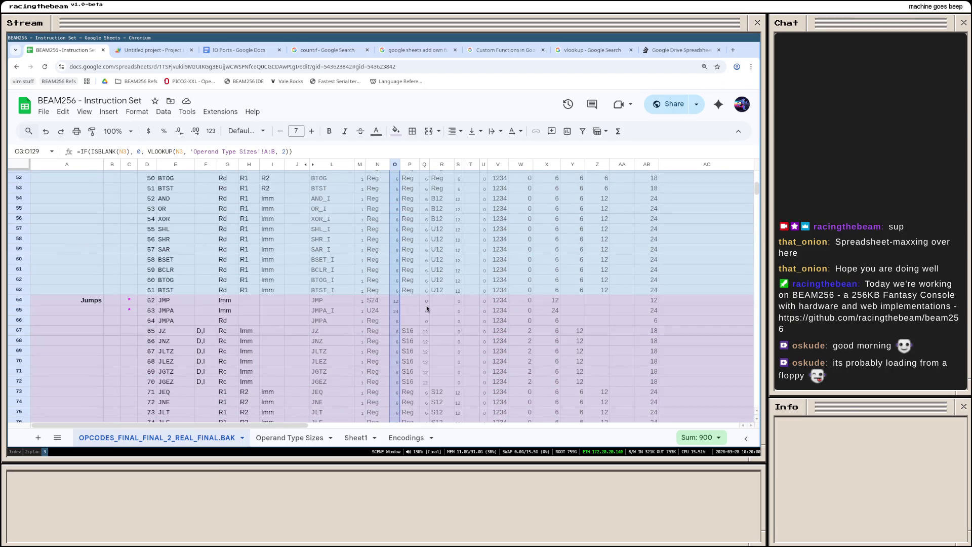
pyautogui.scroll(-3, 417, 332)
pyautogui.scroll(-2, 418, 329)
pyautogui.scroll(-2, 419, 327)
pyautogui.scroll(-2, 420, 323)
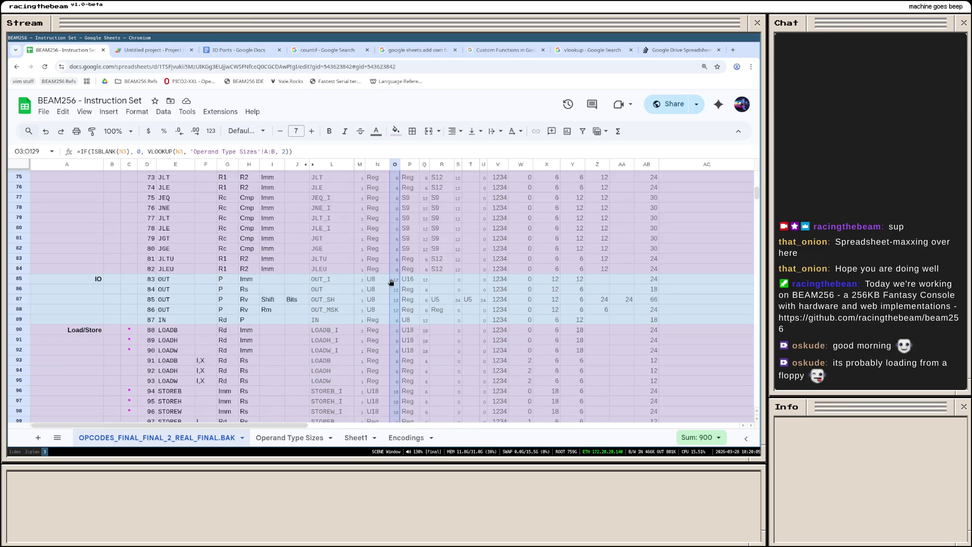
# Step: Review the U8 operand in N85 and O2, then bring up the Operand Type Sizes sheet
pyautogui.click(373, 278)
pyautogui.scroll(5, 393, 279)
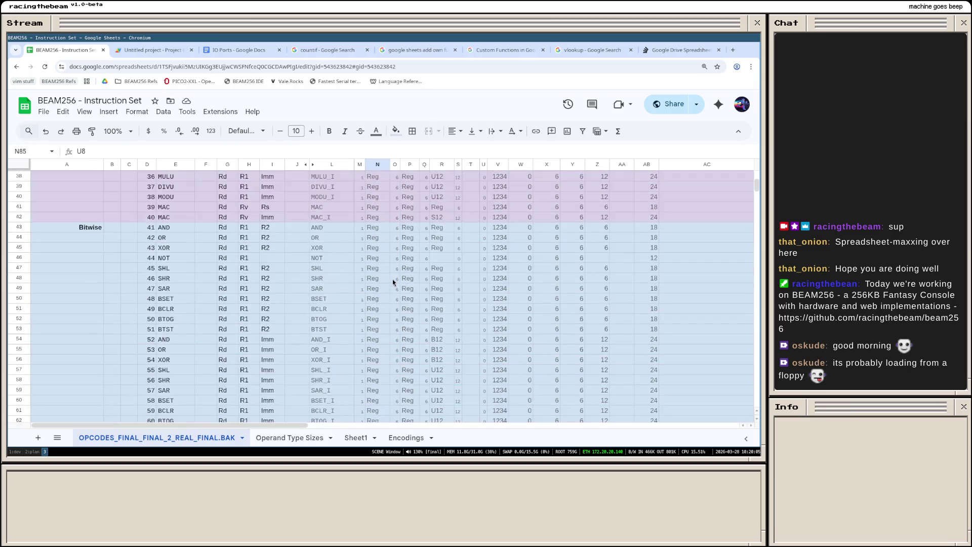
pyautogui.scroll(5, 393, 279)
pyautogui.click(396, 187)
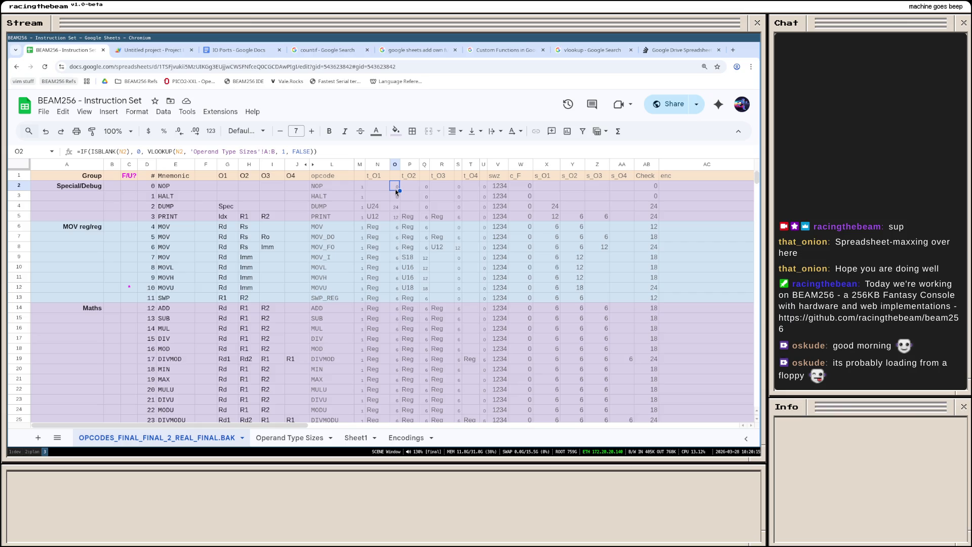
pyautogui.click(290, 437)
pyautogui.scroll(-15, 185, 309)
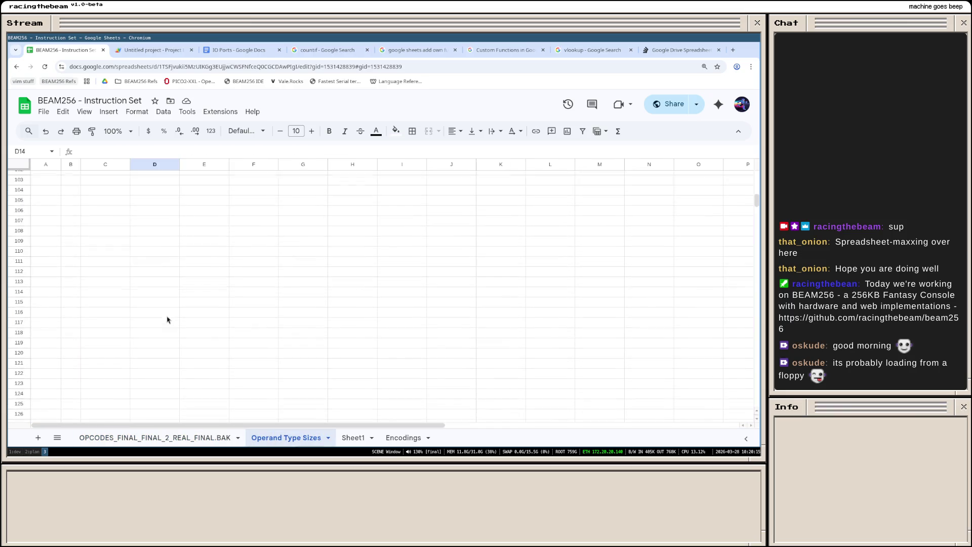
pyautogui.scroll(3, 164, 324)
pyautogui.scroll(2, 164, 327)
pyautogui.scroll(2, 162, 333)
pyautogui.scroll(2, 160, 339)
pyautogui.scroll(5, 161, 339)
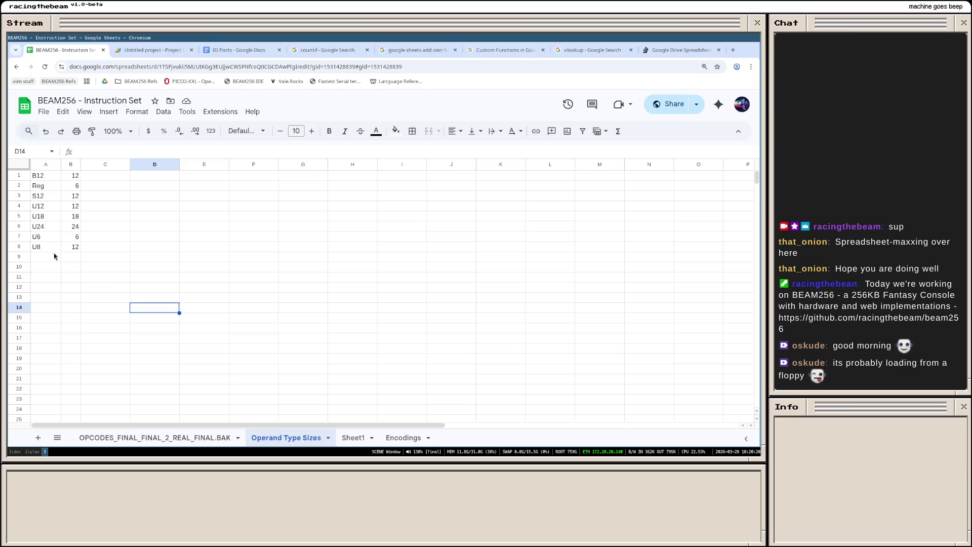
# Step: Change U8's size in B8 from 12 to 8 and return to the opcode sheet
pyautogui.click(75, 247)
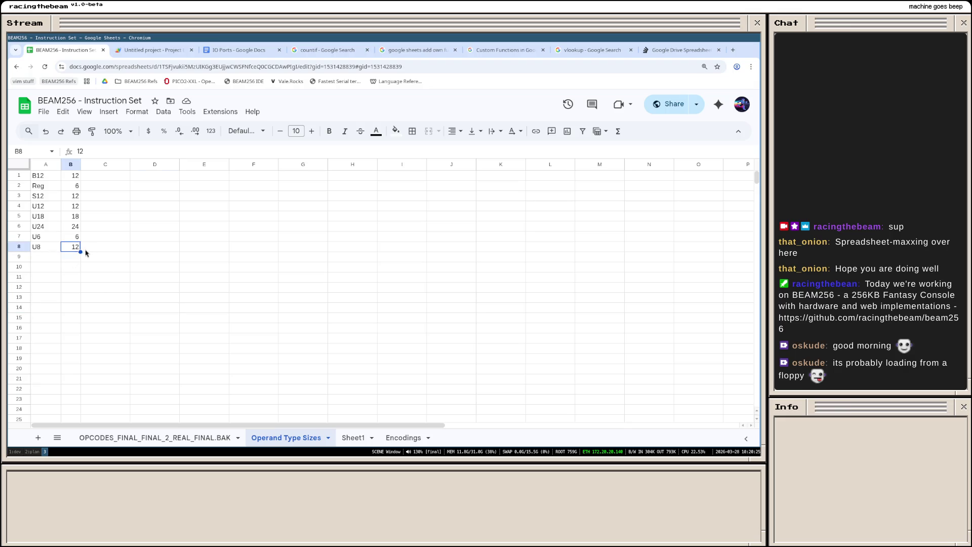
pyautogui.write('8')
pyautogui.press('Return')
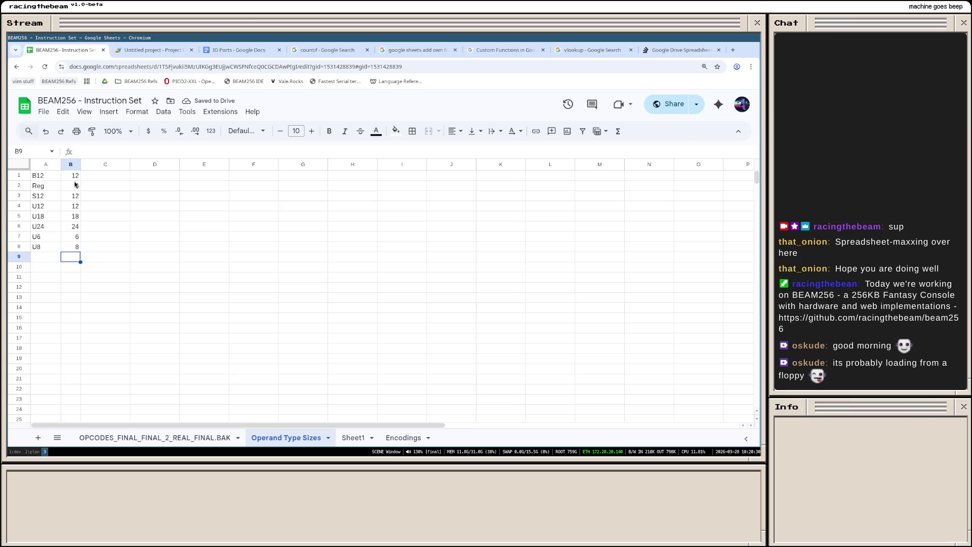
pyautogui.click(159, 437)
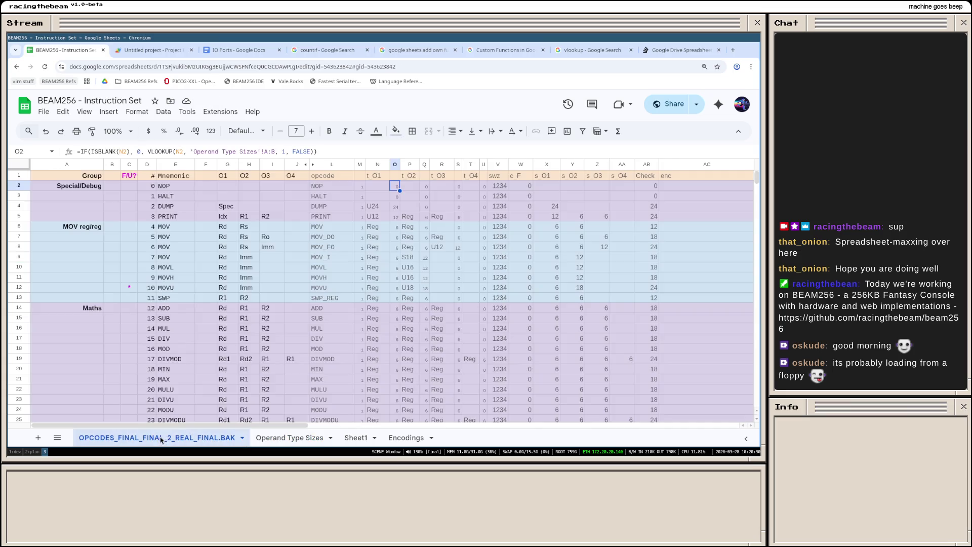
pyautogui.scroll(-2, 395, 241)
pyautogui.scroll(-3, 399, 243)
pyautogui.scroll(-3, 403, 241)
pyautogui.scroll(-3, 403, 242)
pyautogui.scroll(-3, 423, 273)
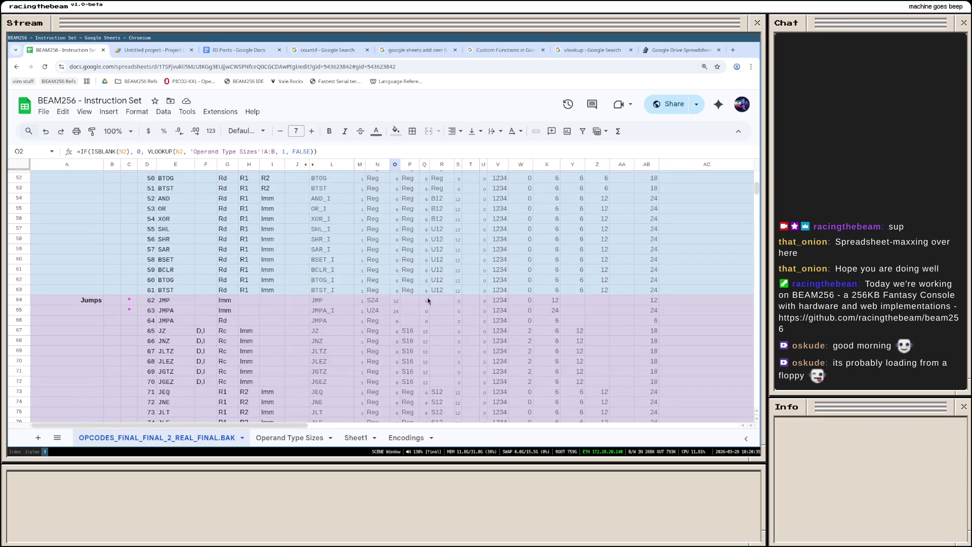
pyautogui.scroll(-3, 399, 310)
pyautogui.scroll(-5, 397, 306)
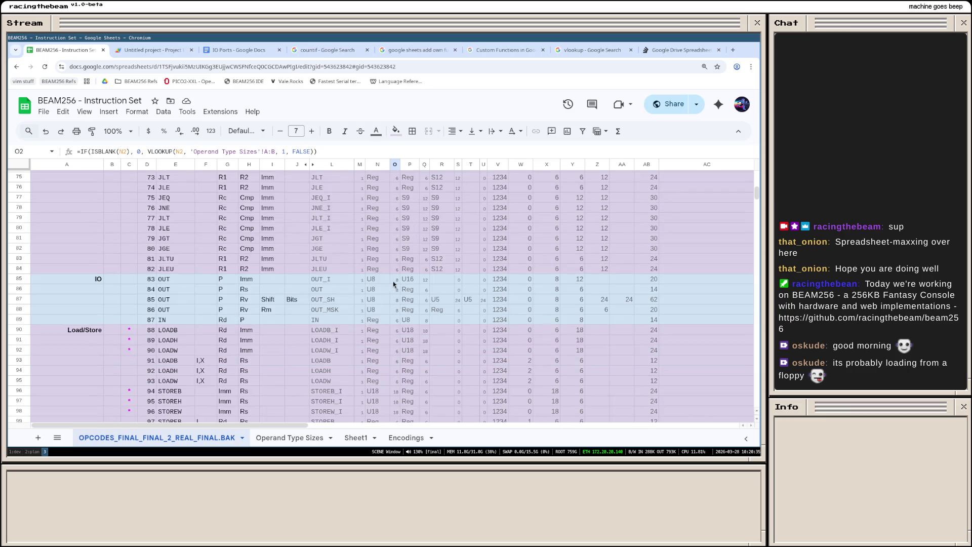
pyautogui.scroll(-2, 399, 325)
pyautogui.scroll(-3, 400, 329)
pyautogui.scroll(-3, 399, 335)
pyautogui.scroll(-2, 402, 343)
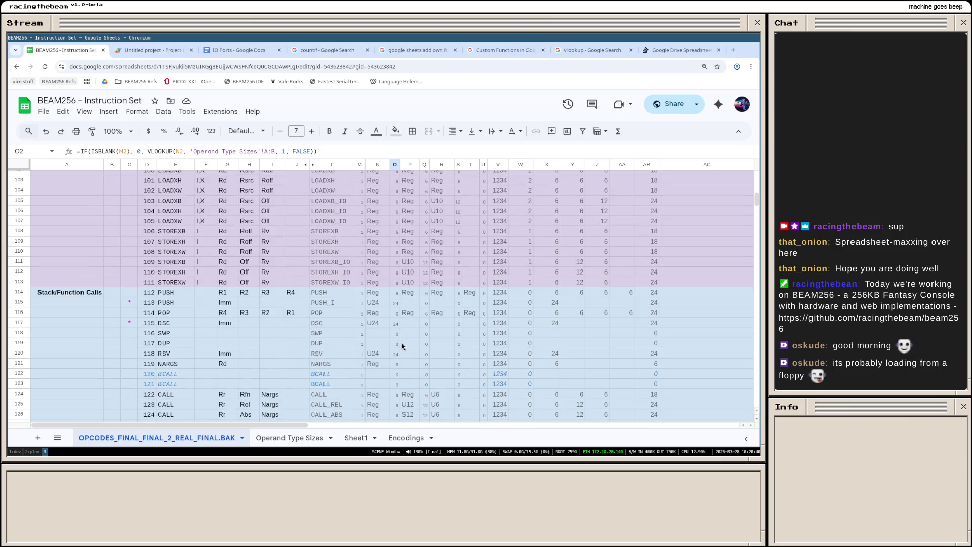
pyautogui.scroll(-1, 400, 330)
pyautogui.scroll(-2, 399, 329)
pyautogui.scroll(-2, 399, 329)
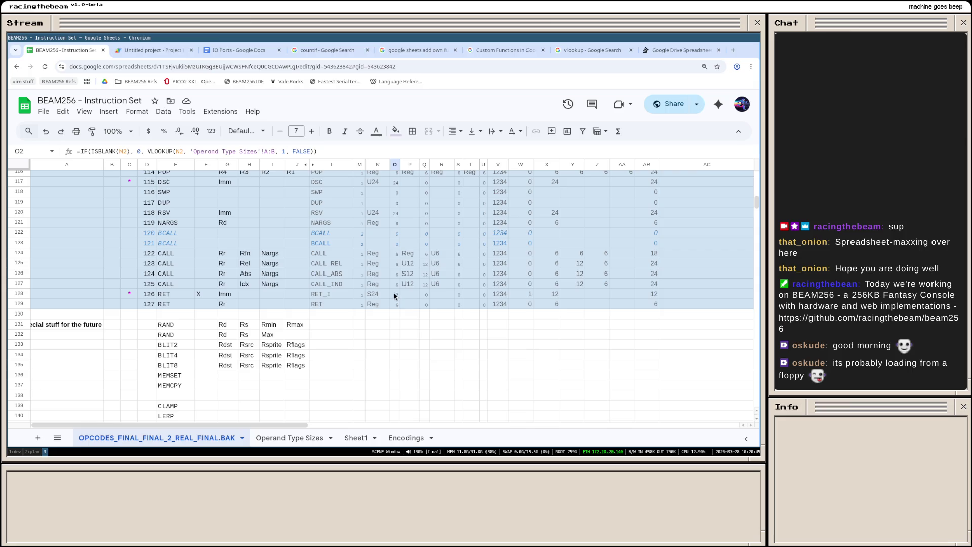
# Step: Inspect RET_I's S24 operand in N128:O128 showing size 12, then go to Operand Type Sizes
pyautogui.click(377, 293)
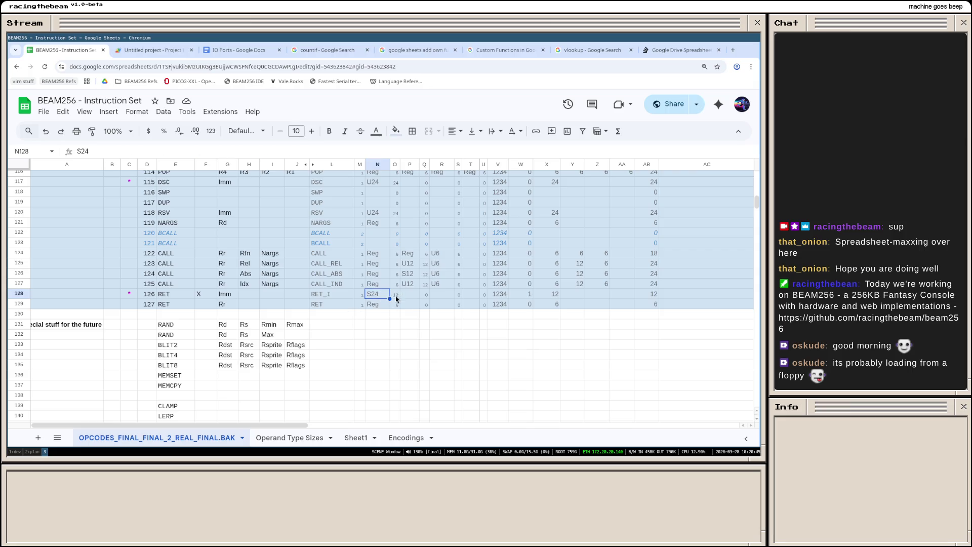
pyautogui.keyDown('shift'); pyautogui.click(395, 296); pyautogui.keyUp('shift')
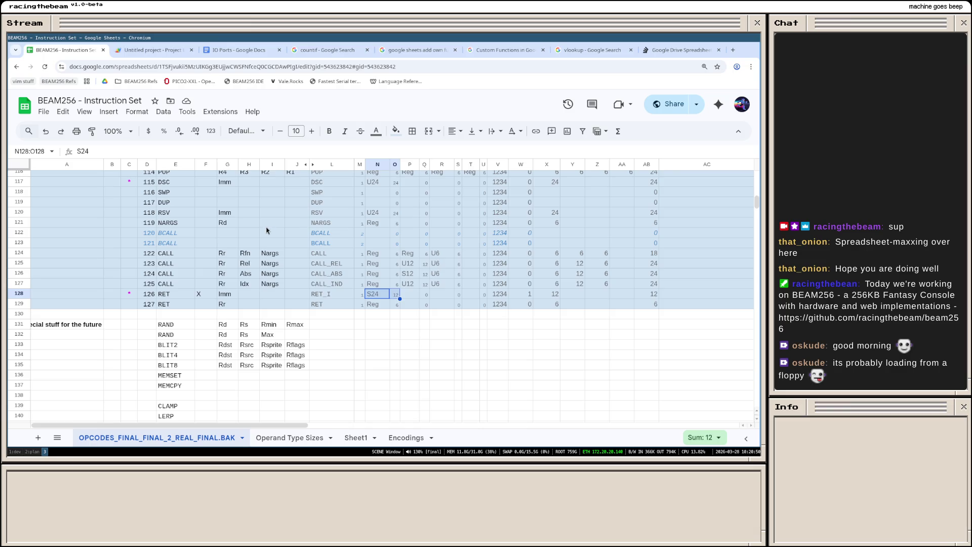
pyautogui.click(276, 438)
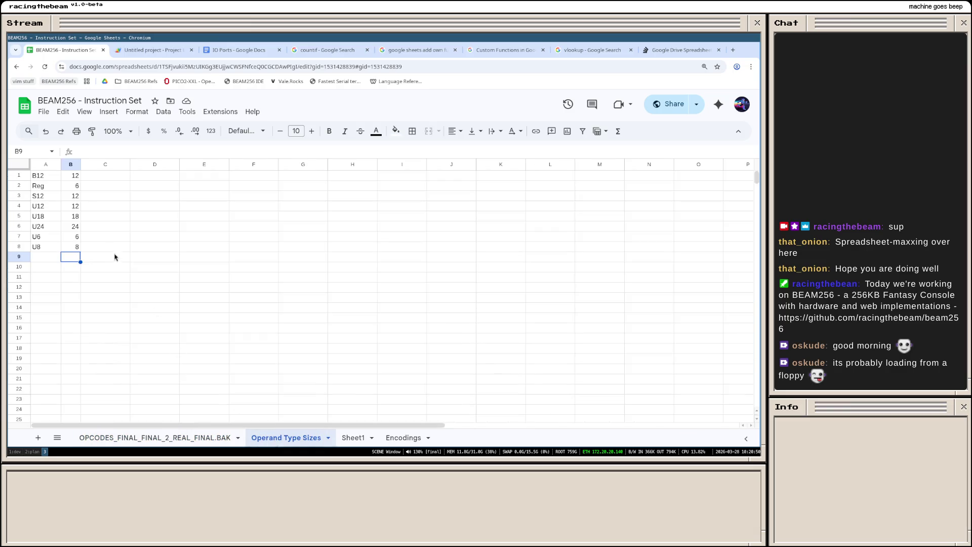
# Step: Add an S24 entry with size 24 in row 9 of the Operand Type Sizes table
pyautogui.click(41, 256)
pyautogui.write('S24')
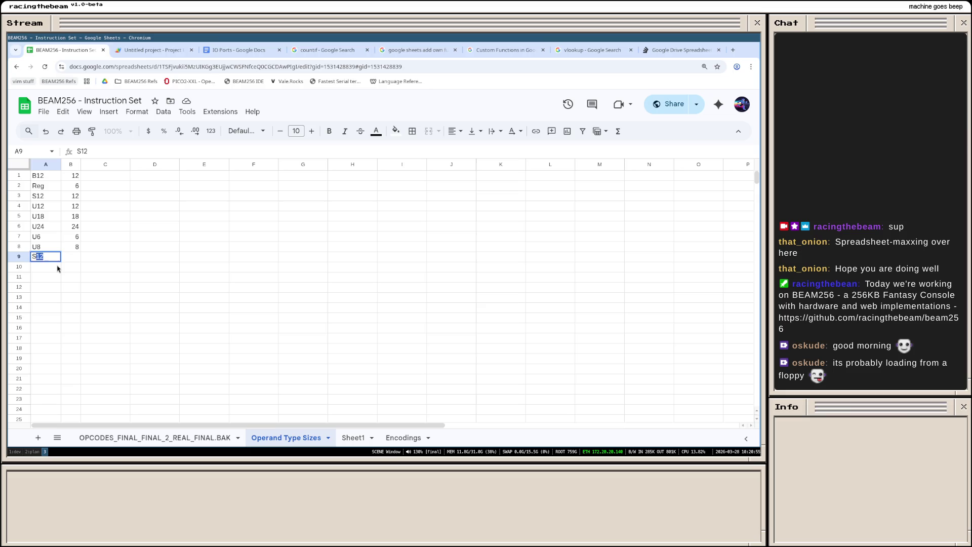
pyautogui.press('Return')
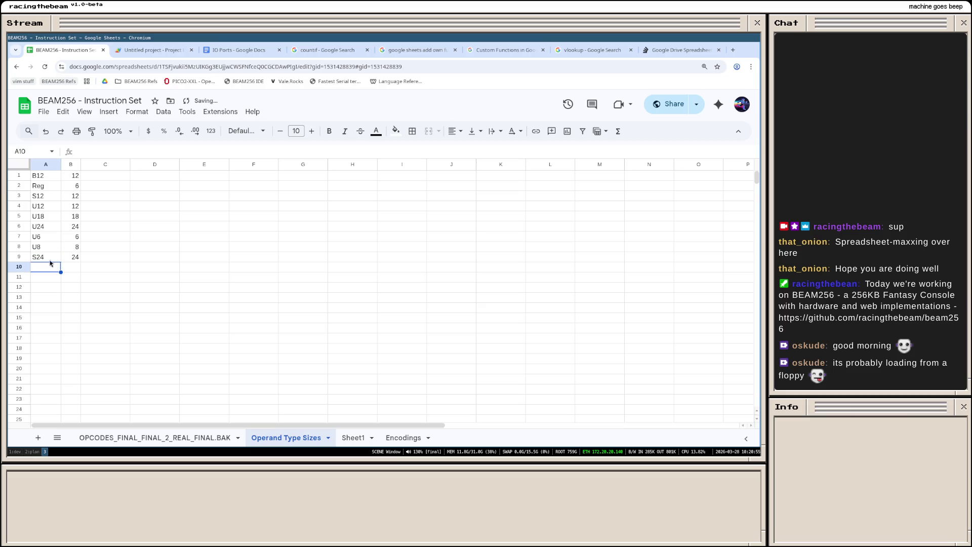
pyautogui.click(43, 163)
pyautogui.click(204, 266)
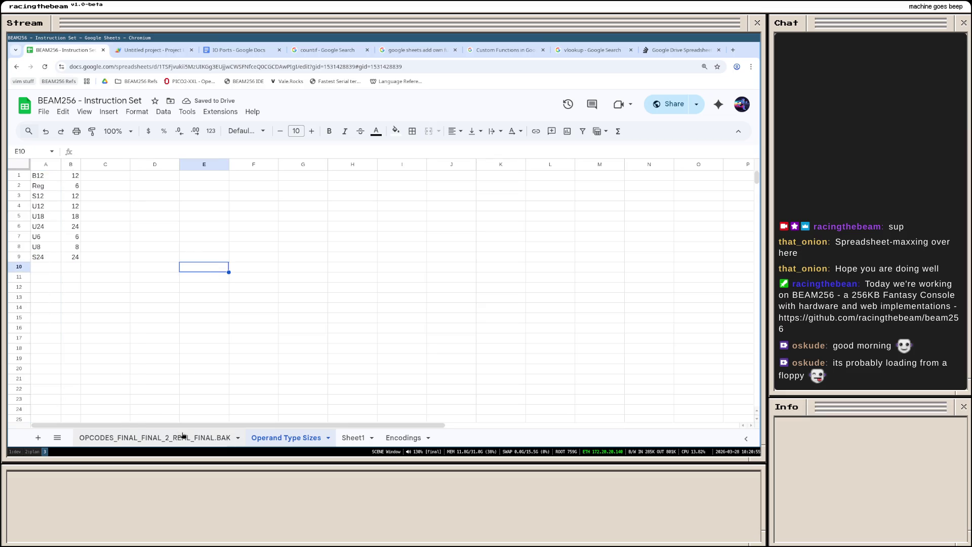
# Step: Return to the opcode sheet and check RET_I's S24 lookup in N128:O128, still showing 12
pyautogui.click(157, 438)
pyautogui.click(377, 295)
pyautogui.click(396, 295)
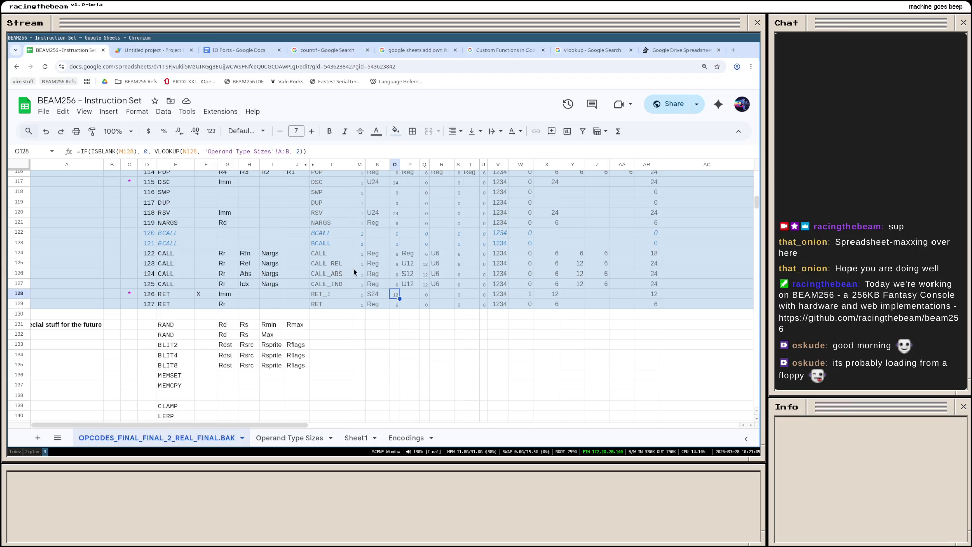
pyautogui.scroll(5, 369, 297)
pyautogui.scroll(5, 369, 296)
pyautogui.scroll(5, 369, 297)
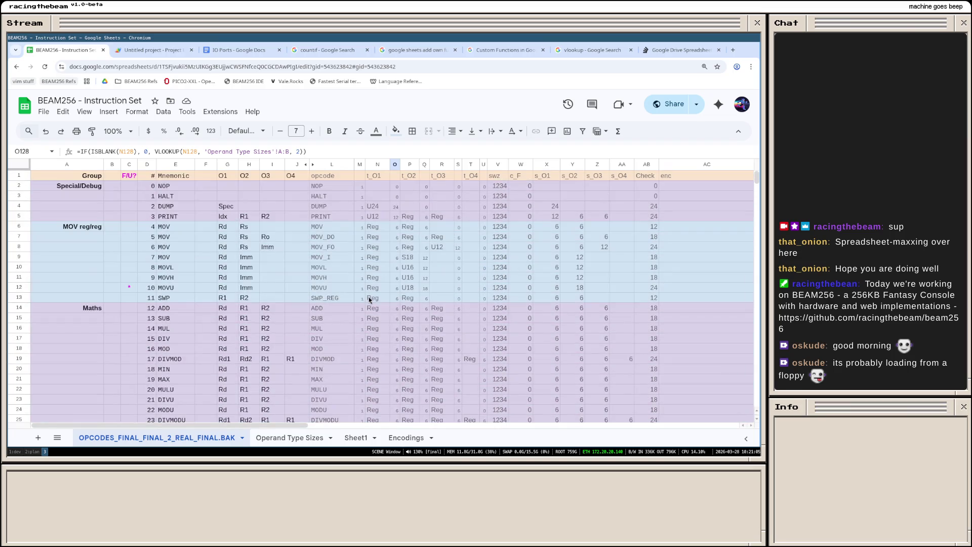
# Step: Copy the exact-match lookup formula from O2 and select O3:O129 as the target range
pyautogui.click(396, 187)
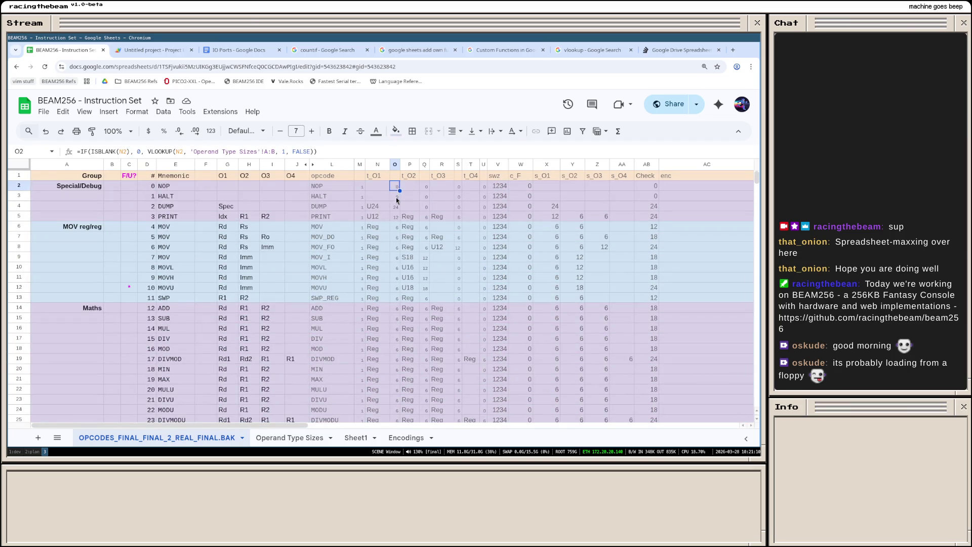
pyautogui.click(396, 196)
pyautogui.click(398, 187)
pyautogui.tripleClick(336, 149)
pyautogui.click(397, 197)
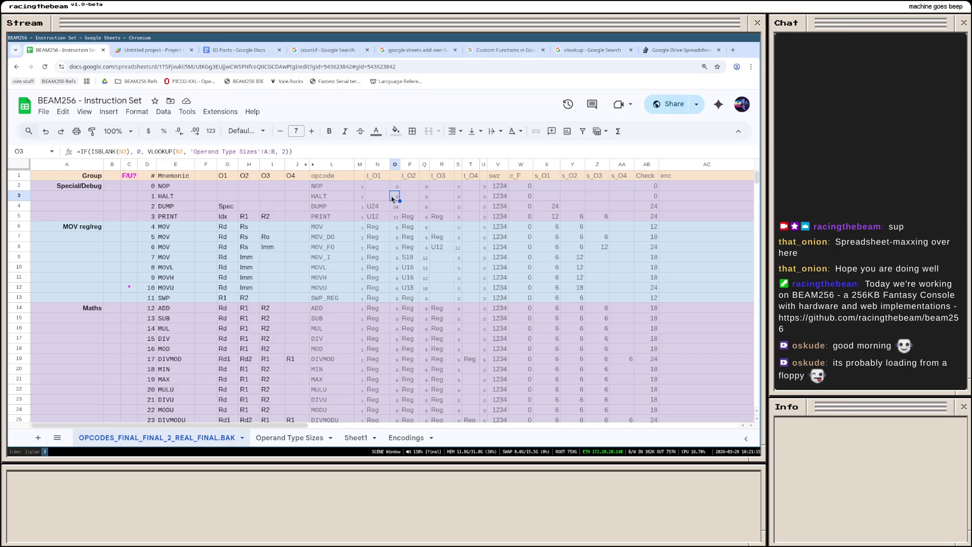
pyautogui.scroll(-5, 400, 270)
pyautogui.scroll(-5, 397, 304)
pyautogui.scroll(-8, 396, 304)
pyautogui.scroll(2, 397, 303)
pyautogui.keyDown('shift'); pyautogui.click(397, 305); pyautogui.keyUp('shift')
pyautogui.scroll(10, 396, 308)
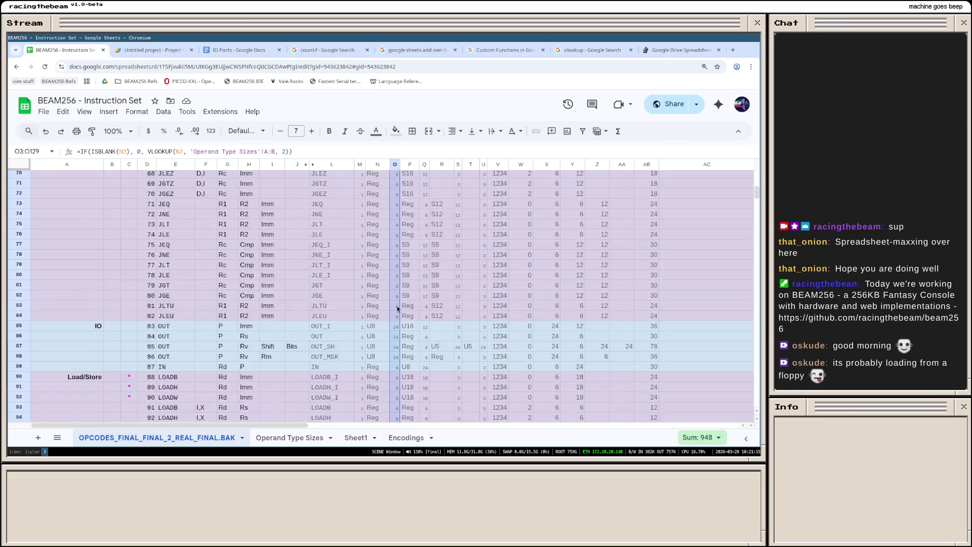
pyautogui.scroll(10, 396, 308)
# Step: Paste special > Formula only into O3:O129 so RET_I's S24 operand shows 24
pyautogui.click(396, 187)
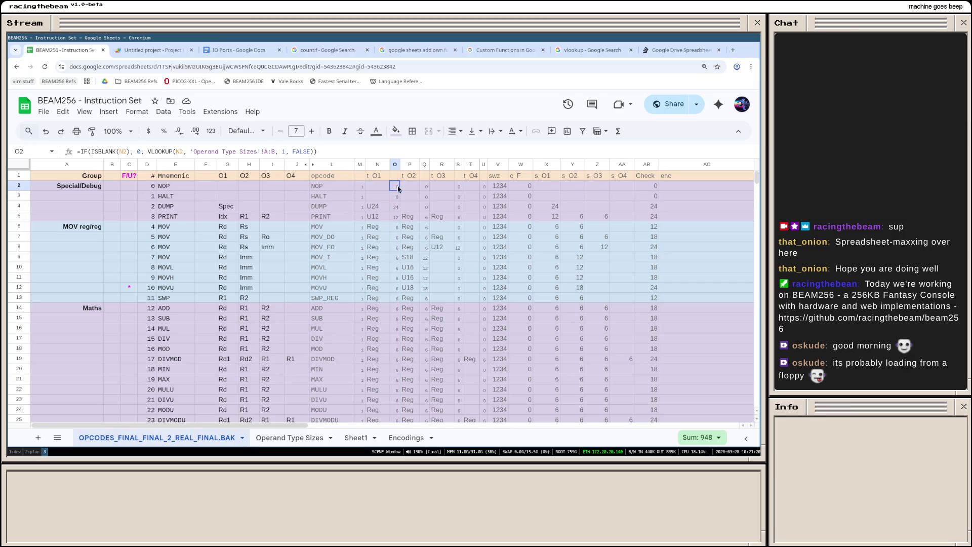
pyautogui.click(396, 196)
pyautogui.scroll(-10, 396, 321)
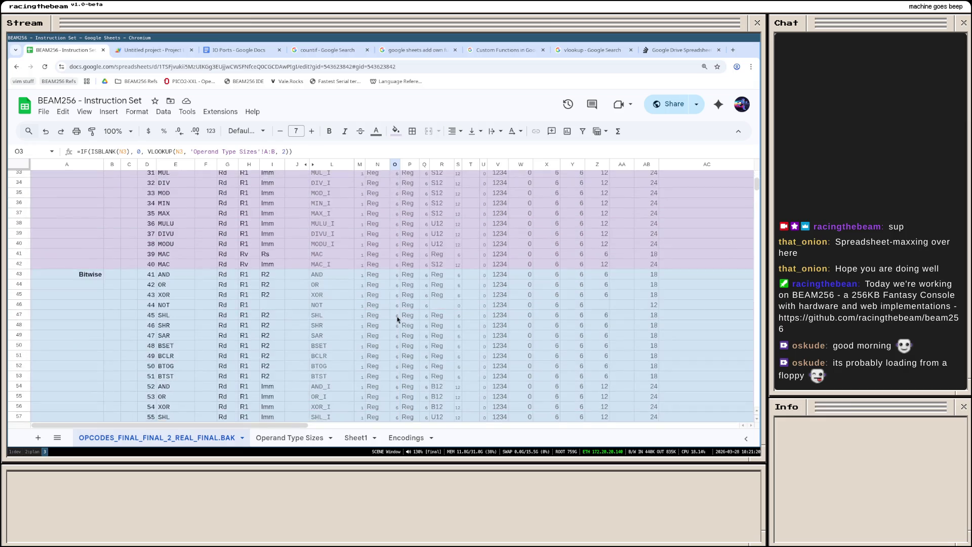
pyautogui.scroll(-5, 396, 321)
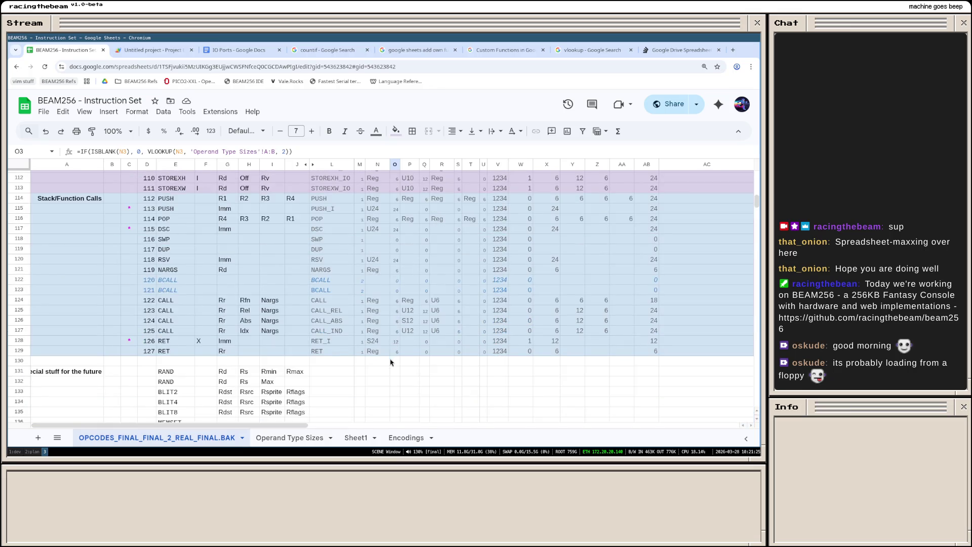
pyautogui.keyDown('shift'); pyautogui.click(397, 352); pyautogui.keyUp('shift')
pyautogui.rightClick(393, 335)
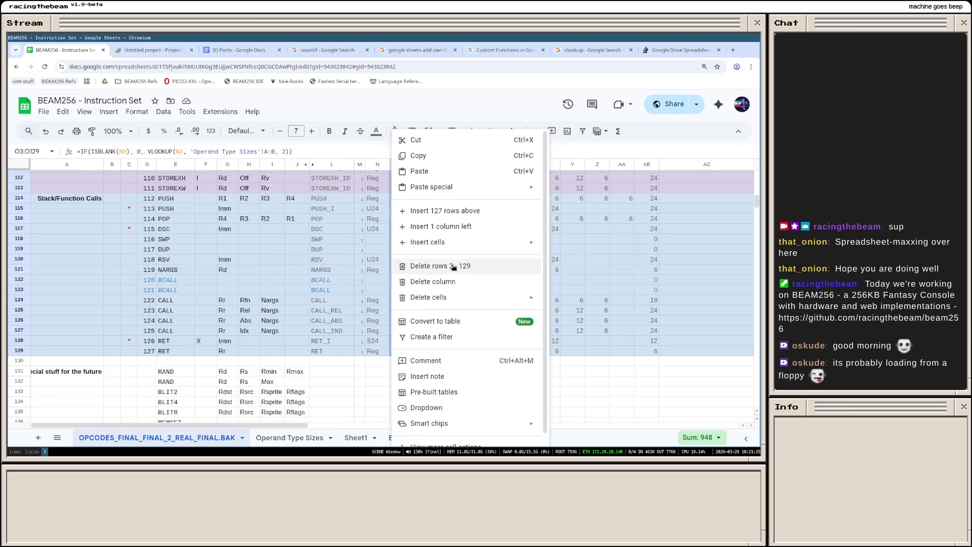
pyautogui.moveTo(432, 187)
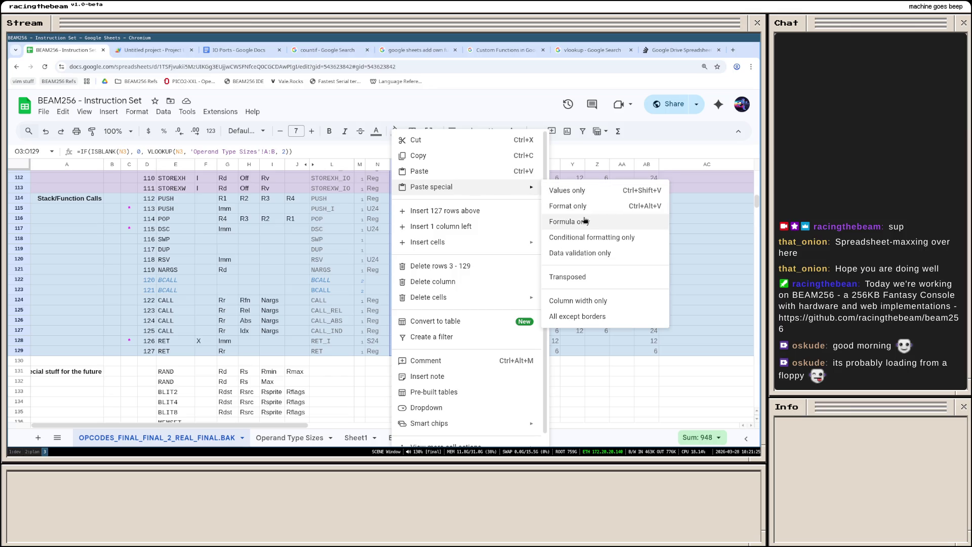
pyautogui.click(584, 221)
pyautogui.click(427, 279)
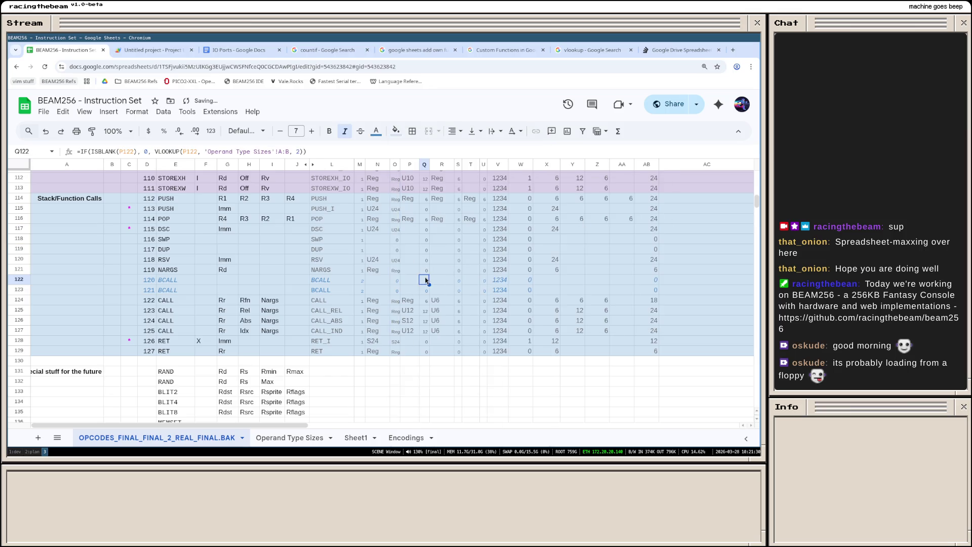
pyautogui.scroll(2, 428, 279)
pyautogui.scroll(10, 428, 279)
pyautogui.scroll(10, 428, 279)
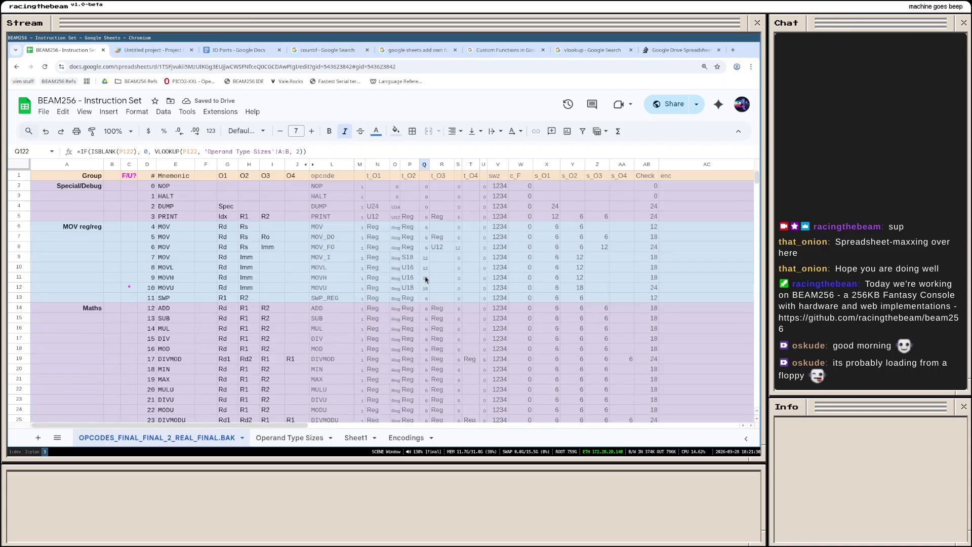
# Step: Change O2's VLOOKUP index from 1 to 2 so it returns the operand size
pyautogui.click(399, 187)
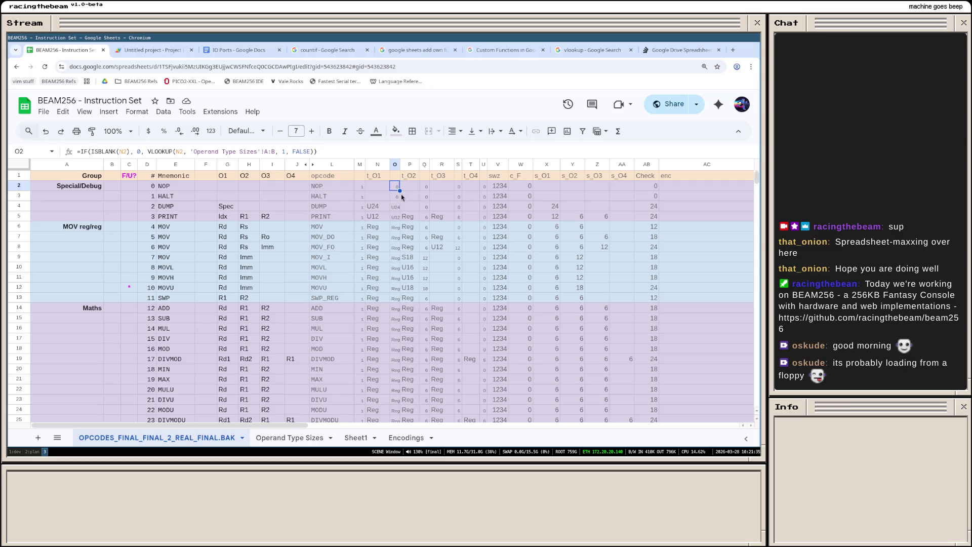
pyautogui.click(395, 198)
pyautogui.click(396, 208)
pyautogui.click(395, 216)
pyautogui.click(396, 186)
pyautogui.click(285, 151)
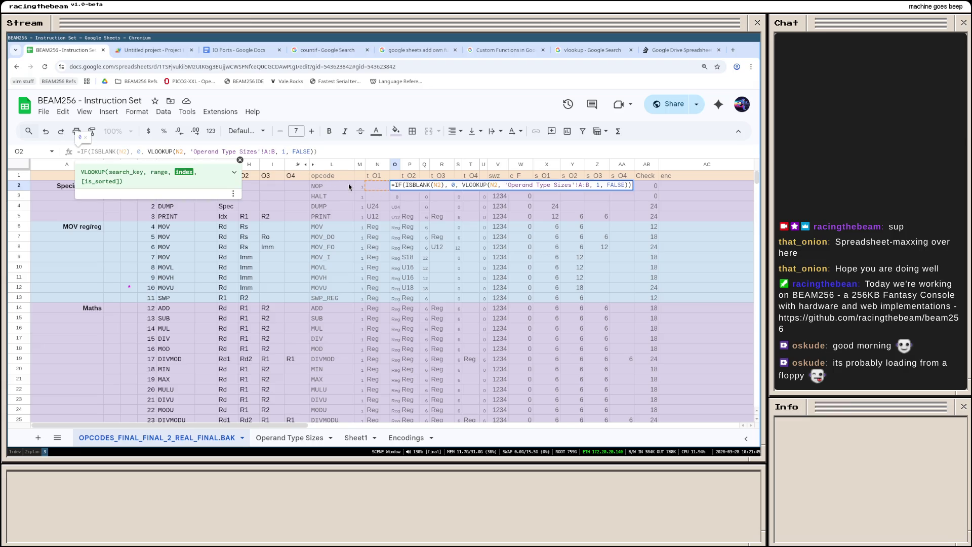
pyautogui.press('BackSpace')
pyautogui.write('2')
pyautogui.press('Return')
# Step: Paste the updated O2 formula down into O3:O129 with Paste special
pyautogui.click(394, 186)
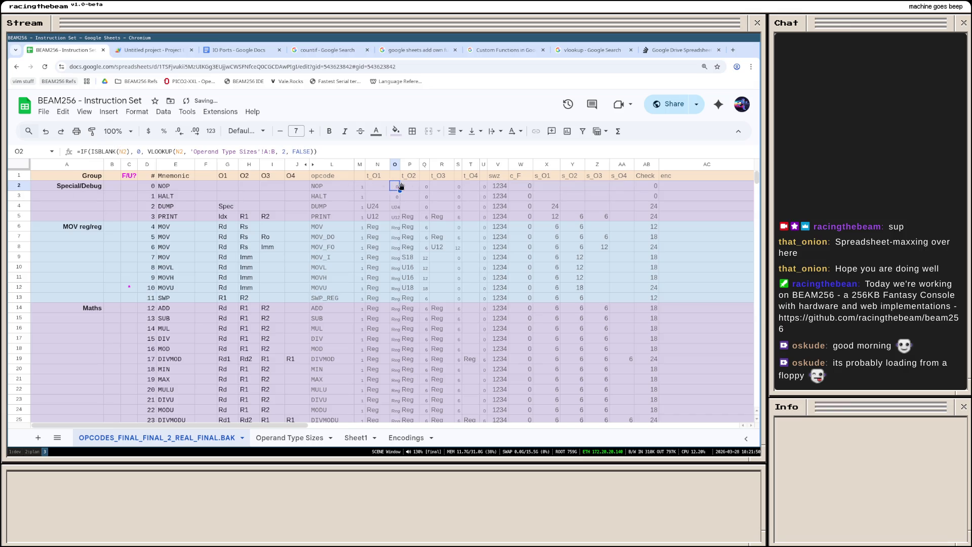
pyautogui.click(396, 198)
pyautogui.scroll(-4, 403, 306)
pyautogui.scroll(-4, 403, 306)
pyautogui.scroll(-4, 402, 307)
pyautogui.scroll(-4, 403, 306)
pyautogui.keyDown('shift'); pyautogui.click(403, 306); pyautogui.keyUp('shift')
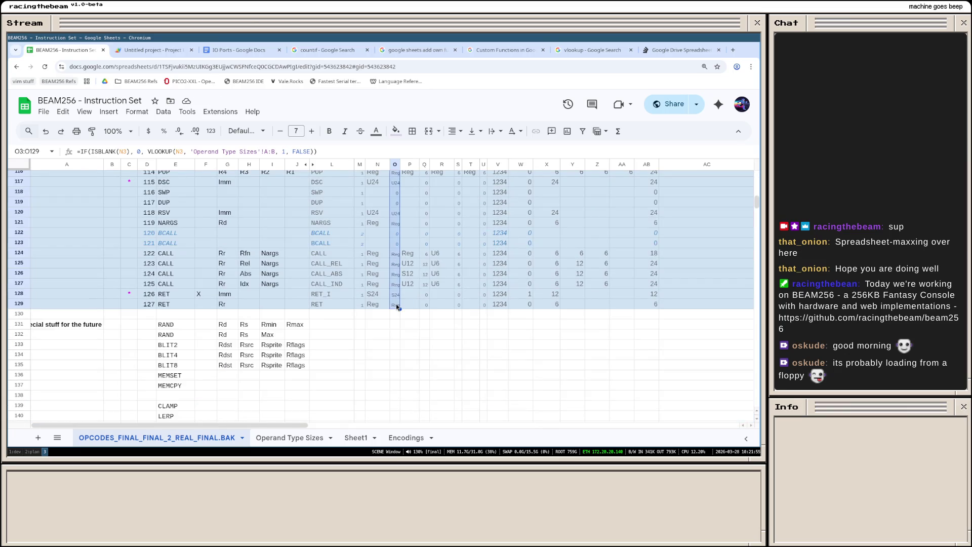
pyautogui.rightClick(396, 304)
pyautogui.moveTo(436, 187)
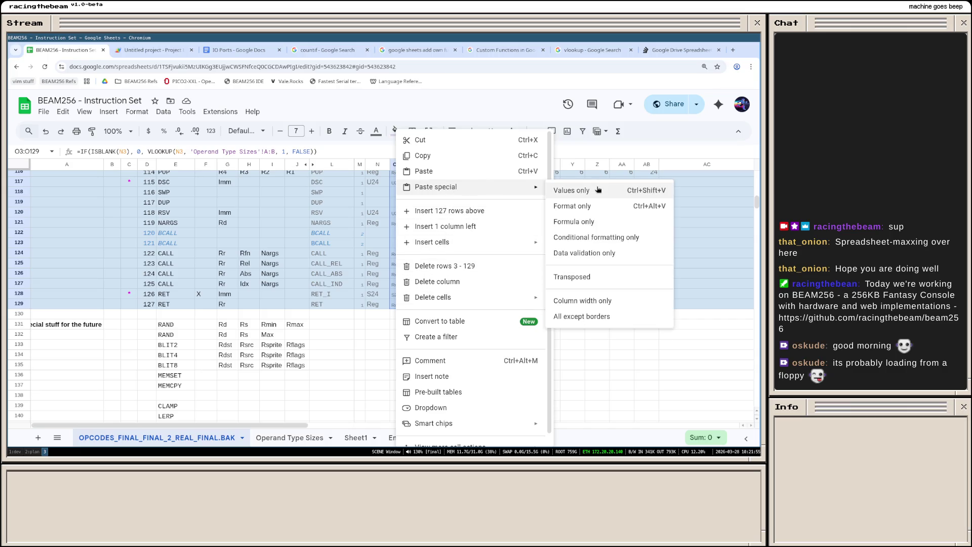
pyautogui.click(585, 221)
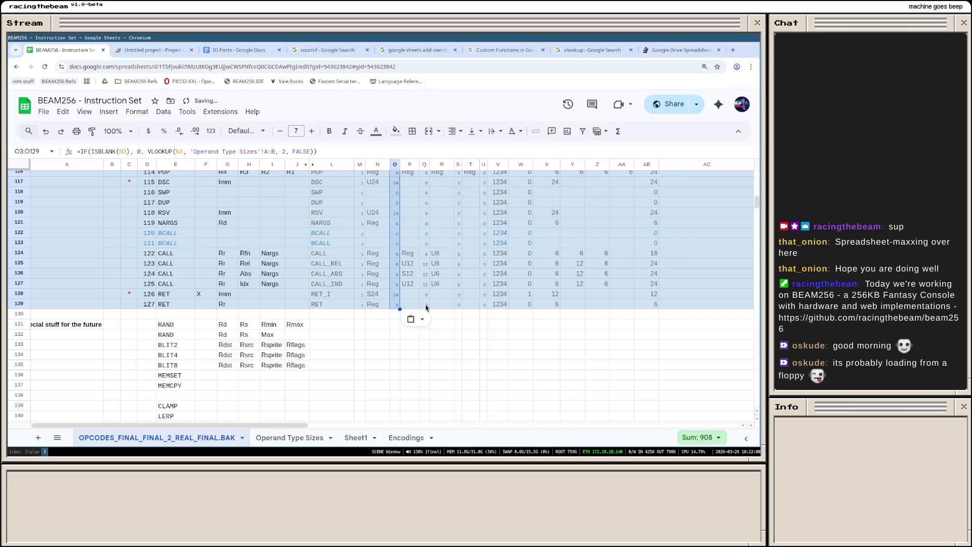
pyautogui.scroll(7, 427, 307)
pyautogui.scroll(4, 427, 307)
pyautogui.scroll(-8, 428, 307)
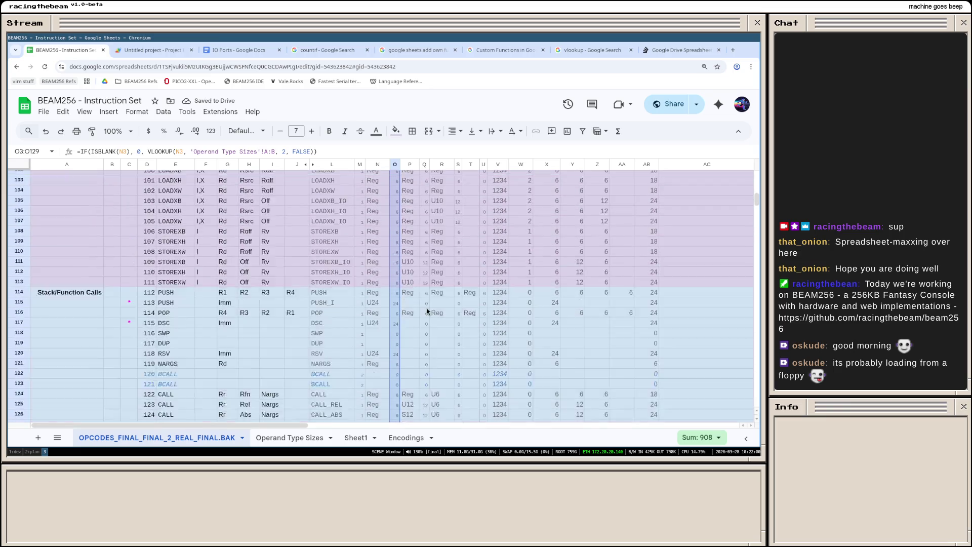
pyautogui.scroll(-3, 427, 310)
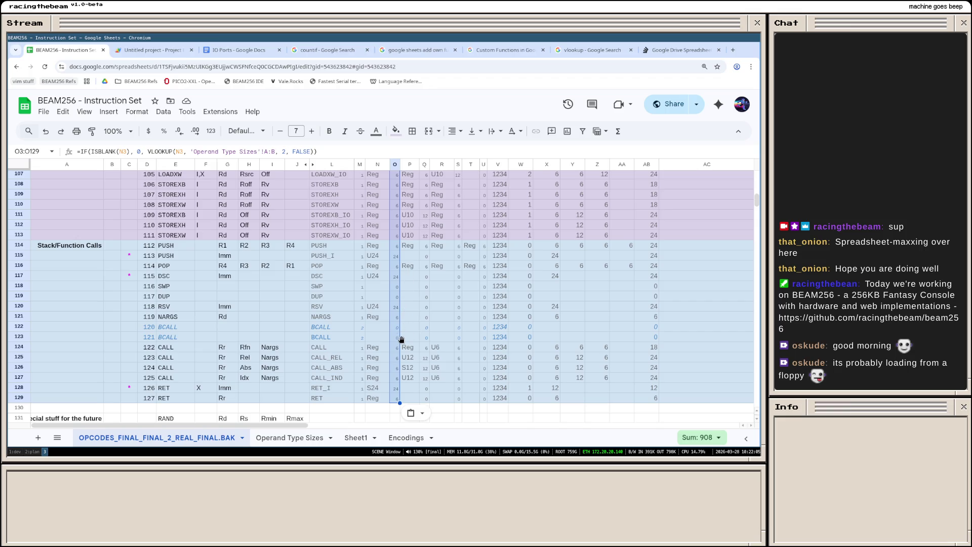
pyautogui.scroll(6, 400, 401)
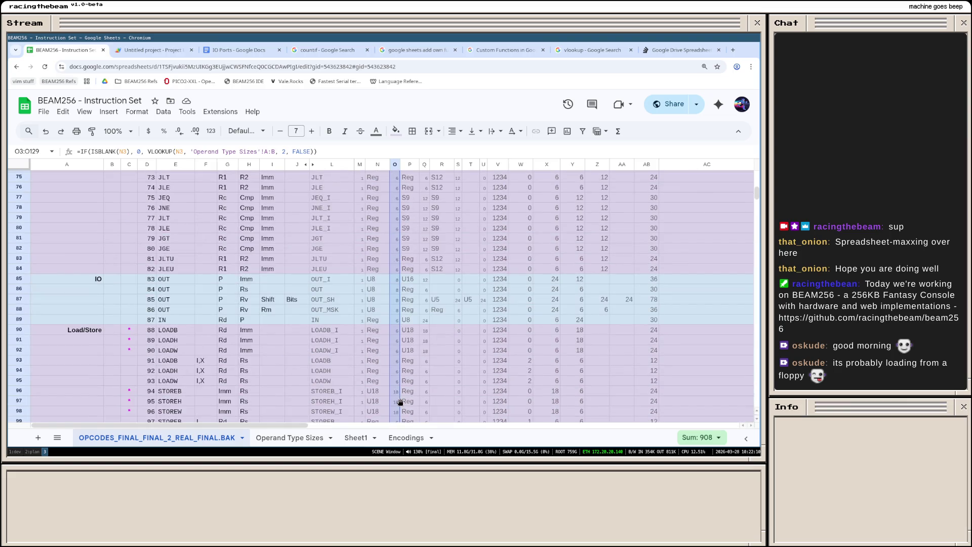
pyautogui.scroll(2, 401, 391)
pyautogui.scroll(3, 400, 392)
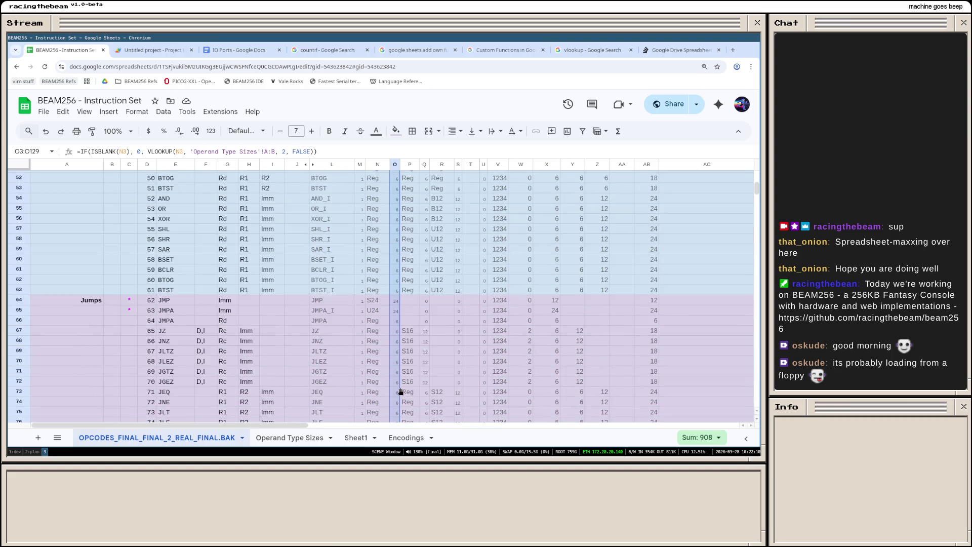
pyautogui.scroll(1, 400, 392)
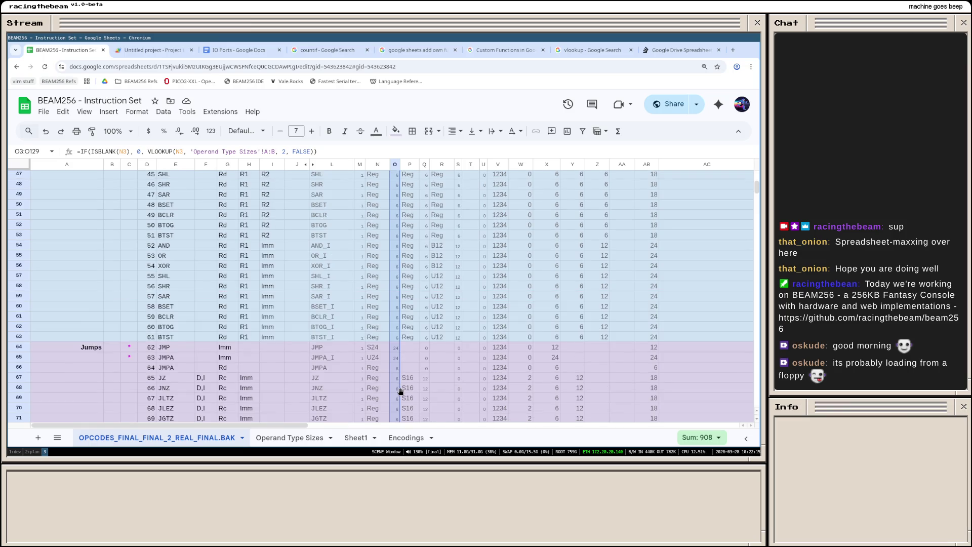
pyautogui.scroll(8, 400, 391)
pyautogui.click(396, 186)
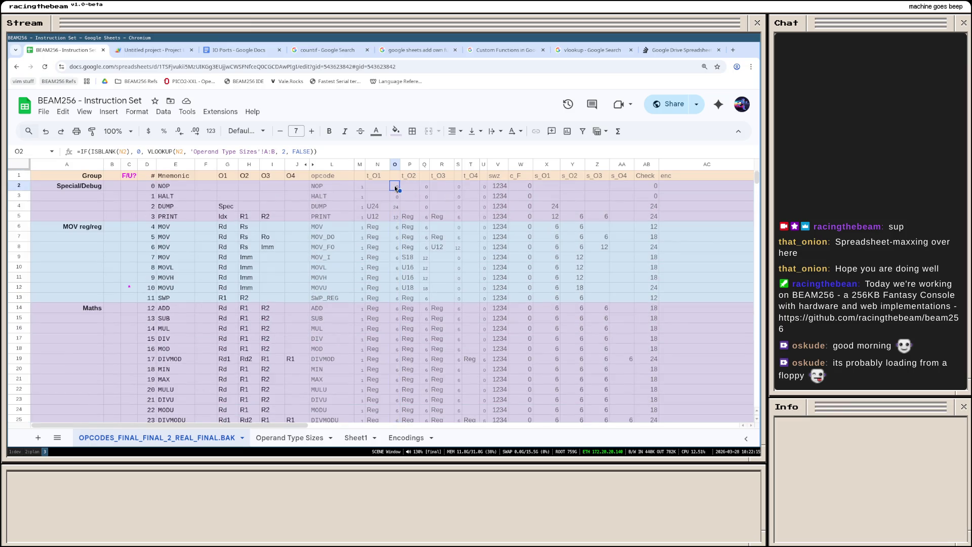
# Step: Copy O2's formula into Q2, re-keyed to the t_O2 type column P
pyautogui.click(151, 154)
pyautogui.hotkey('ctrl', 'a')
pyautogui.hotkey('ctrl', 'c')
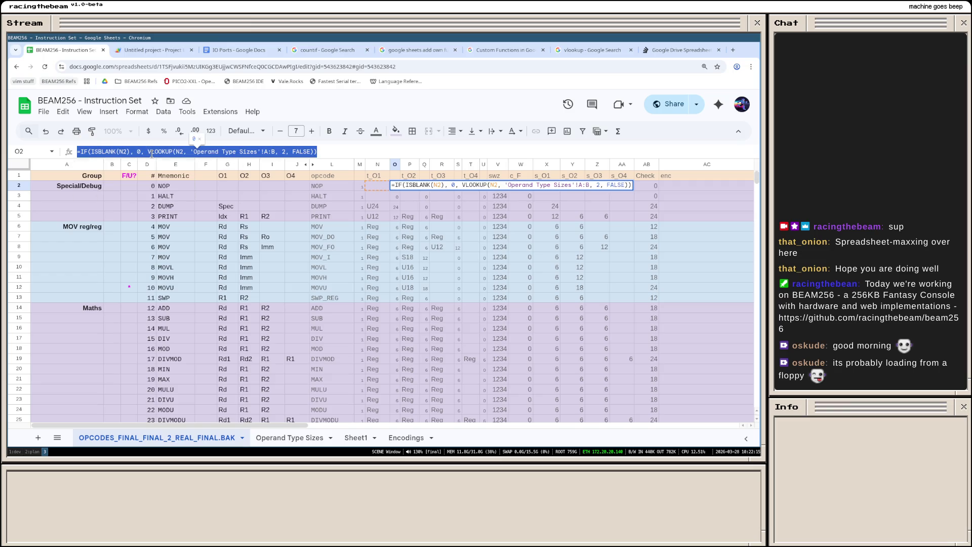
pyautogui.press('Return')
pyautogui.click(425, 187)
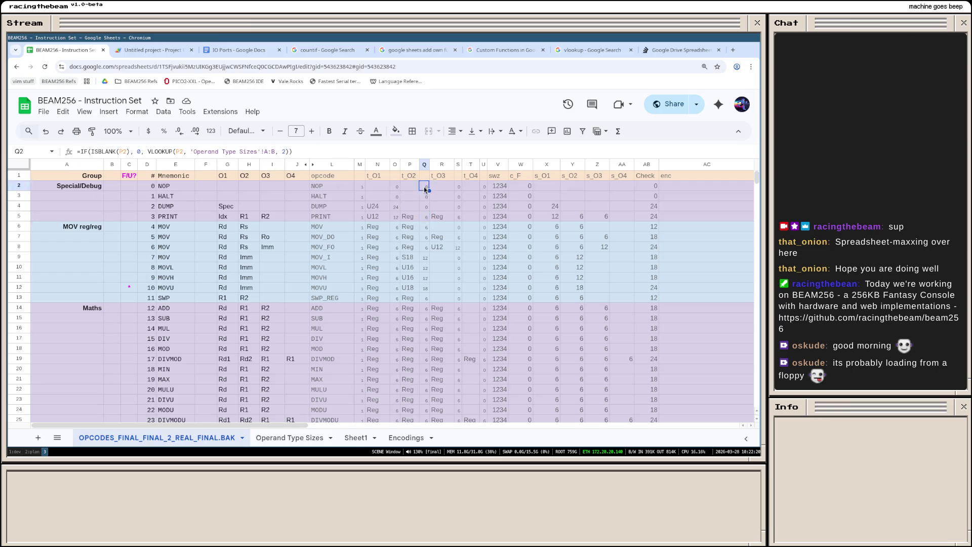
pyautogui.click(165, 153)
pyautogui.hotkey('ctrl', 'v')
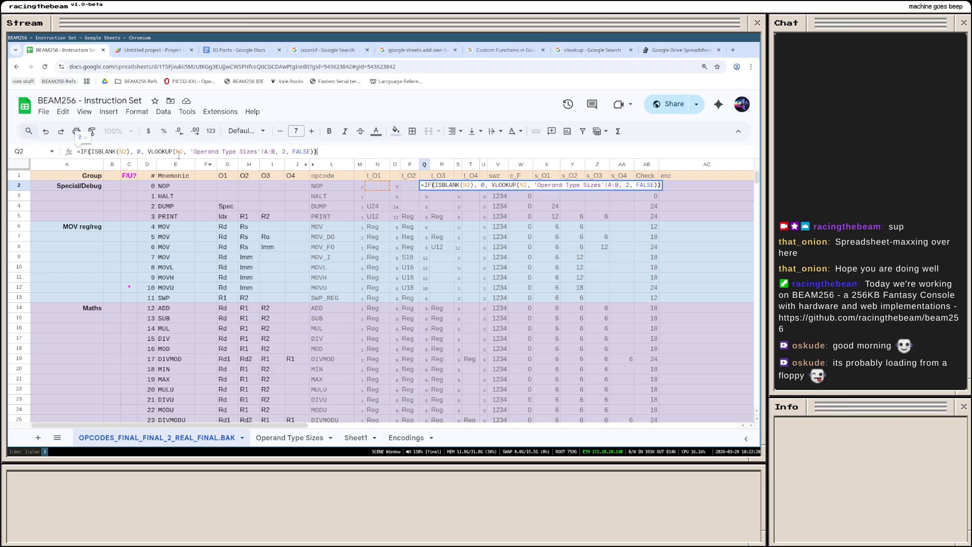
pyautogui.click(184, 154)
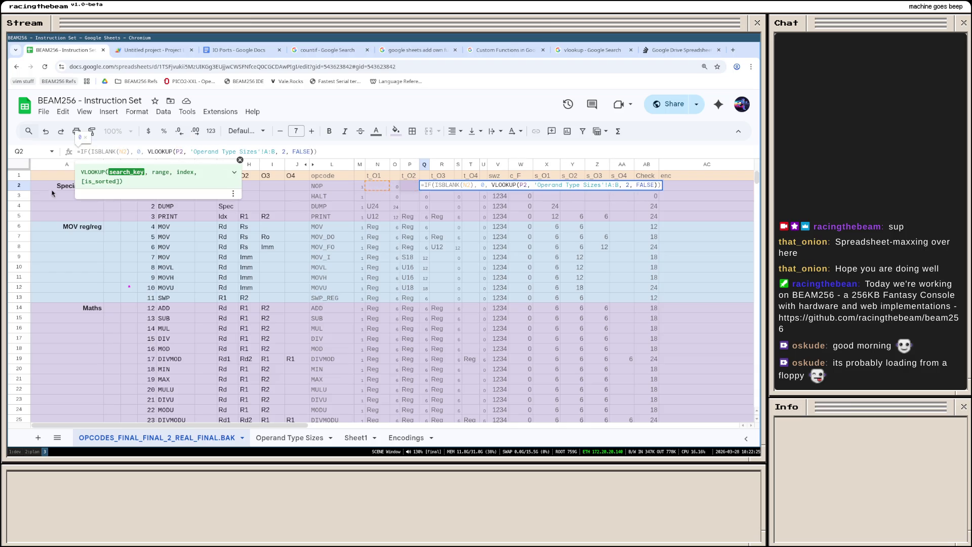
pyautogui.press('Return')
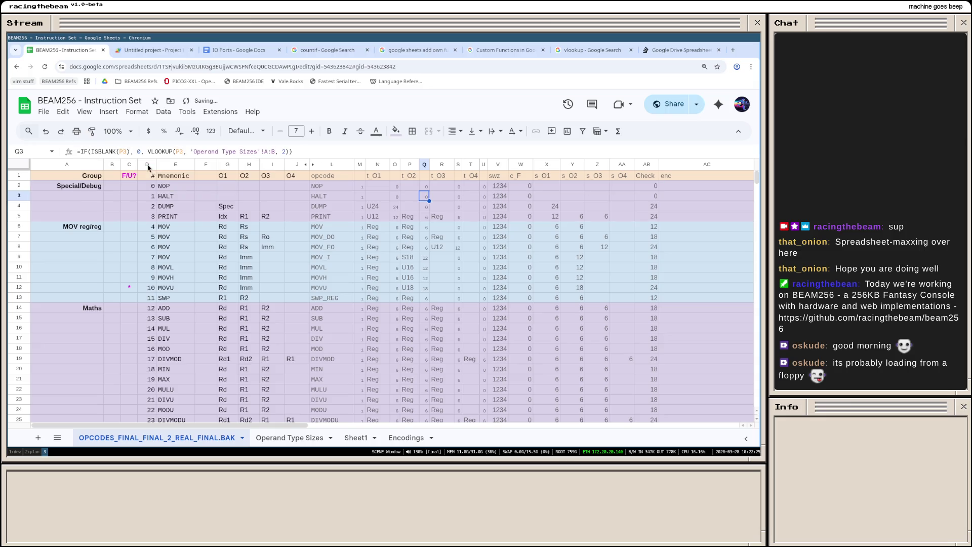
# Step: Paste the formula into S2 and change its N references to column R
pyautogui.click(457, 186)
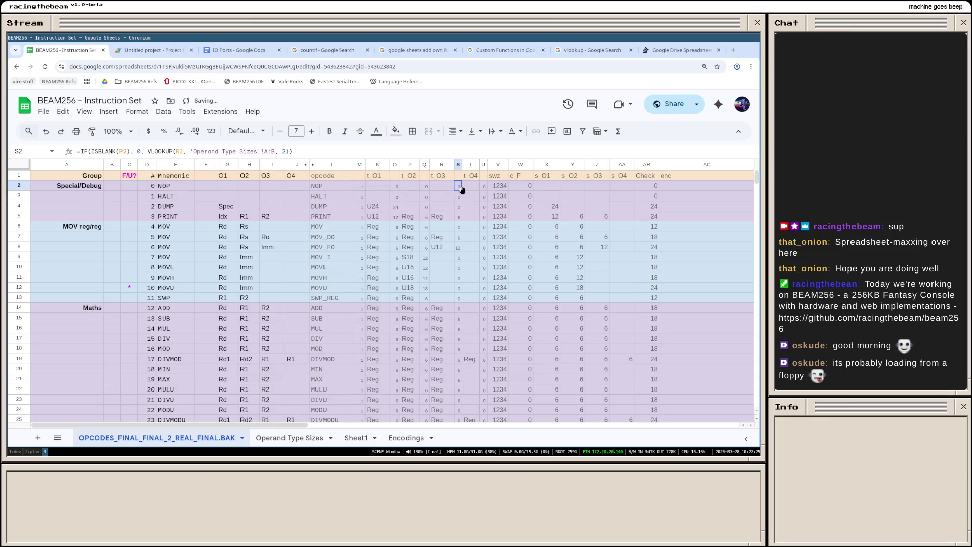
pyautogui.tripleClick(214, 152)
pyautogui.hotkey('ctrl', 'v')
pyautogui.click(122, 151)
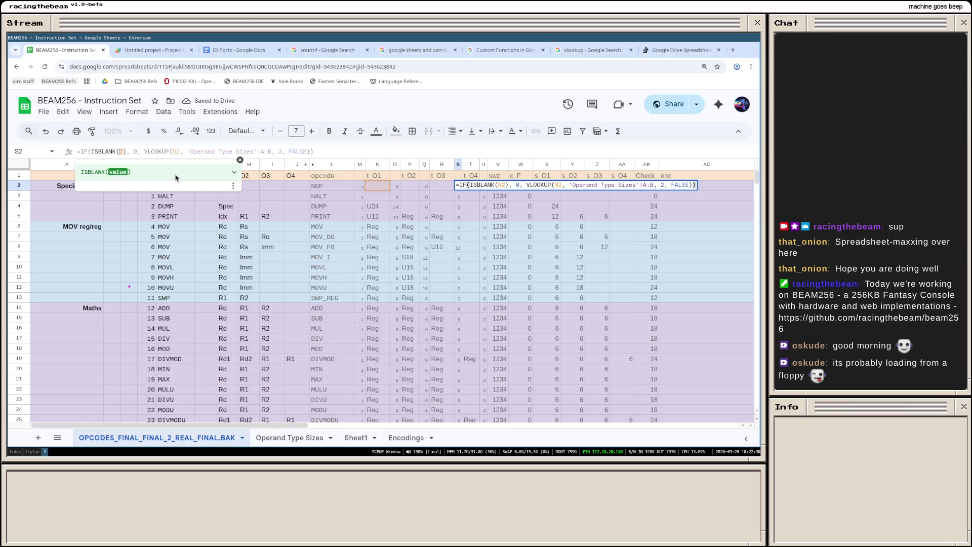
pyautogui.press('BackSpace')
pyautogui.write('R')
pyautogui.click(176, 151)
pyautogui.press('BackSpace')
pyautogui.write('R')
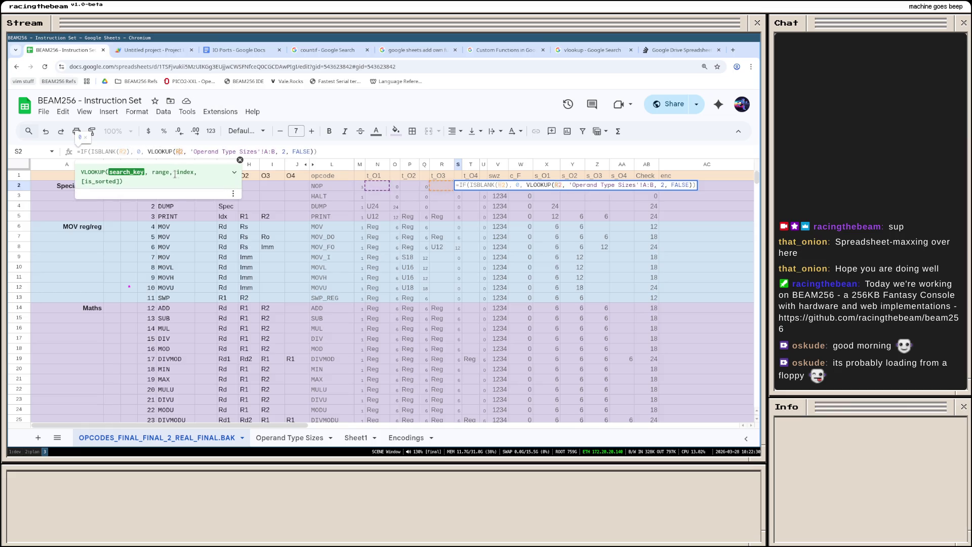
pyautogui.press('Return')
# Step: Paste the formula into U2 and change its references to column T
pyautogui.click(483, 186)
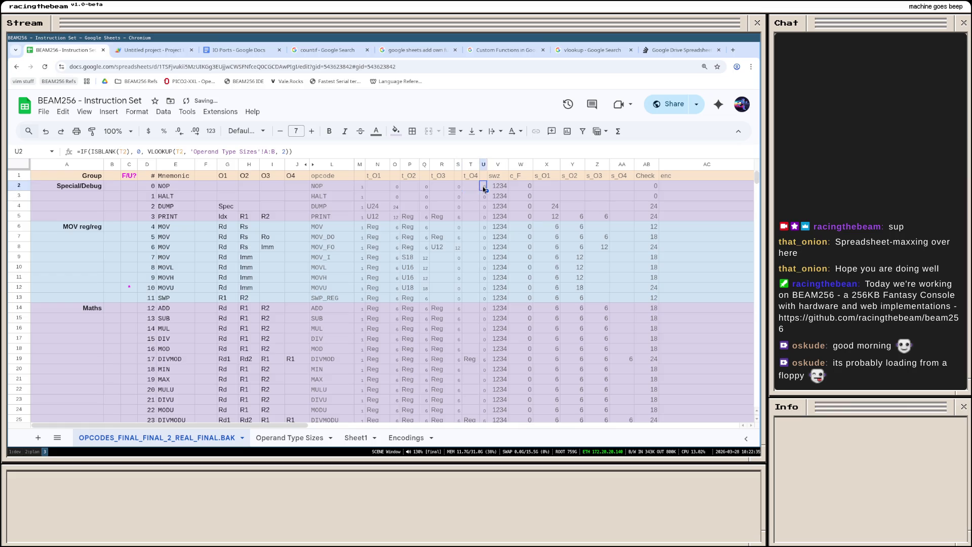
pyautogui.tripleClick(162, 152)
pyautogui.hotkey('ctrl', 'v')
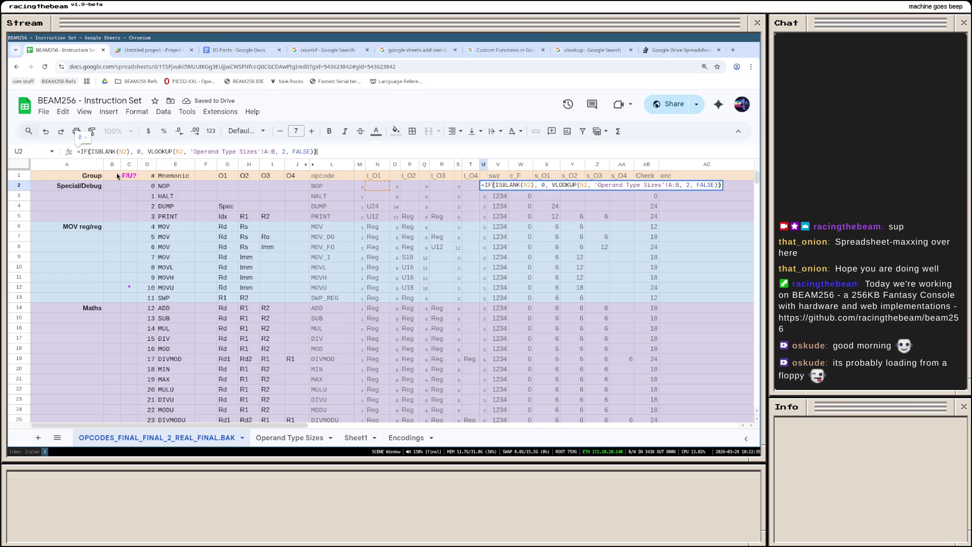
pyautogui.click(122, 151)
pyautogui.press('Right')
pyautogui.press('Right')
pyautogui.press('Right')
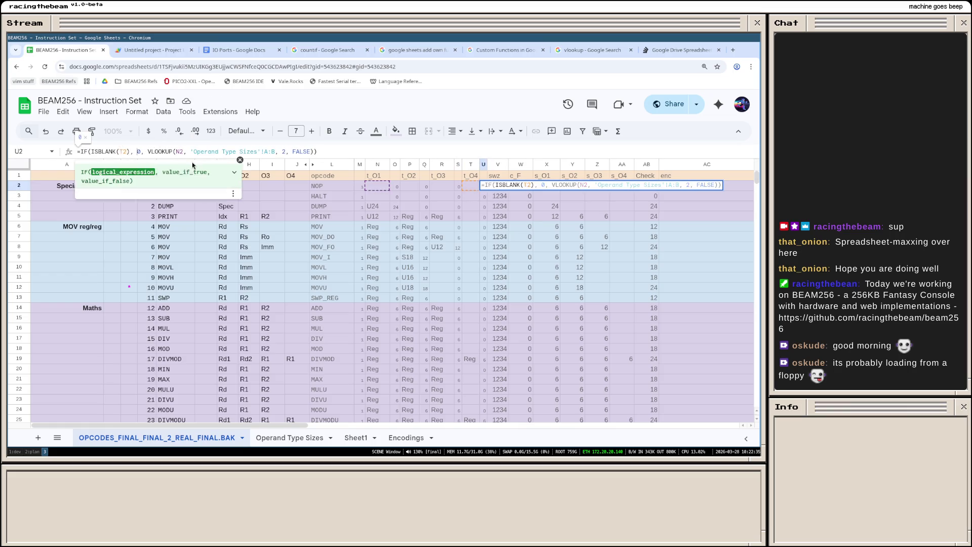
pyautogui.press('BackSpace')
pyautogui.write('T')
pyautogui.press('Return')
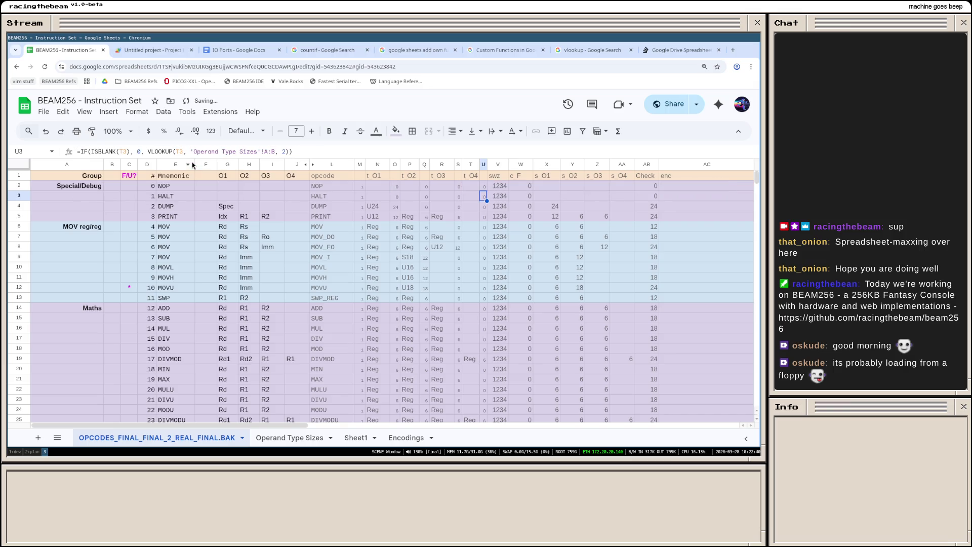
pyautogui.click(395, 188)
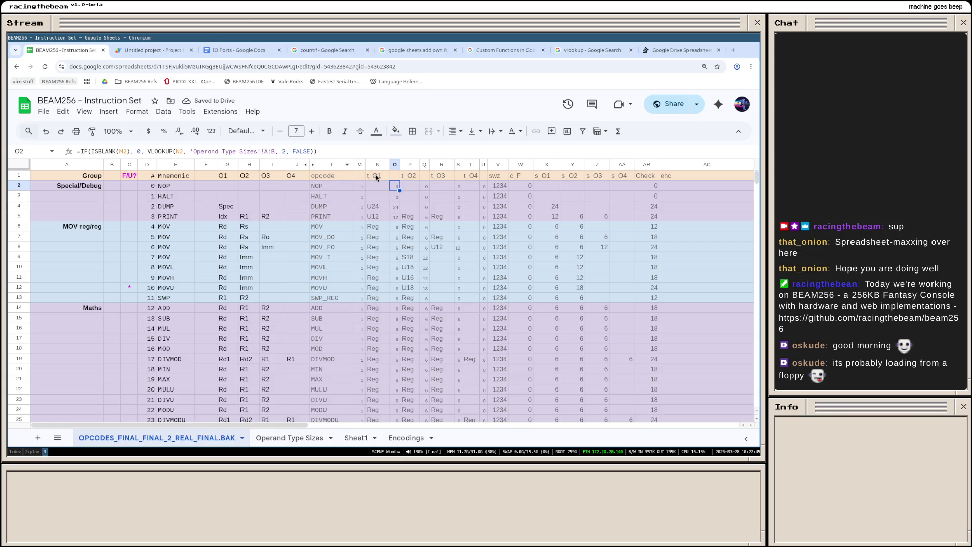
# Step: Paste O2's formula only into O3:O129
pyautogui.click(395, 198)
pyautogui.scroll(-15, 396, 198)
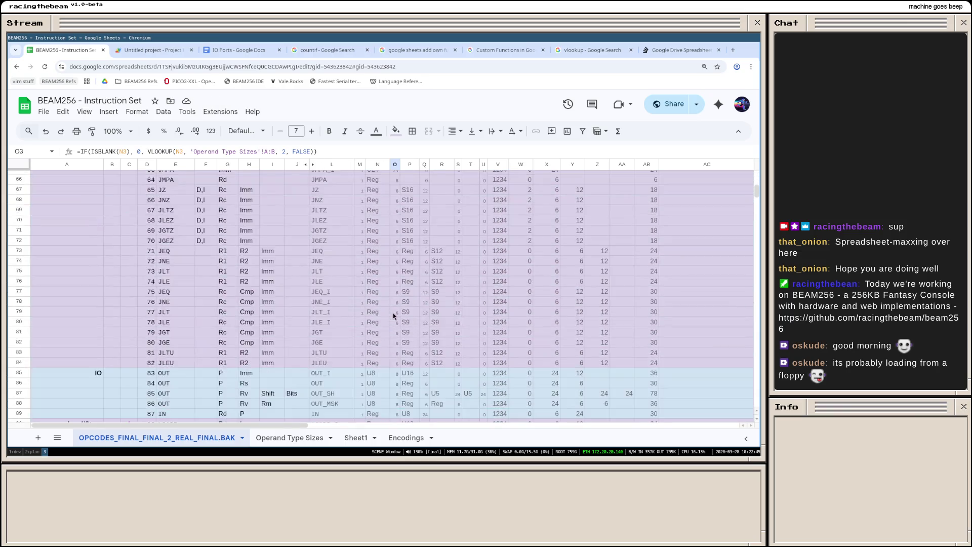
pyautogui.scroll(-3, 391, 327)
pyautogui.keyDown('shift'); pyautogui.click(396, 351); pyautogui.keyUp('shift')
pyautogui.rightClick(395, 352)
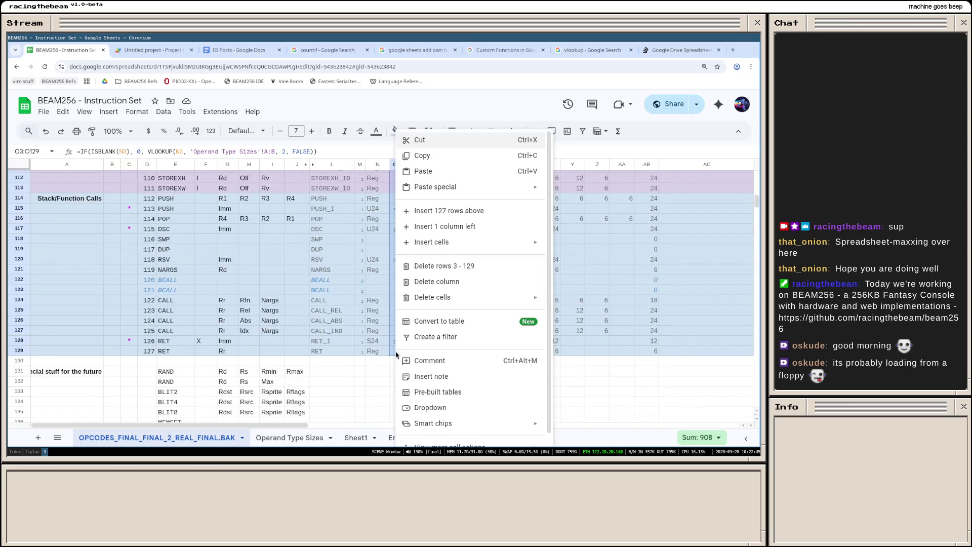
pyautogui.moveTo(472, 187)
pyautogui.click(589, 222)
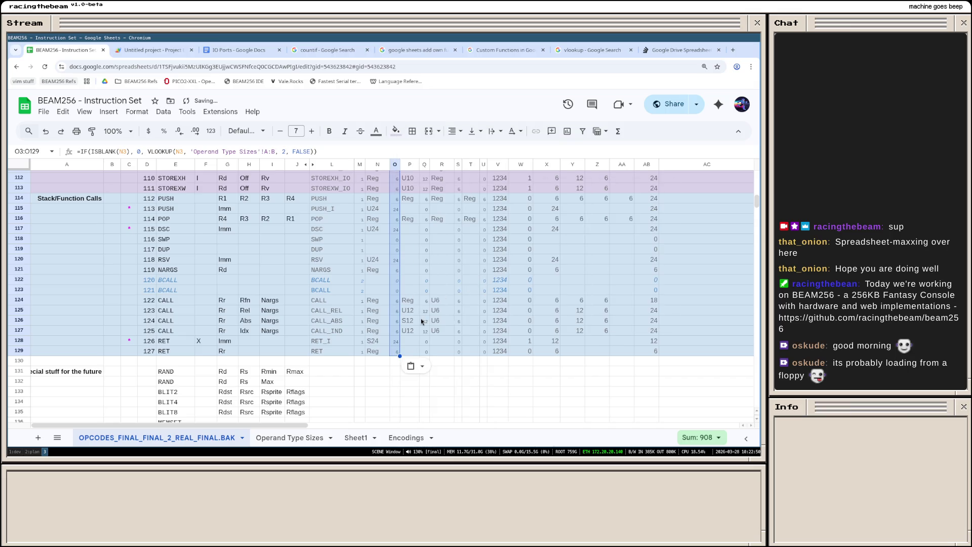
pyautogui.scroll(10, 421, 318)
pyautogui.scroll(10, 417, 295)
# Step: Copy Q2 and paste its formula only into Q3:Q129
pyautogui.click(425, 187)
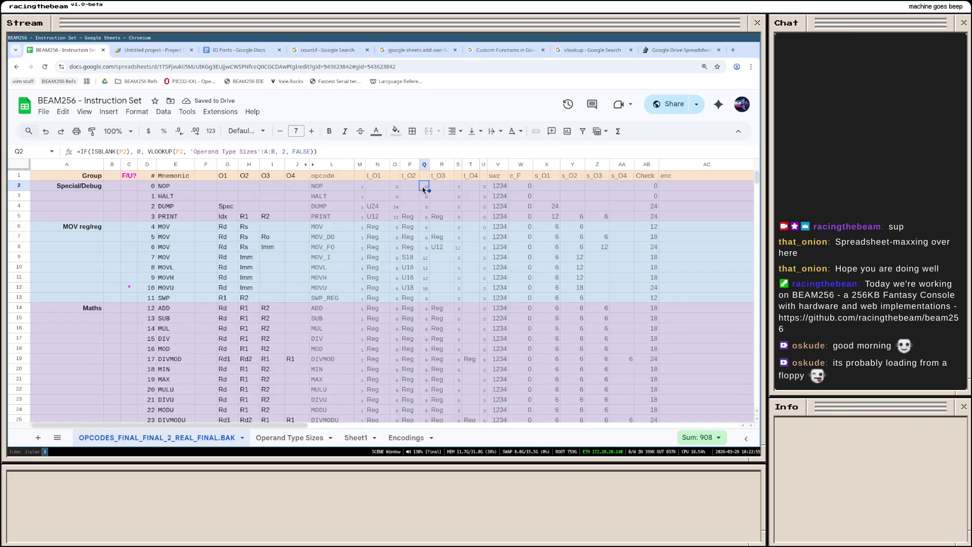
pyautogui.doubleClick(425, 189)
pyautogui.press('Escape')
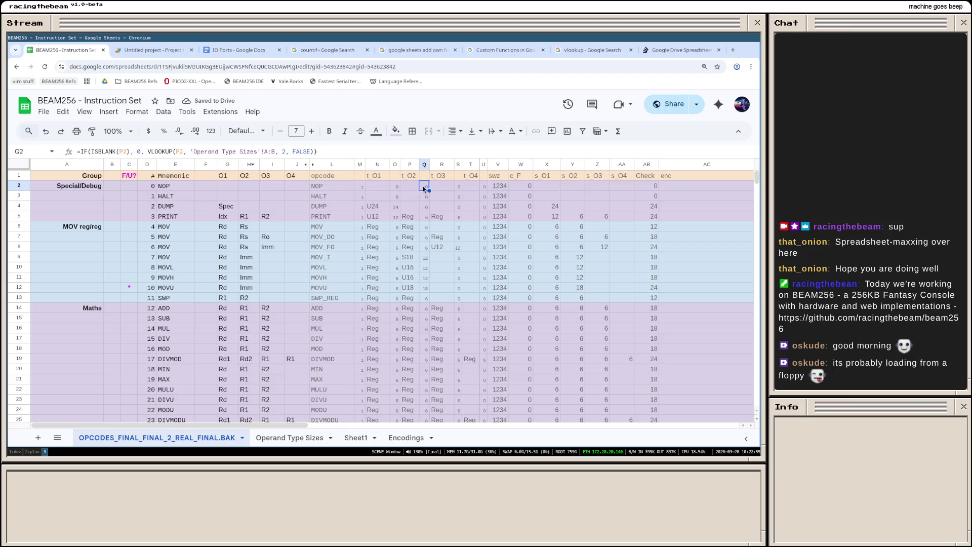
pyautogui.click(428, 196)
pyautogui.scroll(-10, 433, 251)
pyautogui.scroll(-7, 436, 288)
pyautogui.scroll(-7, 429, 319)
pyautogui.scroll(-6, 422, 342)
pyautogui.keyDown('shift'); pyautogui.click(425, 352); pyautogui.keyUp('shift')
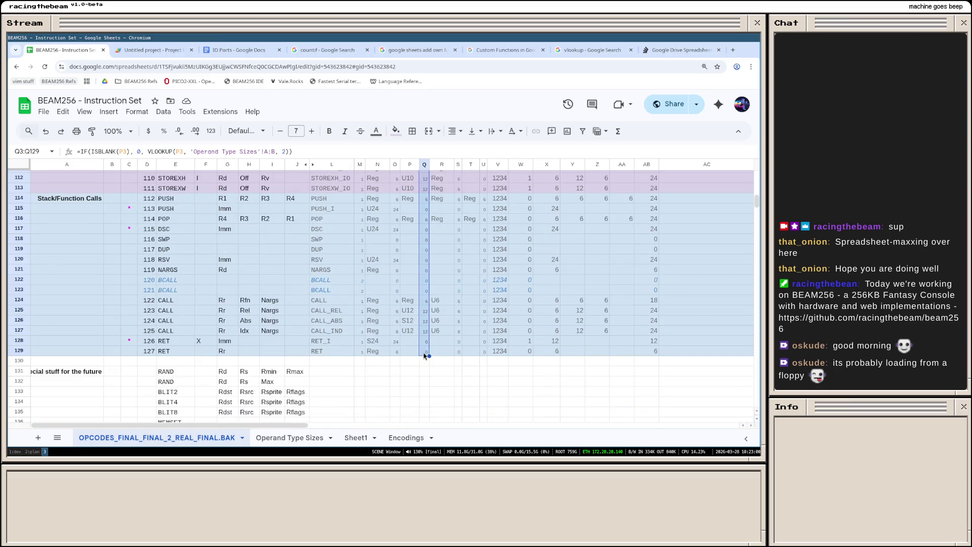
pyautogui.rightClick(425, 355)
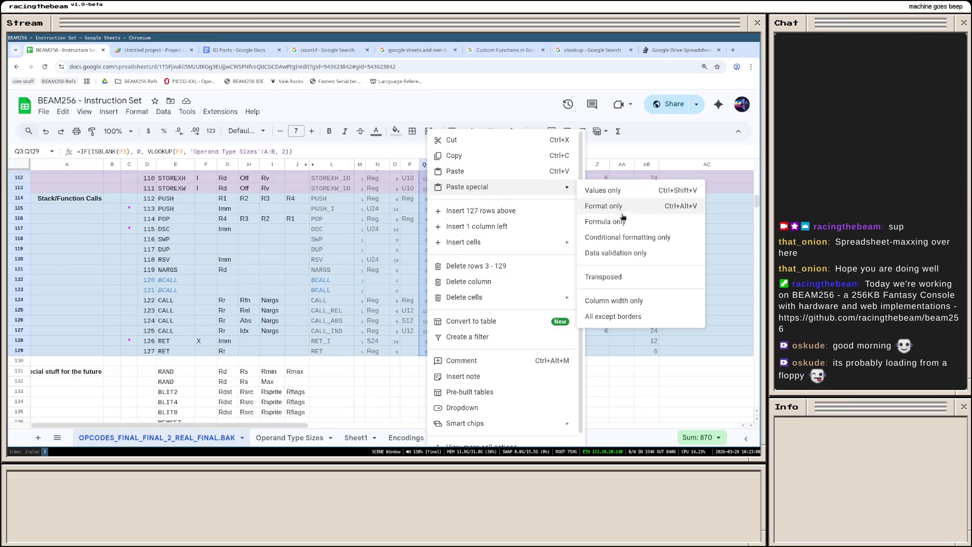
pyautogui.click(623, 219)
pyautogui.scroll(15, 478, 265)
pyautogui.scroll(10, 476, 264)
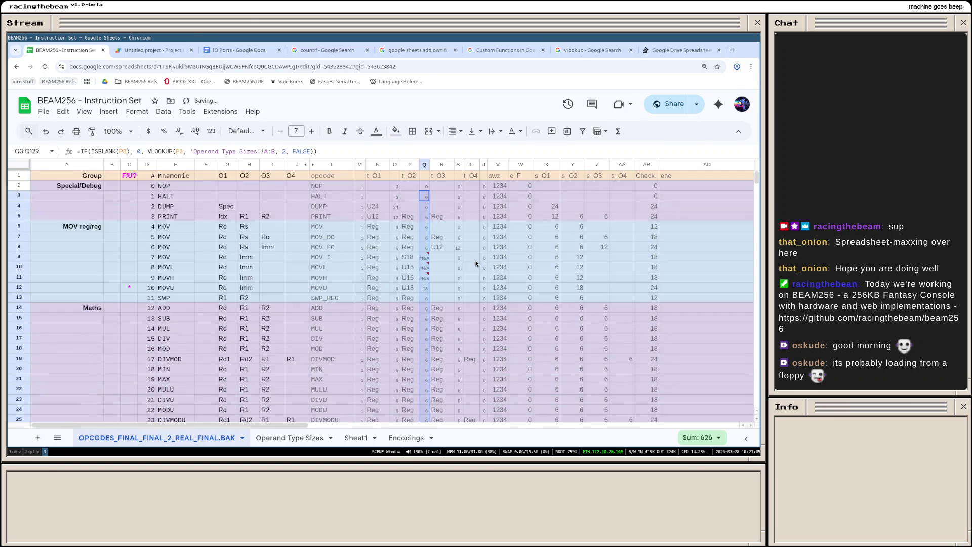
# Step: Copy S2 and paste its formula only into S3:S129
pyautogui.click(458, 187)
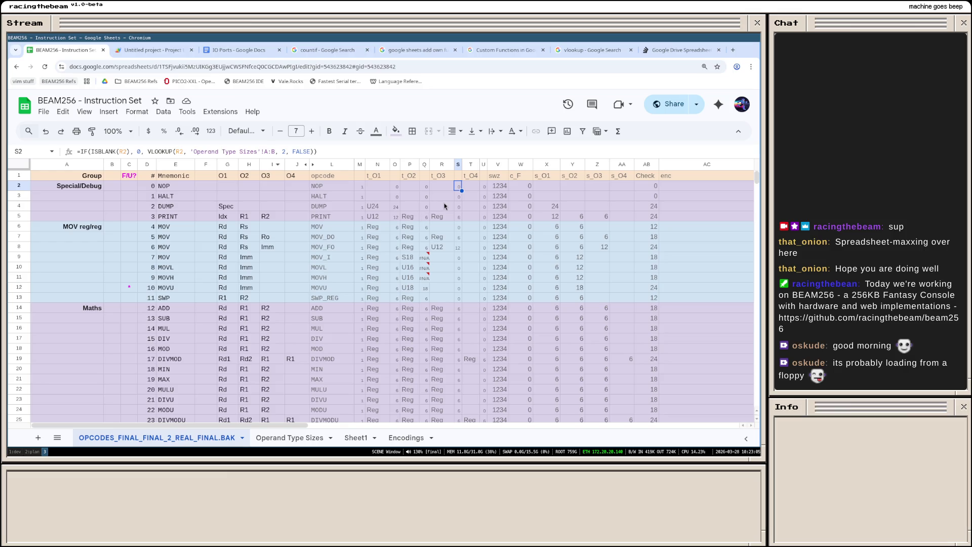
pyautogui.click(458, 199)
pyautogui.scroll(-3, 459, 220)
pyautogui.scroll(-6, 459, 266)
pyautogui.scroll(-8, 456, 300)
pyautogui.scroll(-8, 460, 317)
pyautogui.keyDown('shift'); pyautogui.click(460, 256); pyautogui.keyUp('shift')
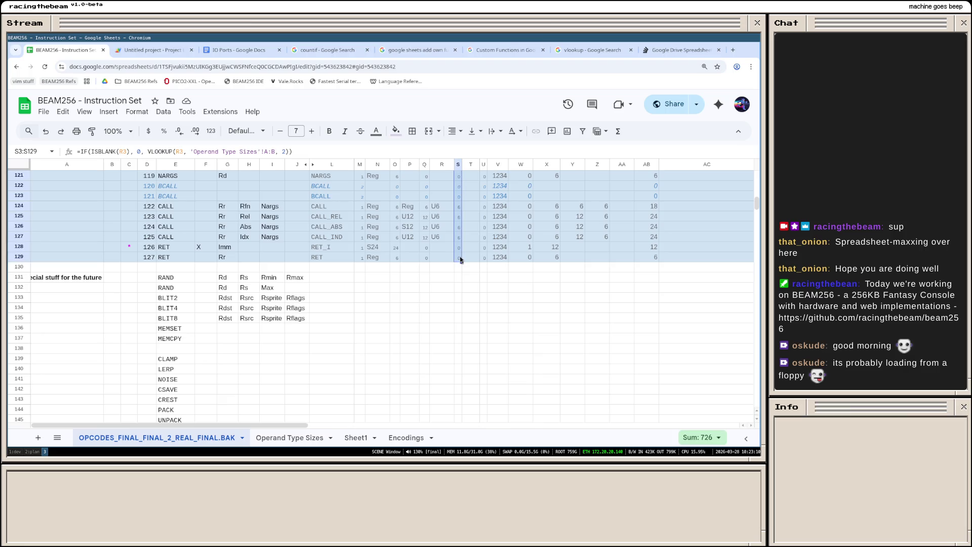
pyautogui.rightClick(460, 256)
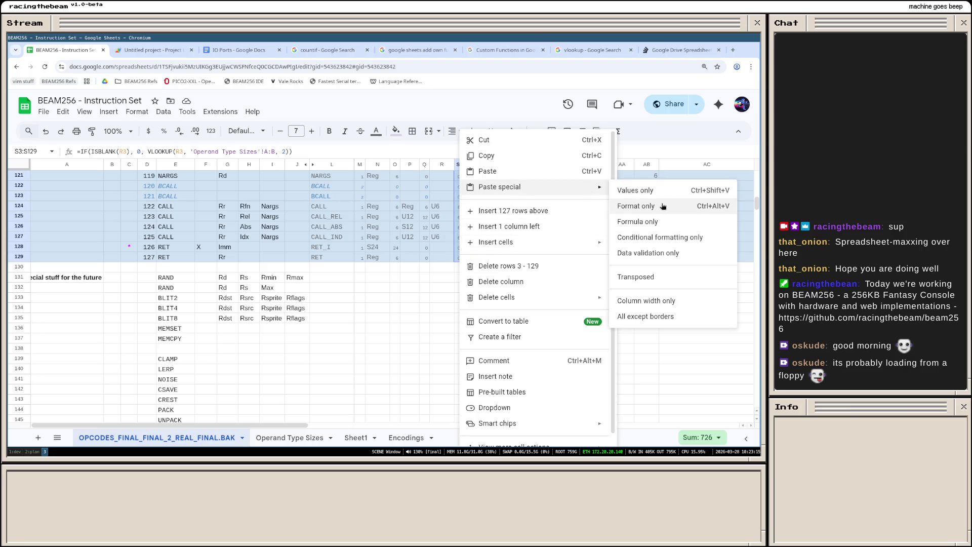
pyautogui.click(658, 221)
pyautogui.scroll(10, 478, 266)
pyautogui.scroll(10, 478, 266)
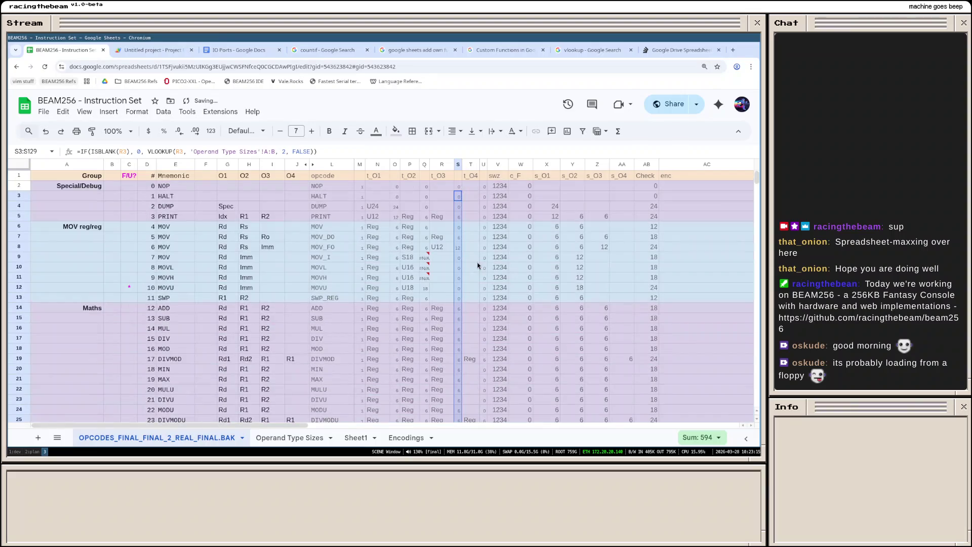
# Step: Copy U2 and paste its formula only into U3:U129
pyautogui.click(483, 185)
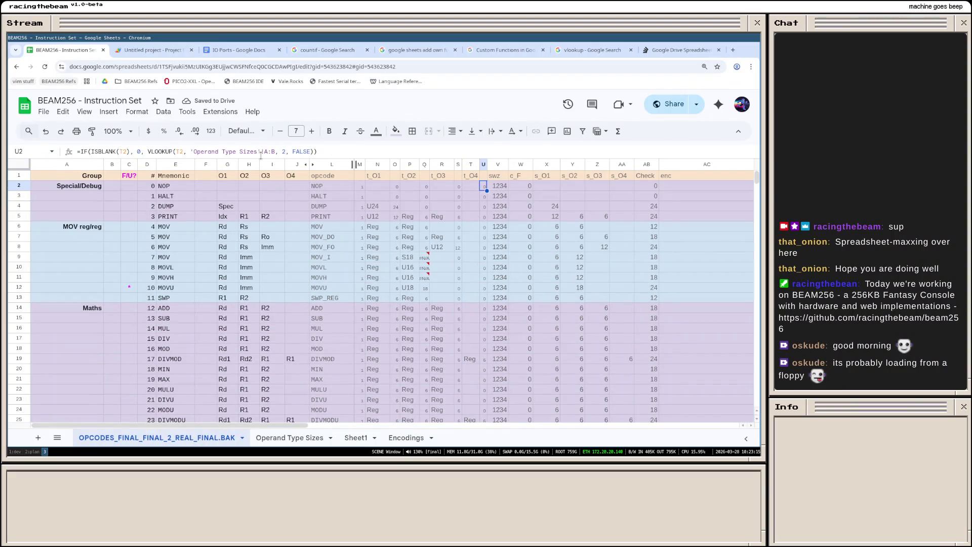
pyautogui.press('Return')
pyautogui.press('Escape')
pyautogui.click(484, 197)
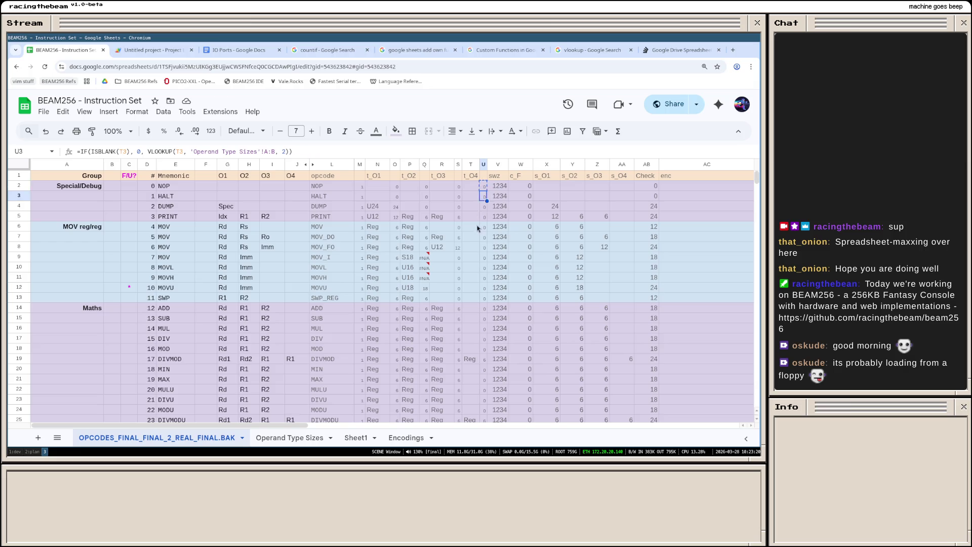
pyautogui.scroll(-7, 486, 288)
pyautogui.scroll(-2, 489, 301)
pyautogui.scroll(-4, 489, 320)
pyautogui.scroll(-4, 489, 322)
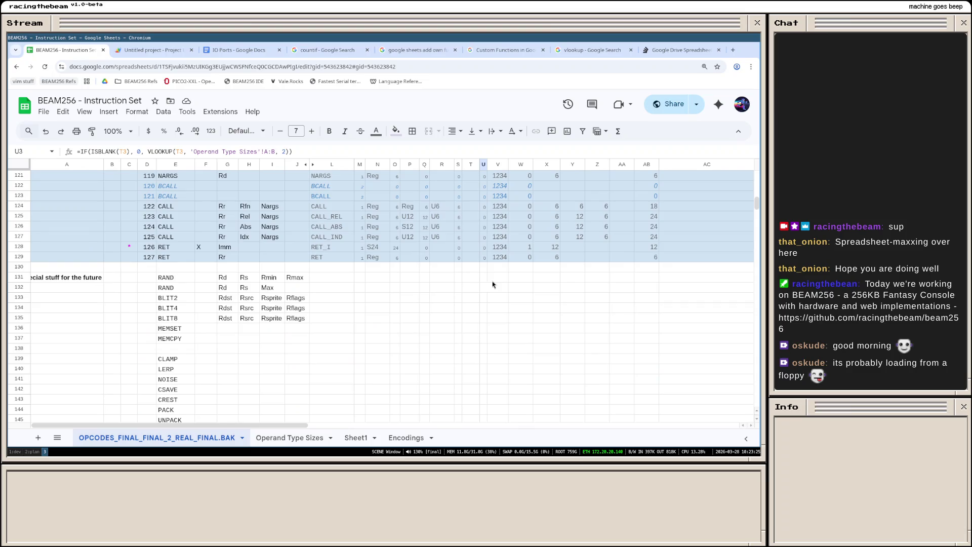
pyautogui.keyDown('shift'); pyautogui.click(485, 262); pyautogui.keyUp('shift')
pyautogui.rightClick(484, 262)
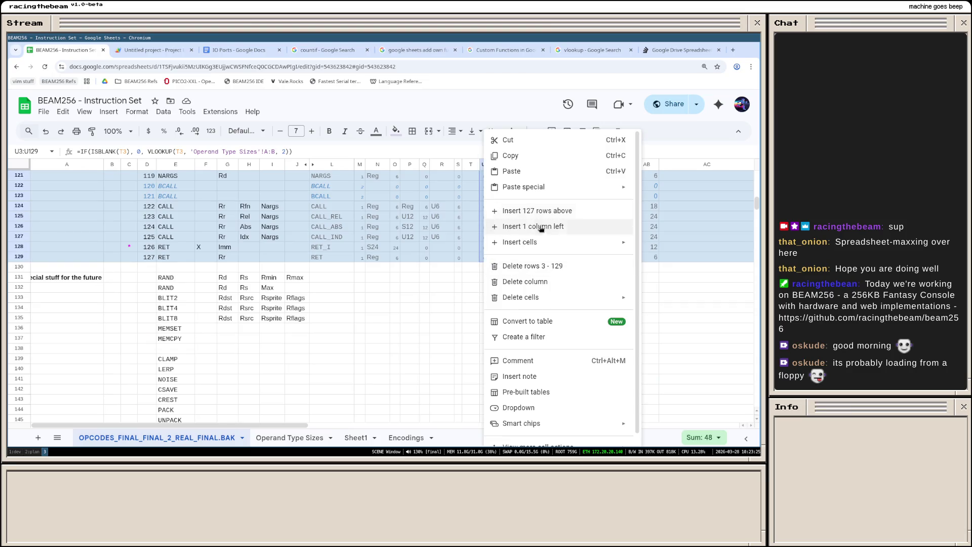
pyautogui.moveTo(523, 188)
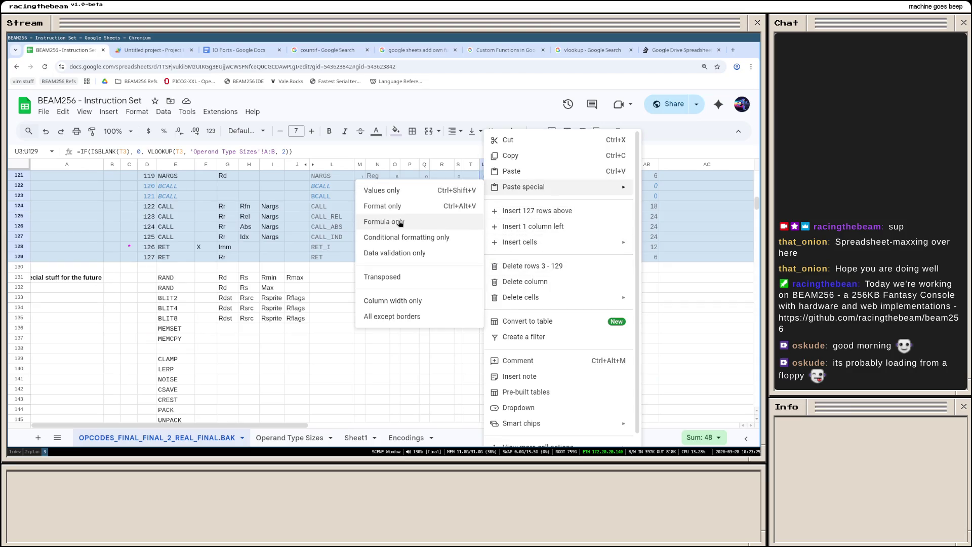
pyautogui.click(400, 223)
pyautogui.scroll(5, 433, 244)
pyautogui.scroll(-2, 434, 244)
pyautogui.scroll(10, 434, 244)
pyautogui.scroll(10, 436, 252)
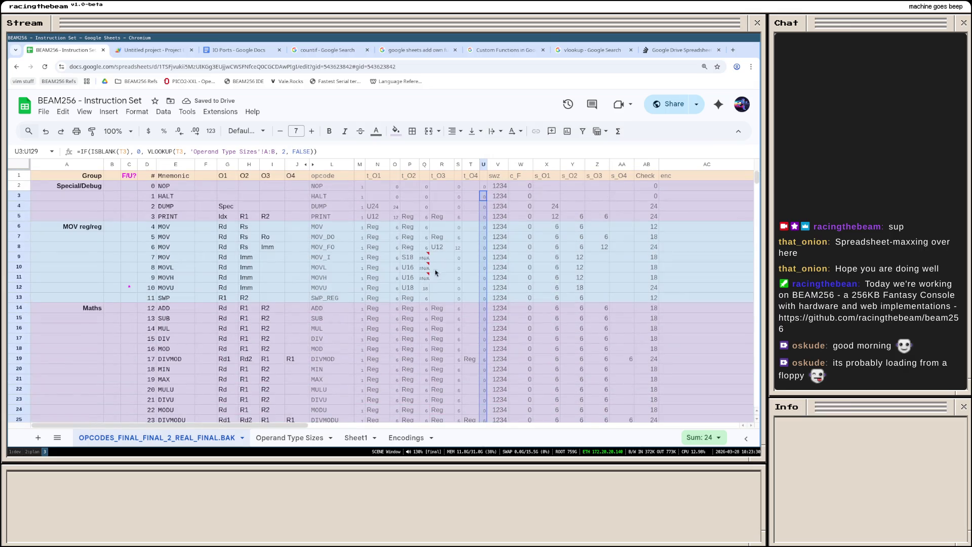
pyautogui.click(290, 438)
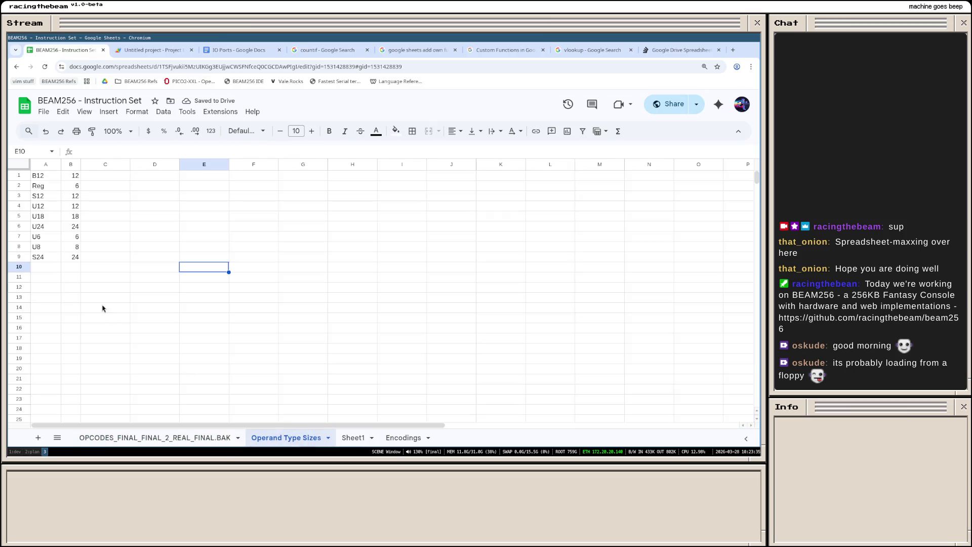
# Step: Add S18, U16 and S16 rows with sizes to the Operand Type Sizes table, checking the opcodes sheet
pyautogui.click(46, 268)
pyautogui.write('S18')
pyautogui.press('Tab')
pyautogui.write('18')
pyautogui.press('Return')
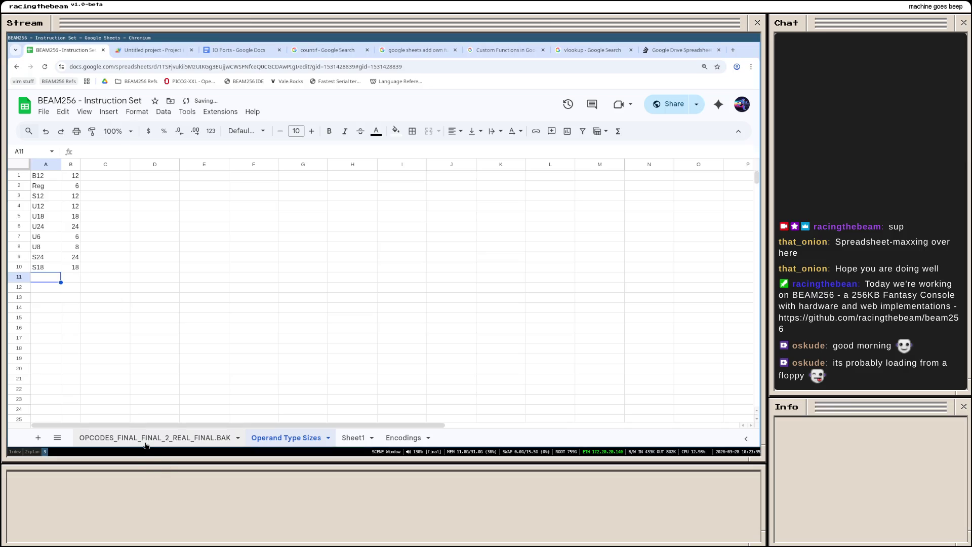
pyautogui.click(141, 438)
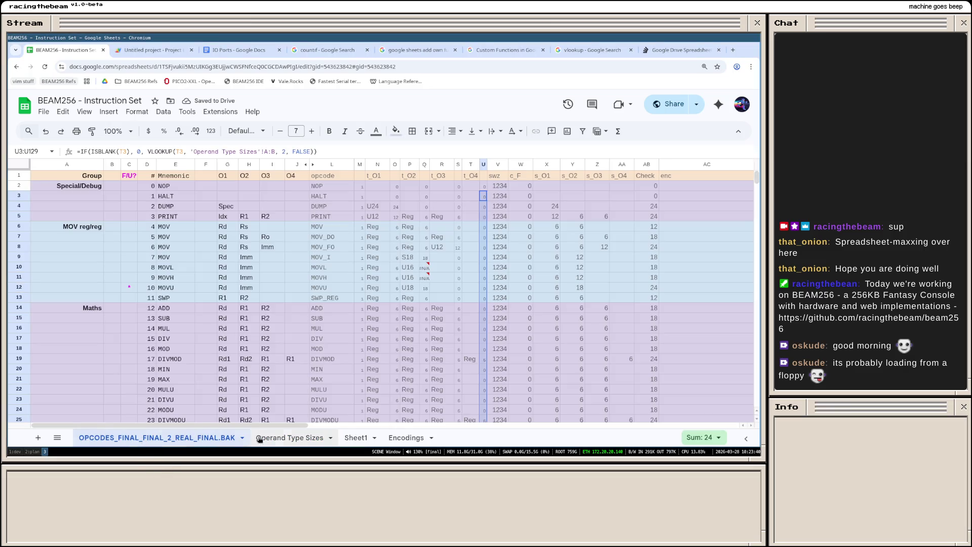
pyautogui.click(259, 438)
pyautogui.write('U16')
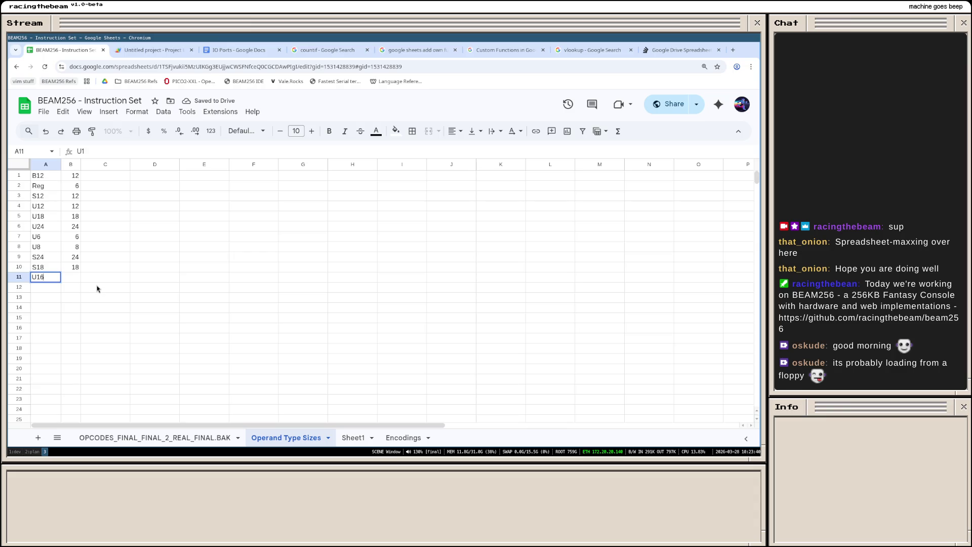
pyautogui.press('Return')
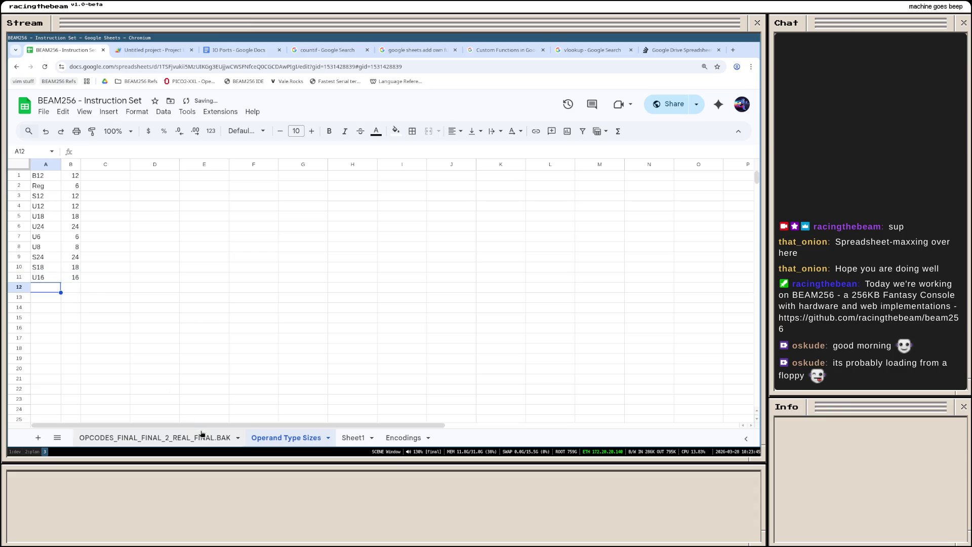
pyautogui.click(201, 434)
pyautogui.scroll(-2, 495, 315)
pyautogui.scroll(-5, 495, 315)
pyautogui.scroll(-3, 494, 315)
pyautogui.scroll(-1, 494, 315)
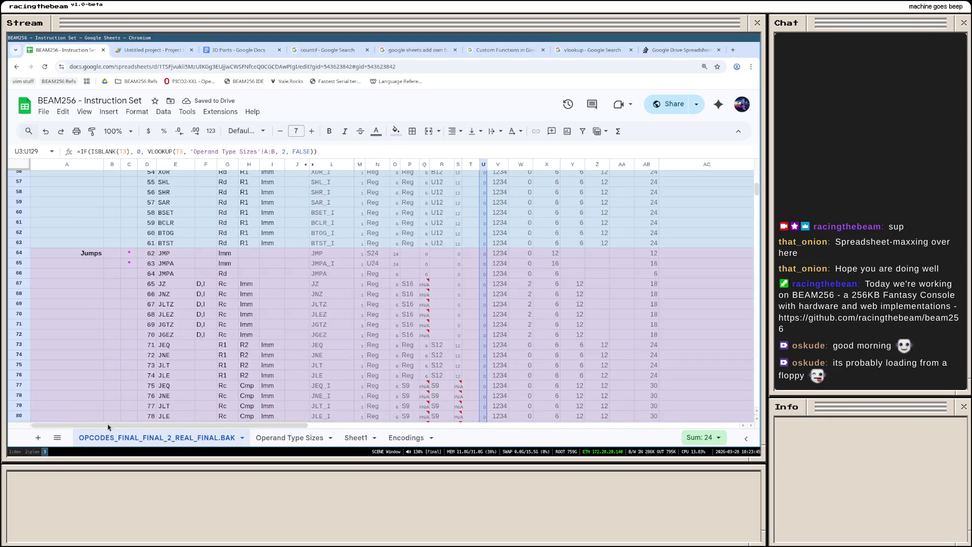
pyautogui.click(274, 438)
pyautogui.write('S16')
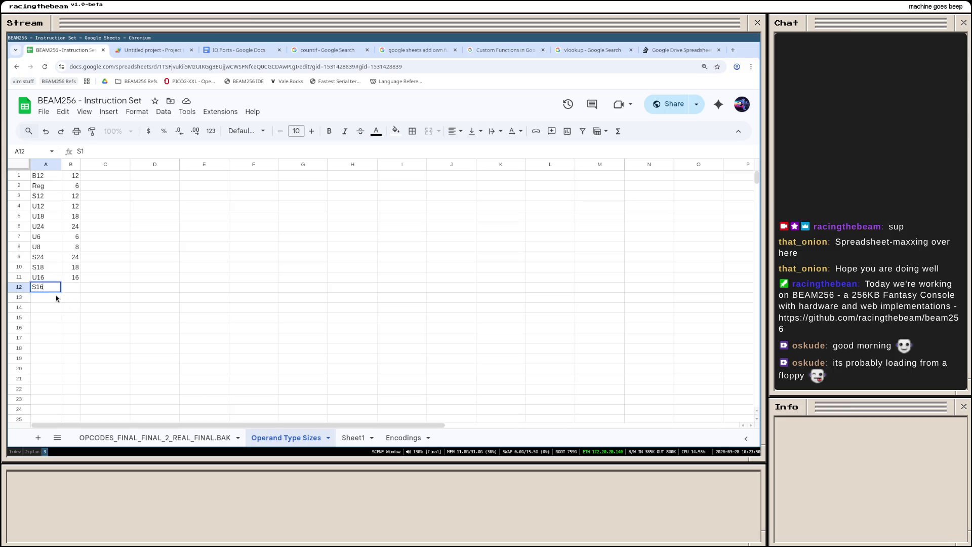
pyautogui.press('Return')
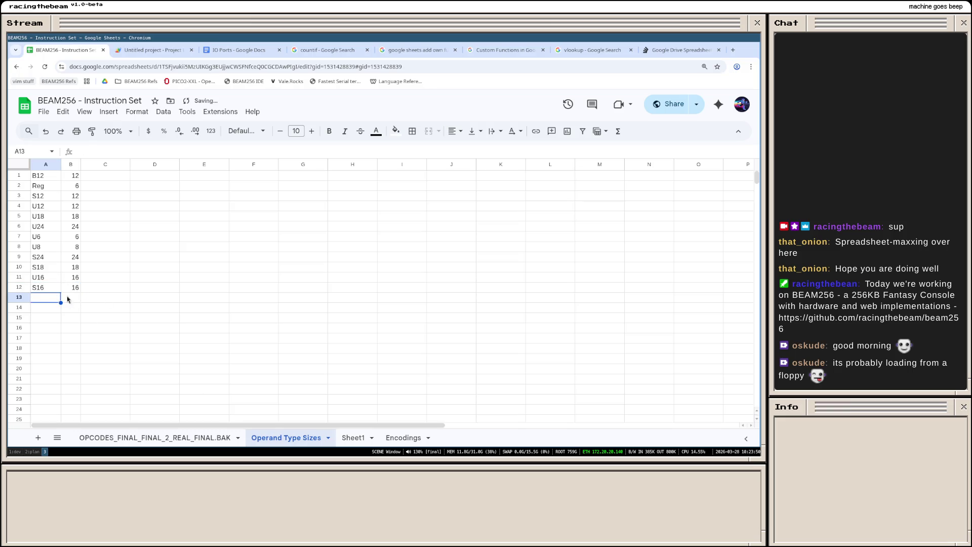
# Step: Add S9, U5 and U10 (size 10) rows, then return to the opcodes sheet
pyautogui.click(182, 438)
pyautogui.scroll(-2, 483, 281)
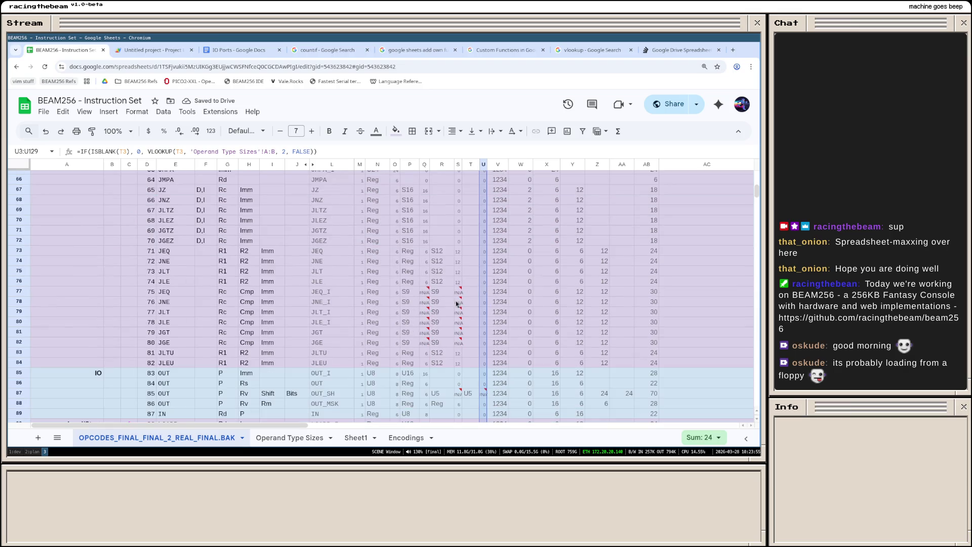
pyautogui.click(276, 438)
pyautogui.write('S9')
pyautogui.press('BackSpace')
pyautogui.write('9')
pyautogui.press('Return')
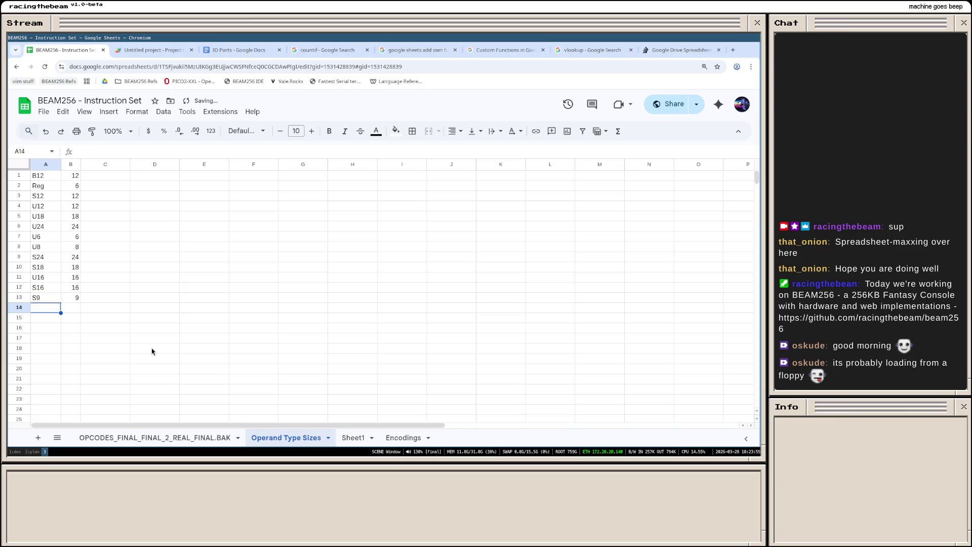
pyautogui.click(184, 438)
pyautogui.scroll(-2, 471, 303)
pyautogui.scroll(-1, 450, 314)
pyautogui.click(293, 439)
pyautogui.write('U5')
pyautogui.press('Return')
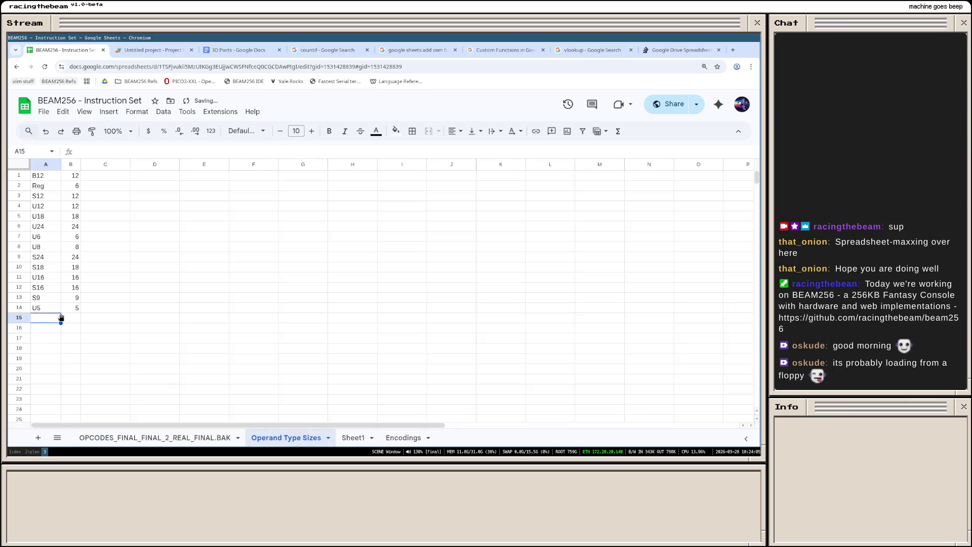
pyautogui.click(219, 440)
pyautogui.scroll(-5, 357, 348)
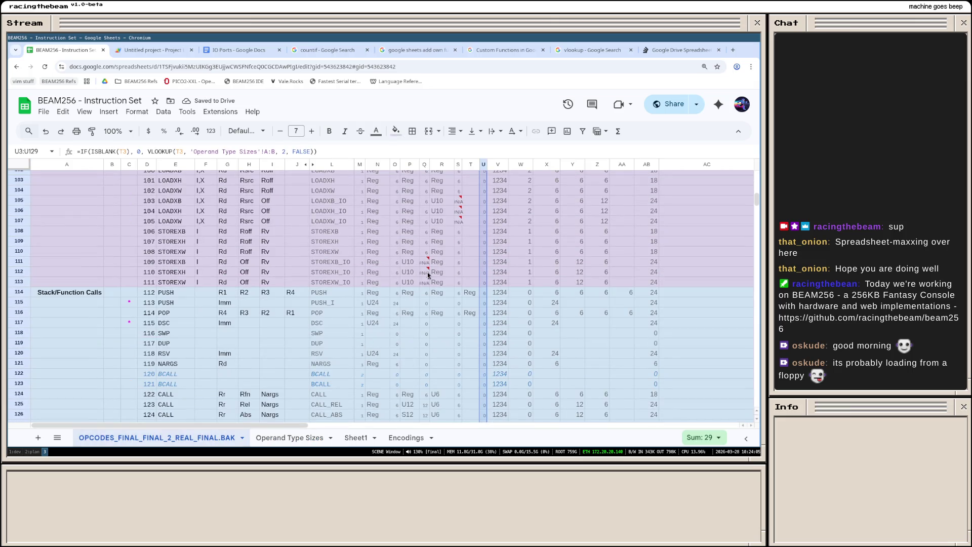
pyautogui.click(267, 439)
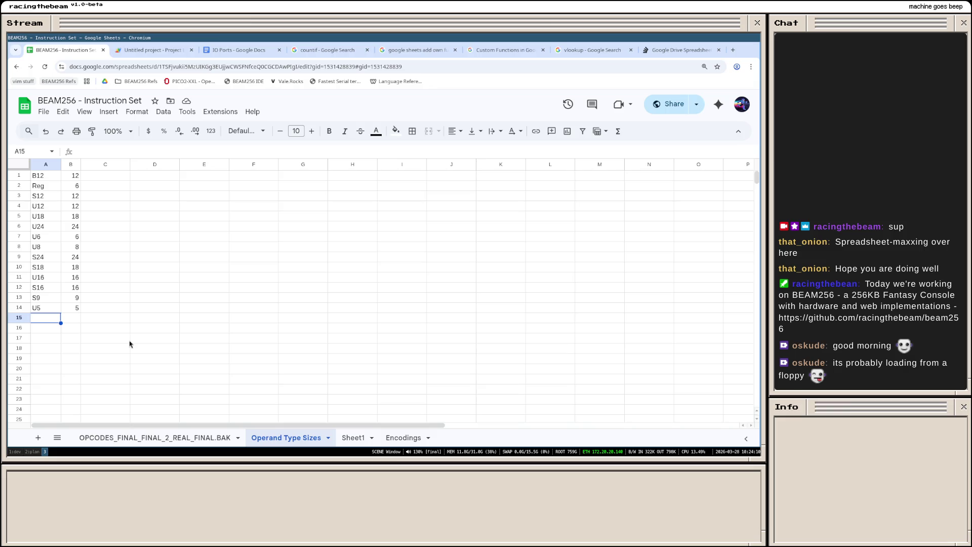
pyautogui.write('U10')
pyautogui.press('Return')
pyautogui.press('Up')
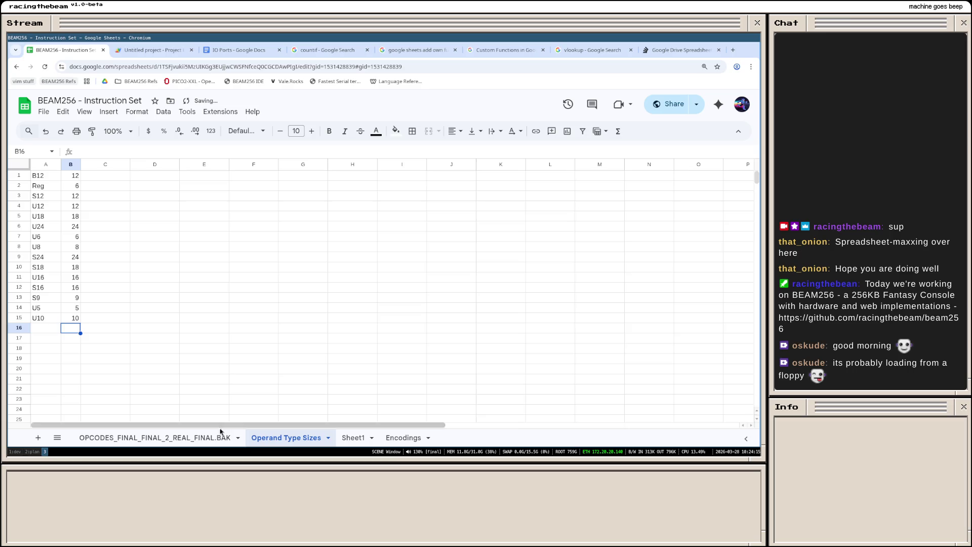
pyautogui.click(226, 438)
pyautogui.scroll(-3, 466, 328)
pyautogui.scroll(15, 466, 328)
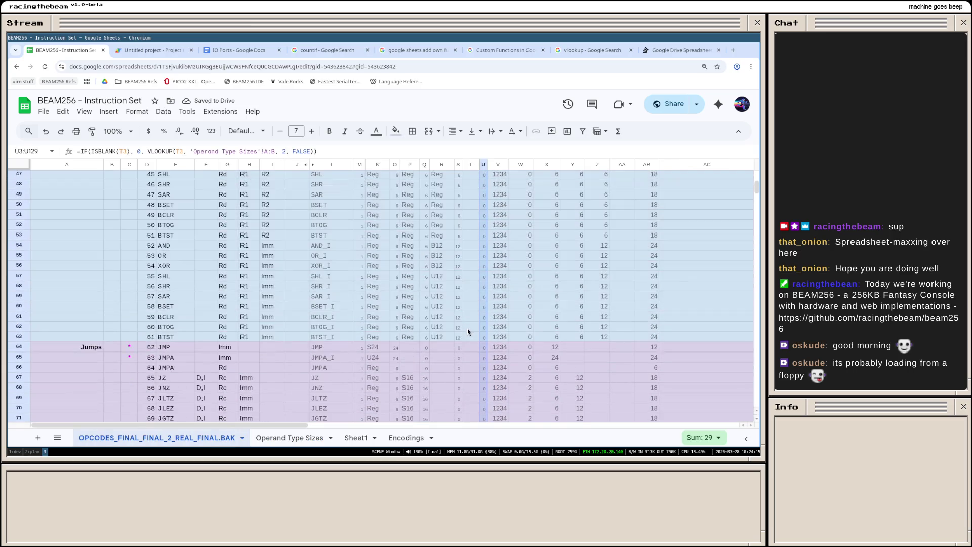
pyautogui.scroll(15, 466, 328)
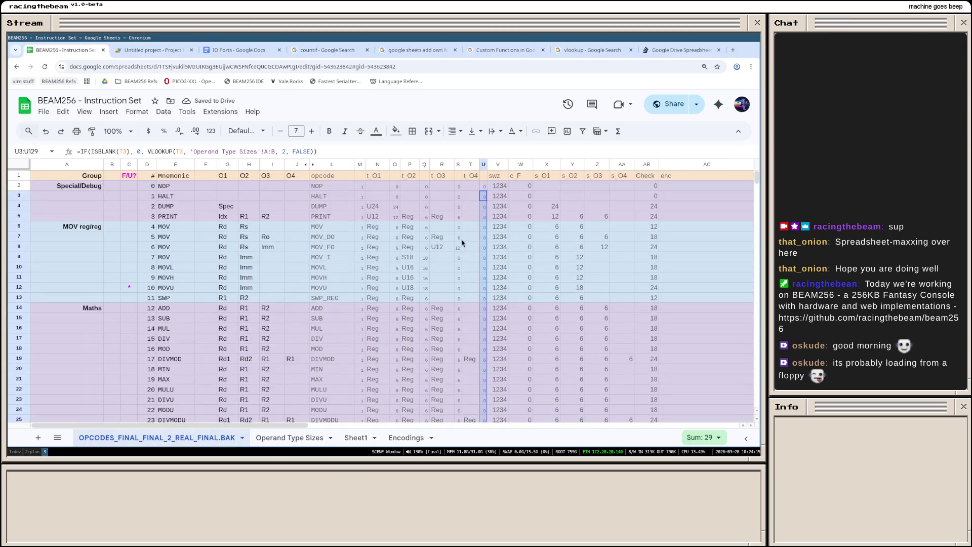
# Step: Narrow columns R and N by dragging their header borders
pyautogui.moveTo(454, 164); pyautogui.dragTo(449, 164)
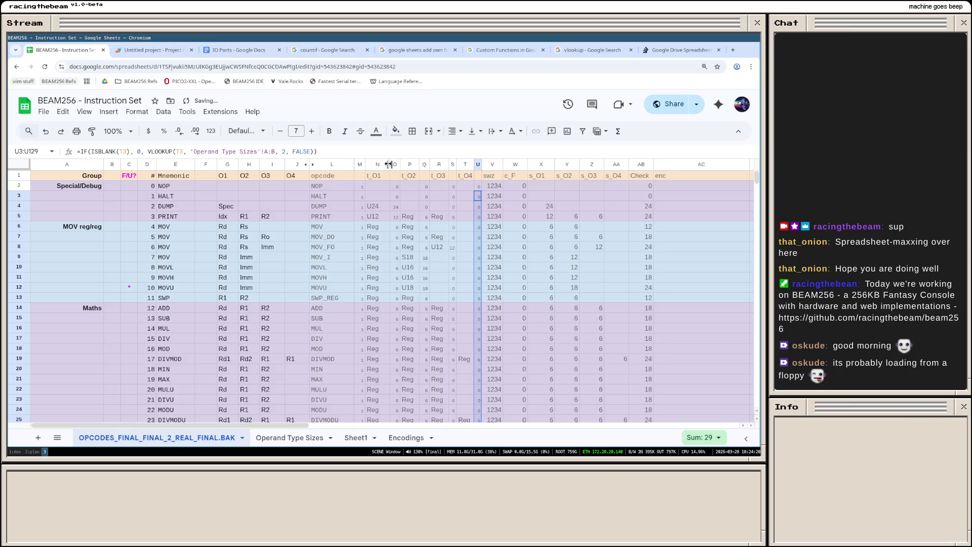
pyautogui.moveTo(389, 164); pyautogui.dragTo(439, 164)
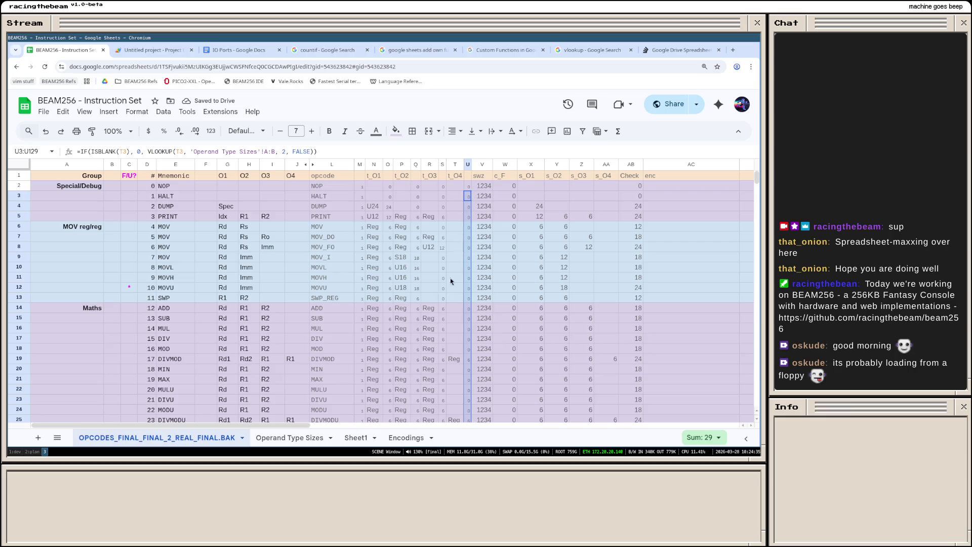
pyautogui.scroll(-2, 461, 234)
pyautogui.scroll(-1, 458, 240)
pyautogui.scroll(-2, 457, 254)
pyautogui.scroll(-3, 457, 254)
pyautogui.scroll(-3, 454, 260)
pyautogui.scroll(-2, 445, 276)
pyautogui.scroll(-2, 440, 287)
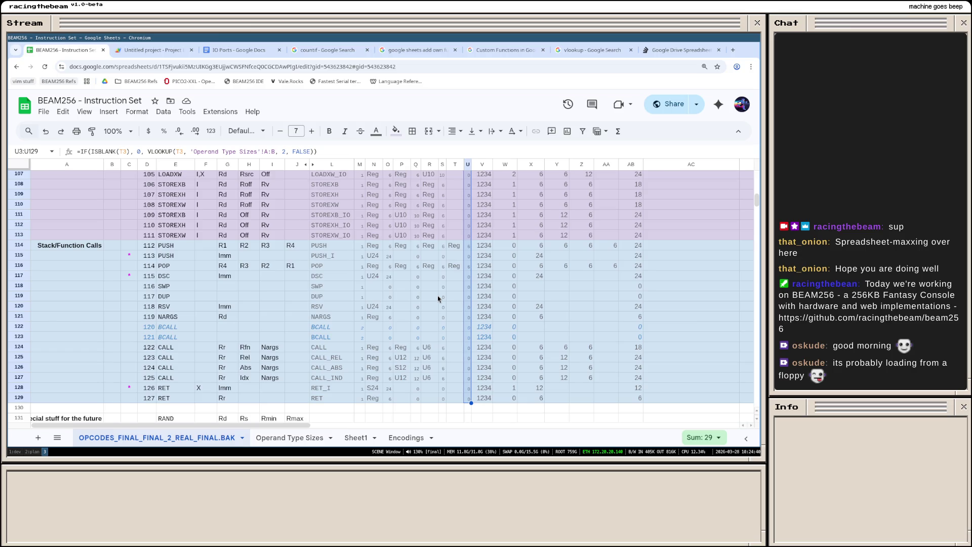
pyautogui.scroll(8, 437, 298)
pyautogui.scroll(7, 437, 298)
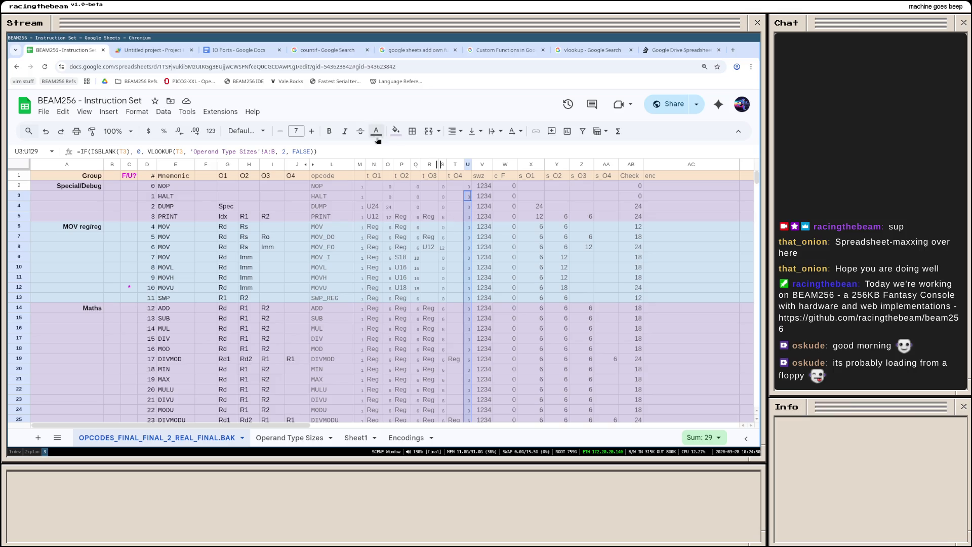
pyautogui.click(358, 165)
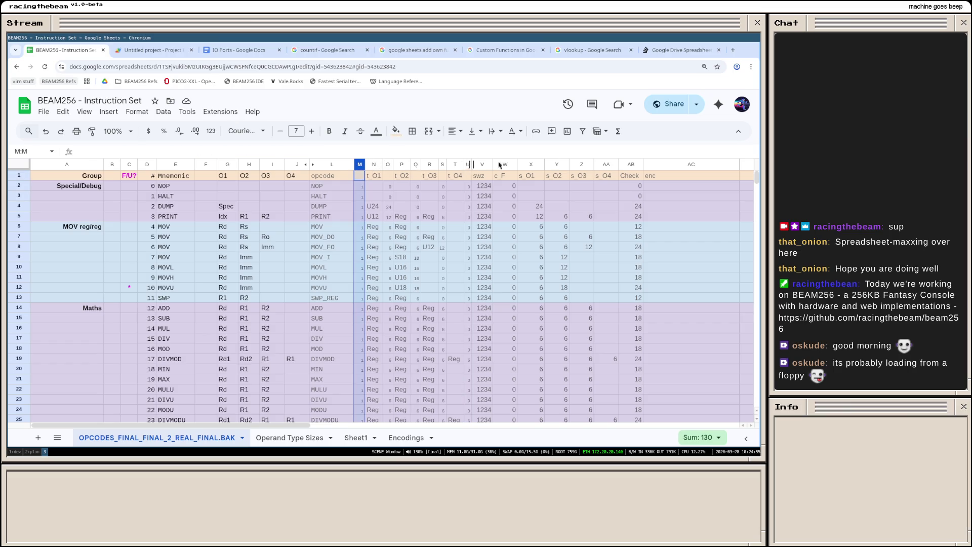
# Step: Set columns M through AC to Courier New
pyautogui.keyDown('shift'); pyautogui.click(705, 164); pyautogui.keyUp('shift')
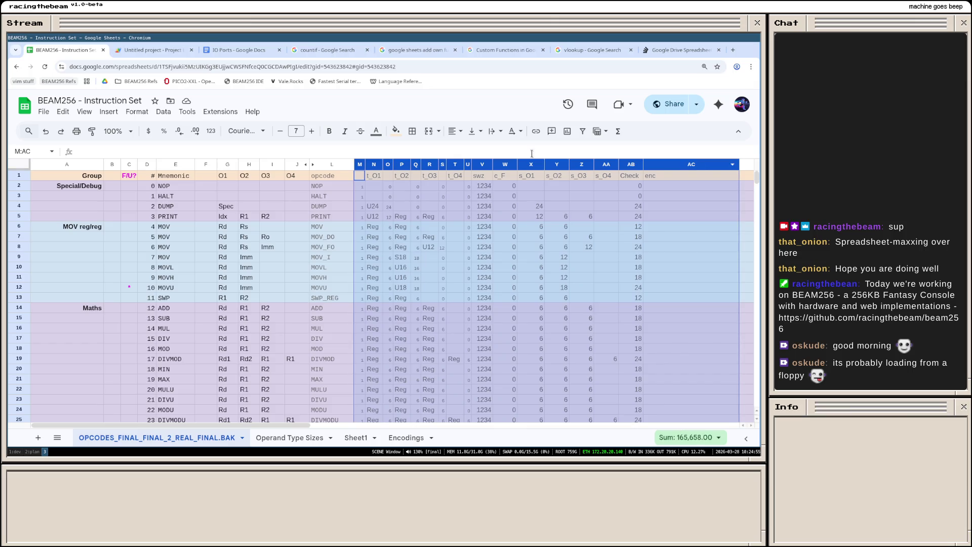
pyautogui.click(244, 131)
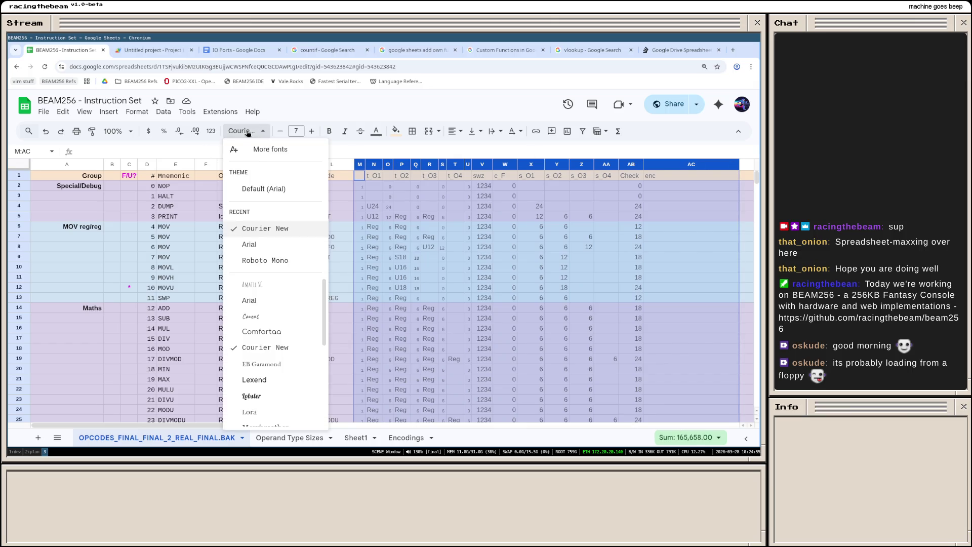
pyautogui.click(270, 229)
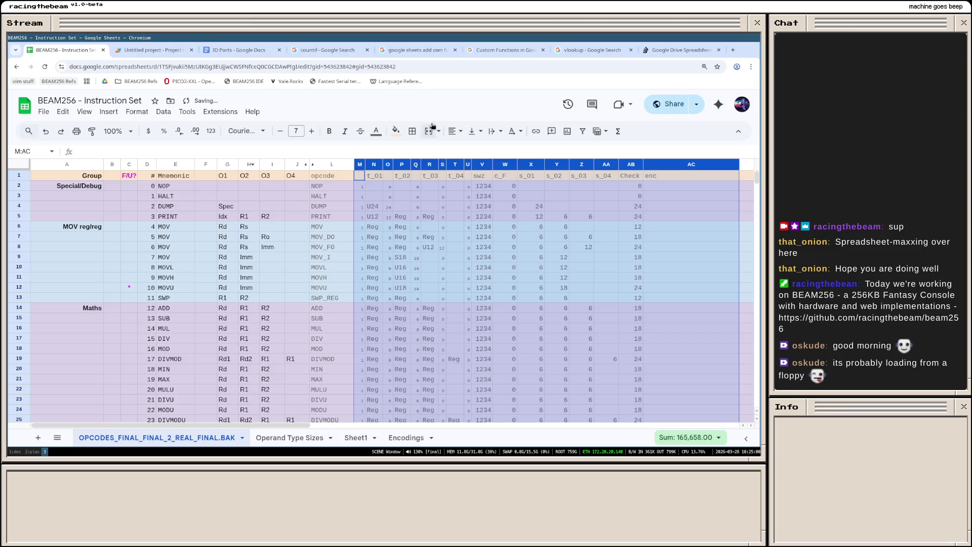
pyautogui.click(388, 185)
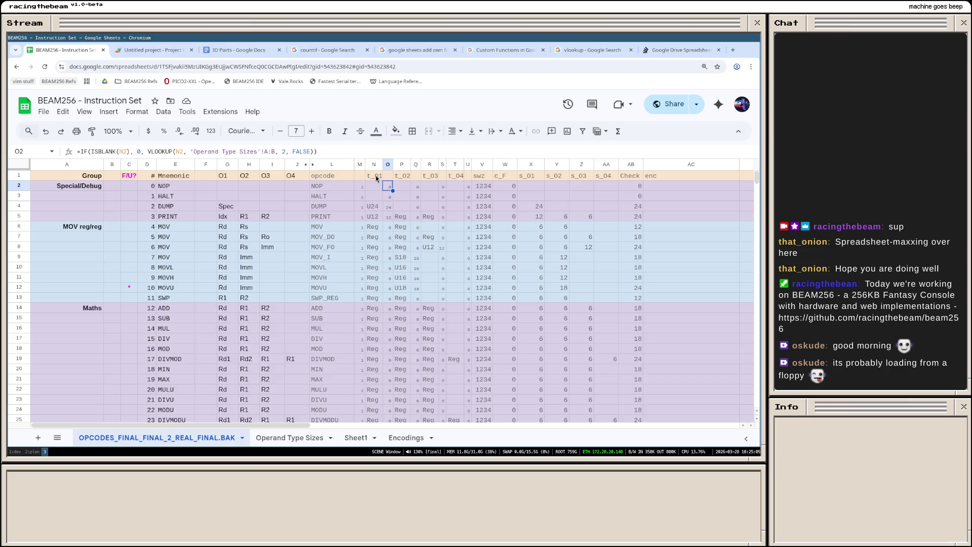
pyautogui.click(342, 178)
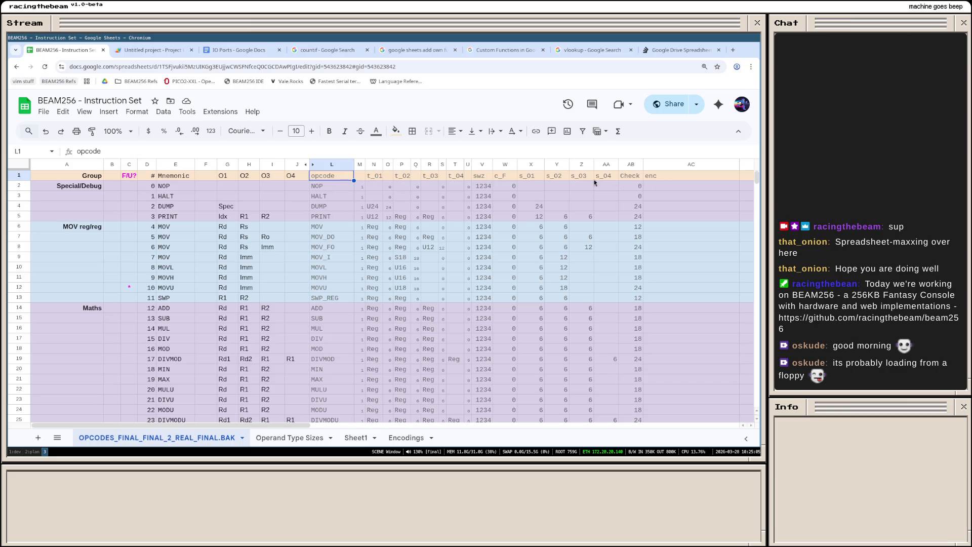
# Step: Reduce the font size of header row 1
pyautogui.click(12, 175)
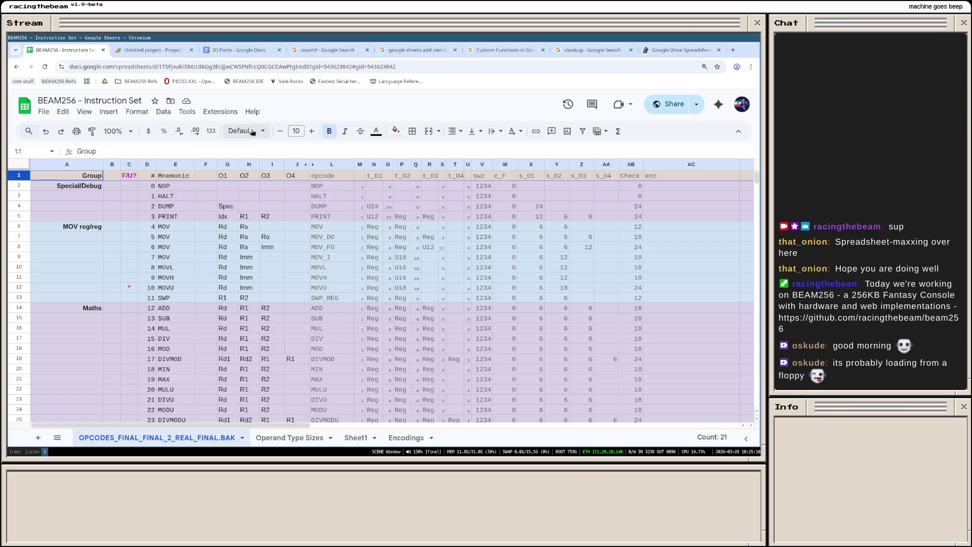
pyautogui.click(279, 131)
pyautogui.click(279, 131)
pyautogui.click(389, 217)
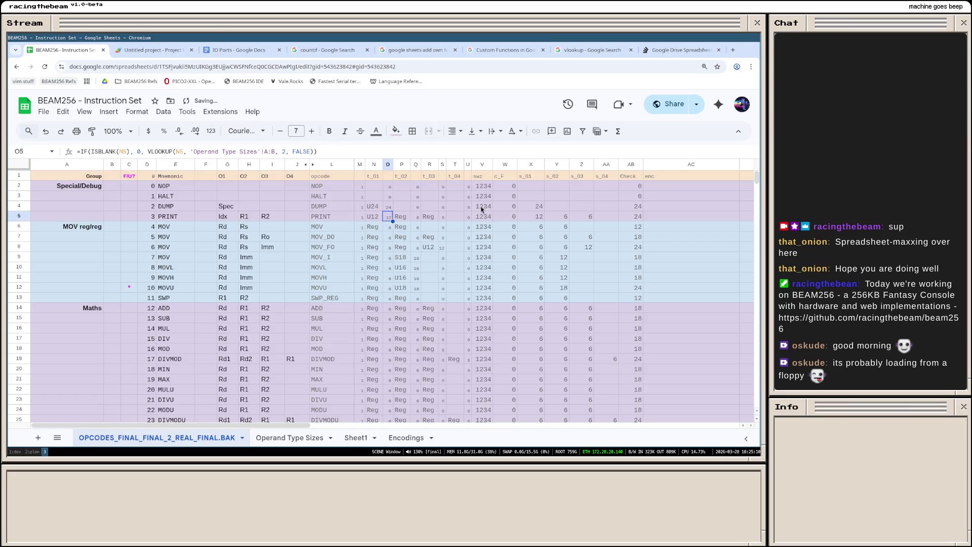
pyautogui.click(505, 227)
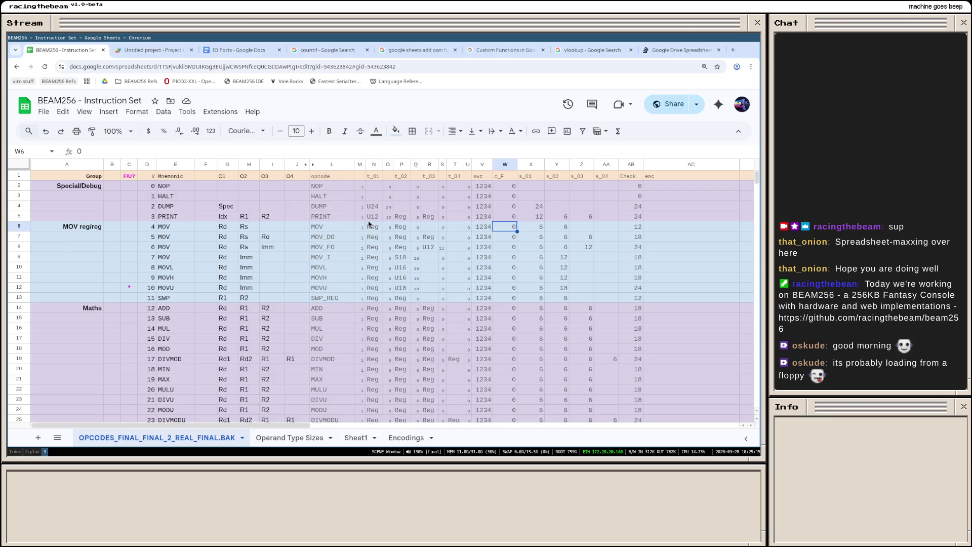
pyautogui.scroll(-5, 357, 202)
pyautogui.scroll(-5, 359, 227)
pyautogui.scroll(-5, 366, 238)
pyautogui.scroll(-5, 367, 239)
pyautogui.scroll(-5, 367, 238)
pyautogui.scroll(15, 366, 239)
pyautogui.scroll(10, 367, 239)
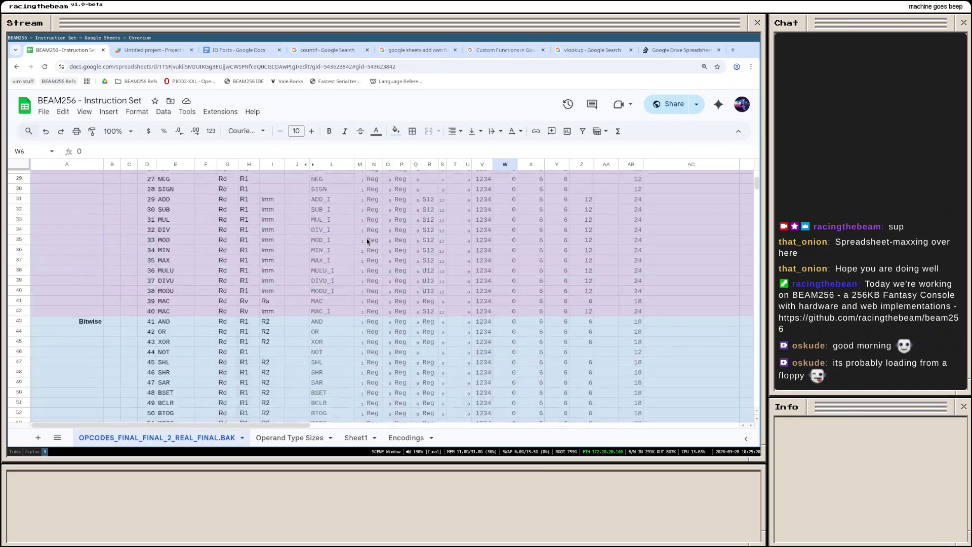
pyautogui.scroll(10, 366, 238)
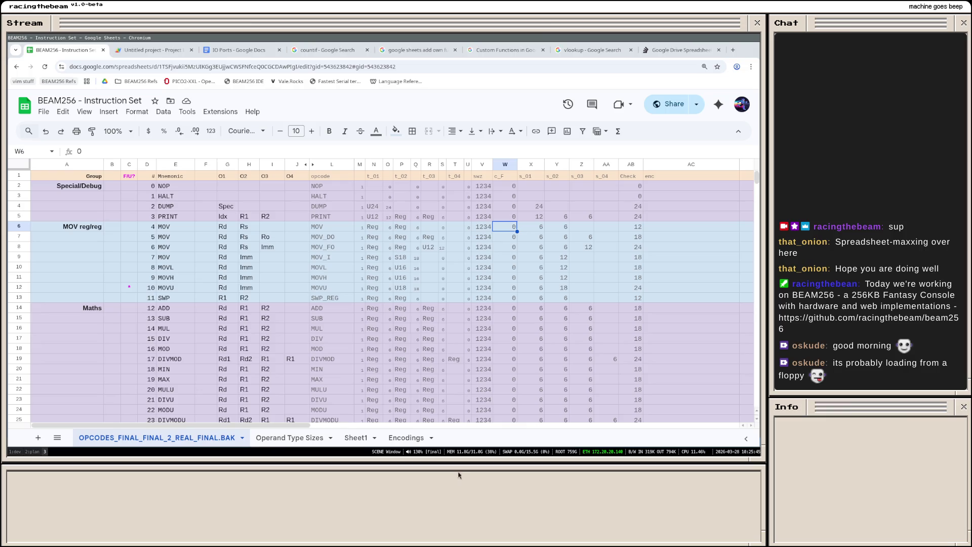
pyautogui.scroll(-1, 512, 223)
pyautogui.scroll(-3, 513, 228)
pyautogui.scroll(-3, 509, 259)
pyautogui.scroll(-3, 509, 282)
pyautogui.scroll(10, 509, 282)
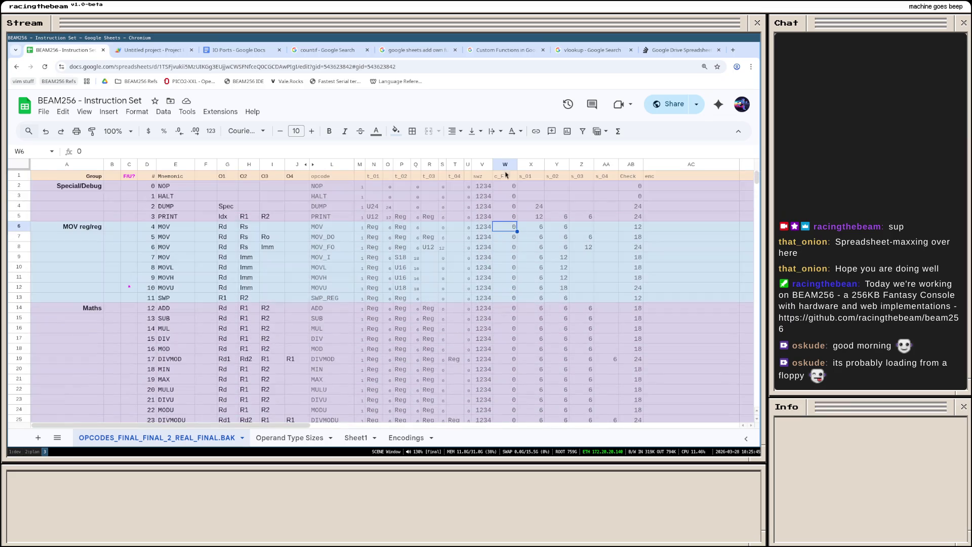
# Step: Narrow the c_F column W by dragging its header border left
pyautogui.moveTo(519, 164); pyautogui.dragTo(509, 165)
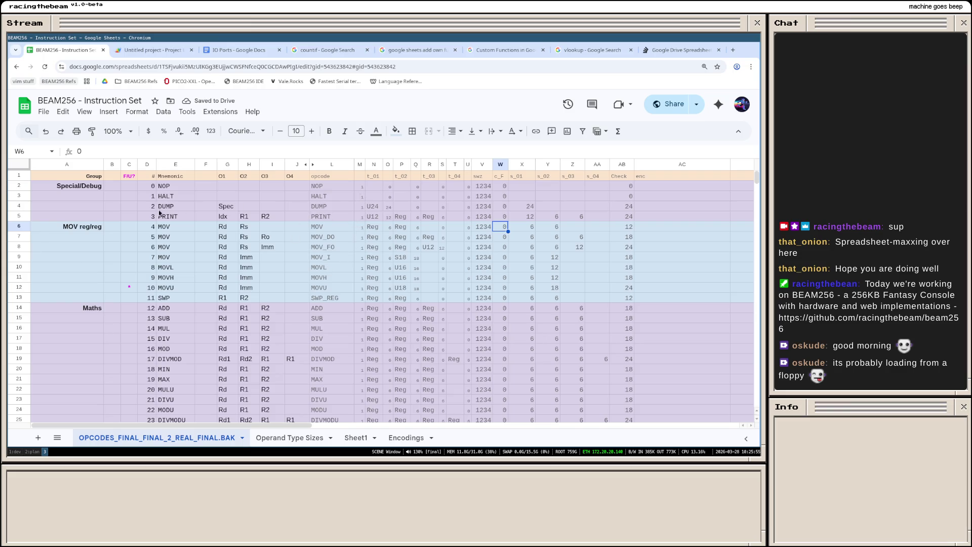
pyautogui.click(205, 165)
pyautogui.scroll(-4, 216, 225)
pyautogui.scroll(-4, 214, 226)
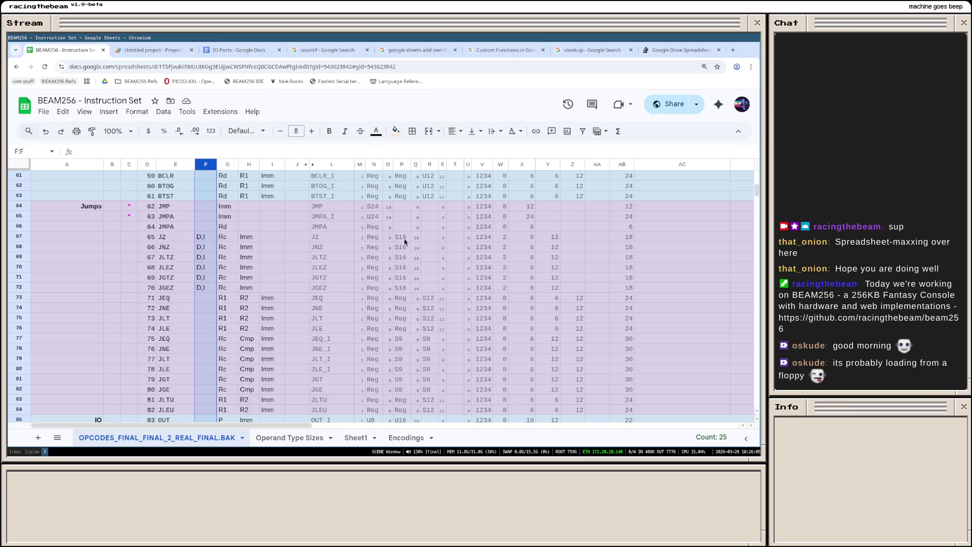
pyautogui.scroll(-2, 201, 247)
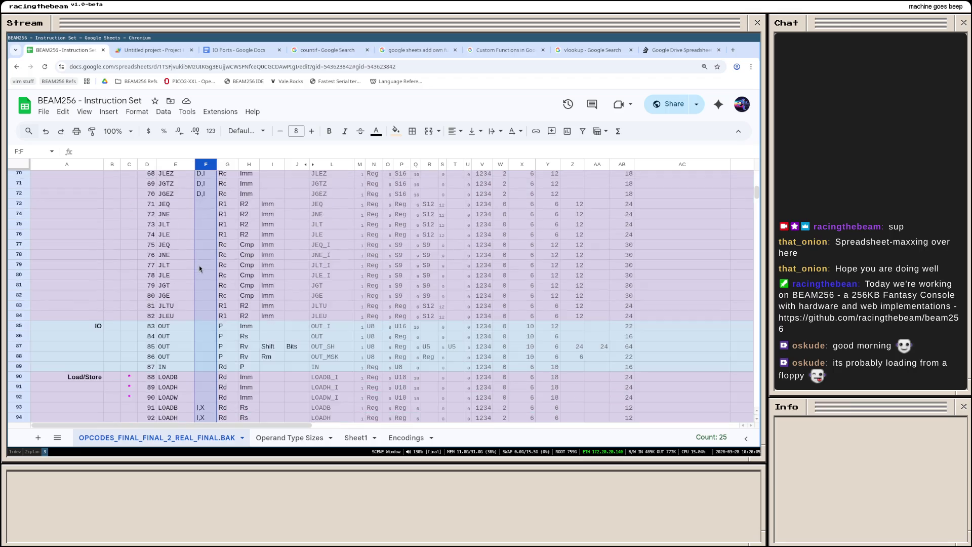
pyautogui.scroll(-2, 199, 266)
pyautogui.scroll(-2, 205, 270)
pyautogui.scroll(2, 206, 275)
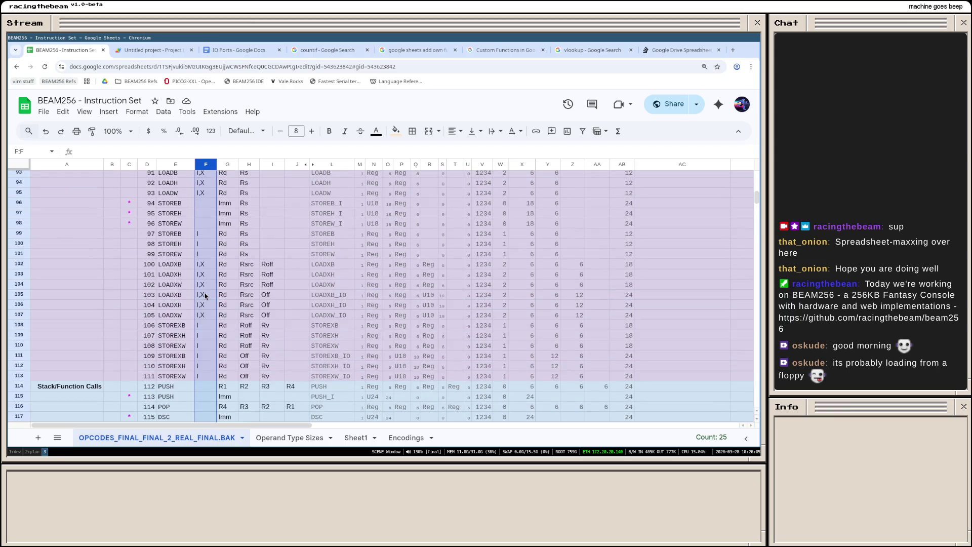
pyautogui.scroll(4, 205, 293)
pyautogui.scroll(4, 204, 293)
pyautogui.scroll(4, 205, 292)
pyautogui.scroll(3, 204, 292)
pyautogui.scroll(4, 205, 292)
pyautogui.scroll(-4, 204, 292)
pyautogui.scroll(-4, 205, 292)
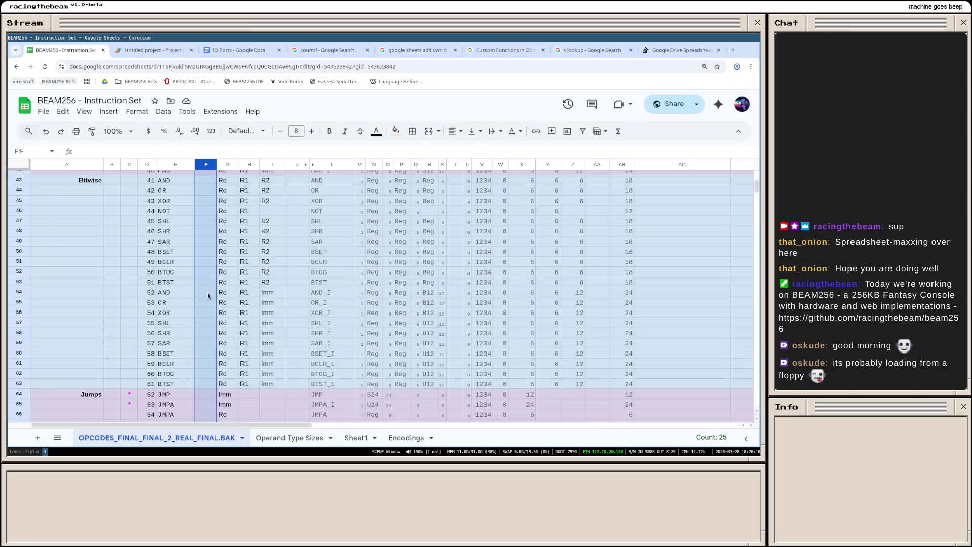
pyautogui.scroll(-4, 207, 292)
pyautogui.click(205, 237)
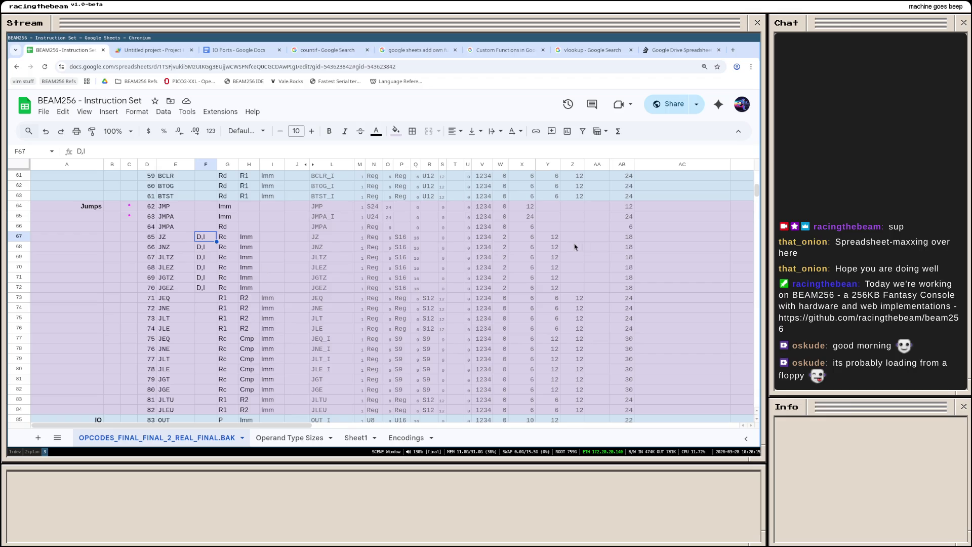
pyautogui.scroll(10, 512, 247)
pyautogui.scroll(10, 513, 248)
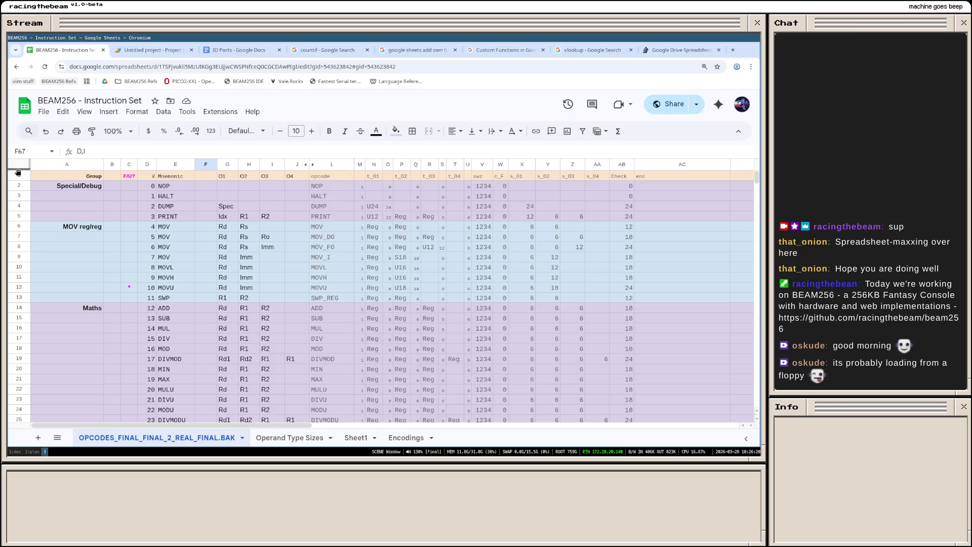
# Step: Make header row 1 slightly taller, then inspect the IFERROR formulas in Y13 and X4
pyautogui.moveTo(23, 171); pyautogui.dragTo(27, 183)
pyautogui.click(545, 301)
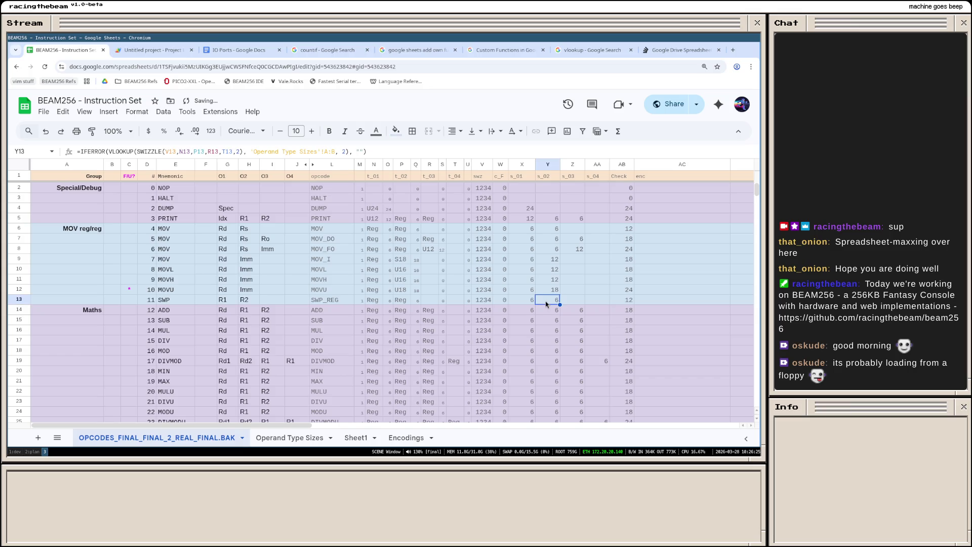
pyautogui.scroll(-3, 535, 272)
pyautogui.scroll(-5, 536, 272)
pyautogui.scroll(10, 541, 282)
pyautogui.scroll(-2, 545, 319)
pyautogui.scroll(2, 536, 312)
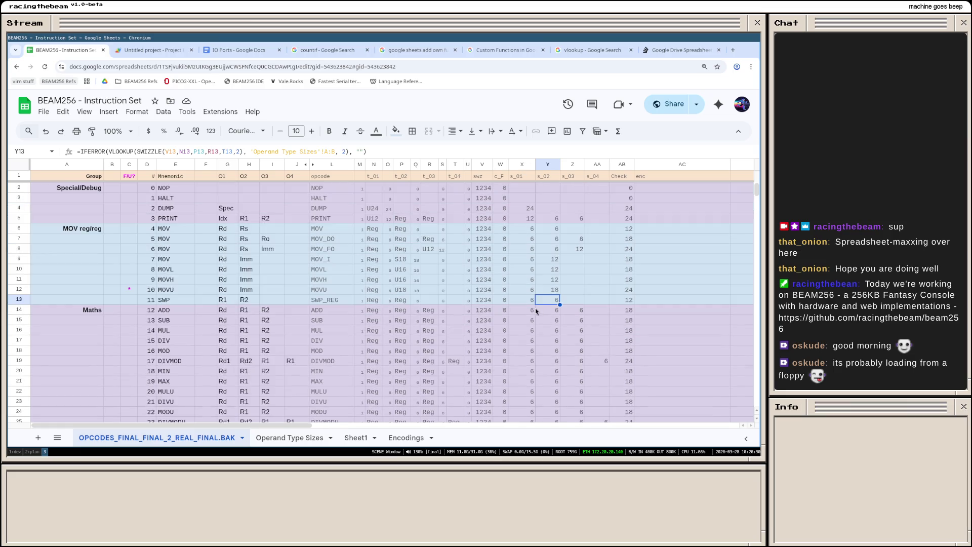
pyautogui.click(530, 212)
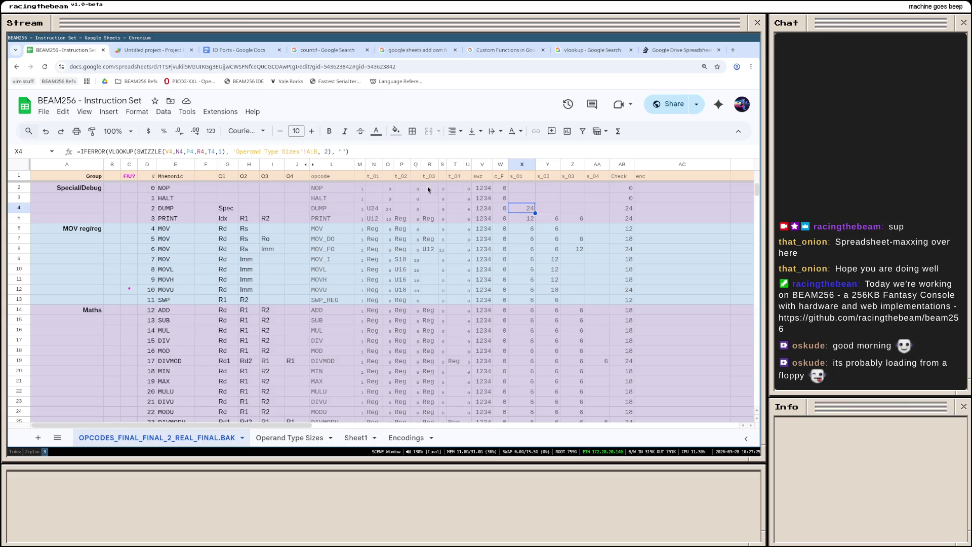
# Step: Try renaming SWIZZLE's value parameters in the Apps Script editor
pyautogui.click(294, 439)
pyautogui.click(194, 438)
pyautogui.click(146, 50)
pyautogui.doubleClick(199, 144)
pyautogui.doubleClick(215, 144)
pyautogui.write('s1')
pyautogui.hotkey('ctrl', 'shift', 'Right')
pyautogui.write(', s2, s3, v4, offset) {')
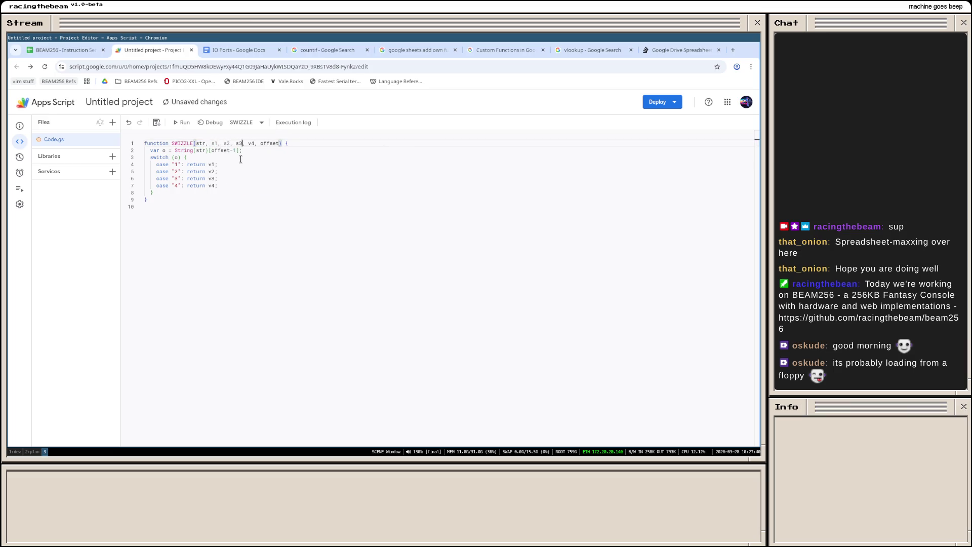
pyautogui.press('BackSpace')
pyautogui.write('s')
pyautogui.click(231, 155)
# Step: Revert the parameters to str, v1, v2, v3, v4, offset and save the script
pyautogui.press('Up')
pyautogui.press('Up')
pyautogui.press('BackSpace')
pyautogui.write('v')
pyautogui.press('Left')
pyautogui.press('Left')
pyautogui.press('Left')
pyautogui.write('v')
pyautogui.press('BackSpace')
pyautogui.press('BackSpace')
pyautogui.write('v1')
pyautogui.hotkey('ctrl', 'End')
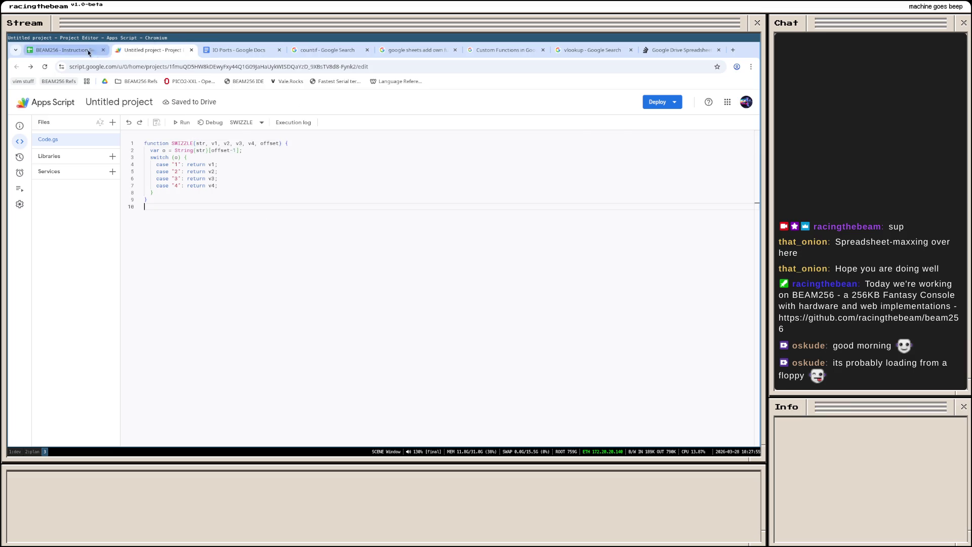
pyautogui.click(60, 49)
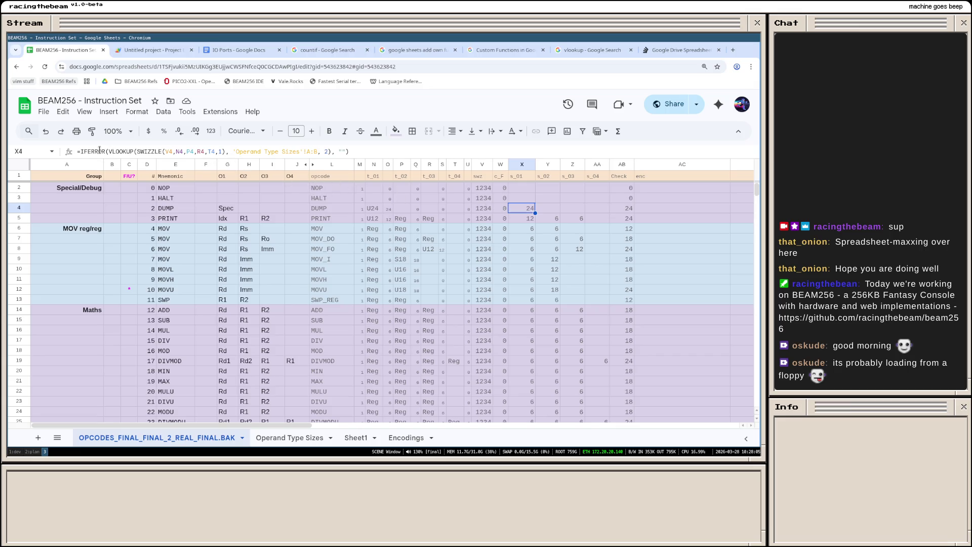
# Step: Strip the IFERROR(VLOOKUP wrapper from X4 so it holds a plain SWIZZLE formula showing U24
pyautogui.moveTo(137, 151); pyautogui.dragTo(90, 154)
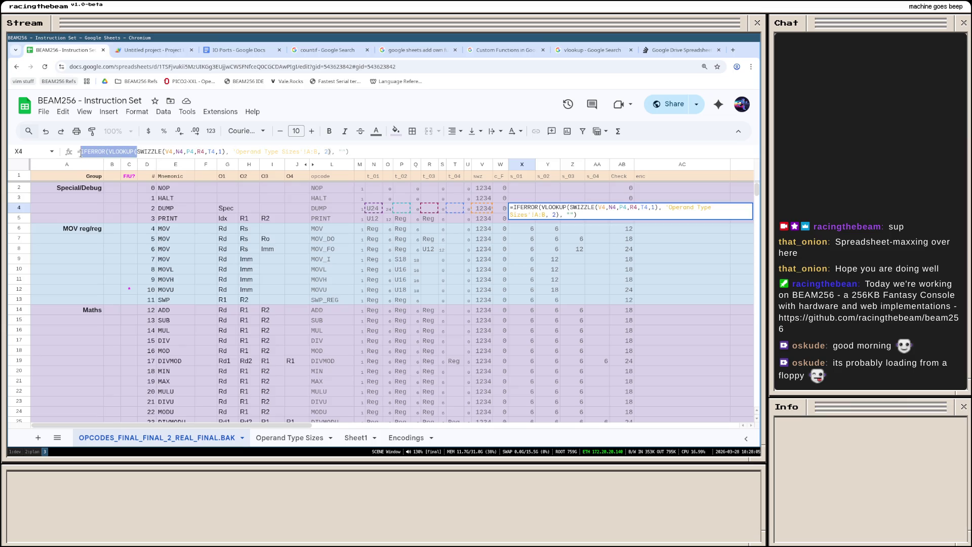
pyautogui.press('BackSpace')
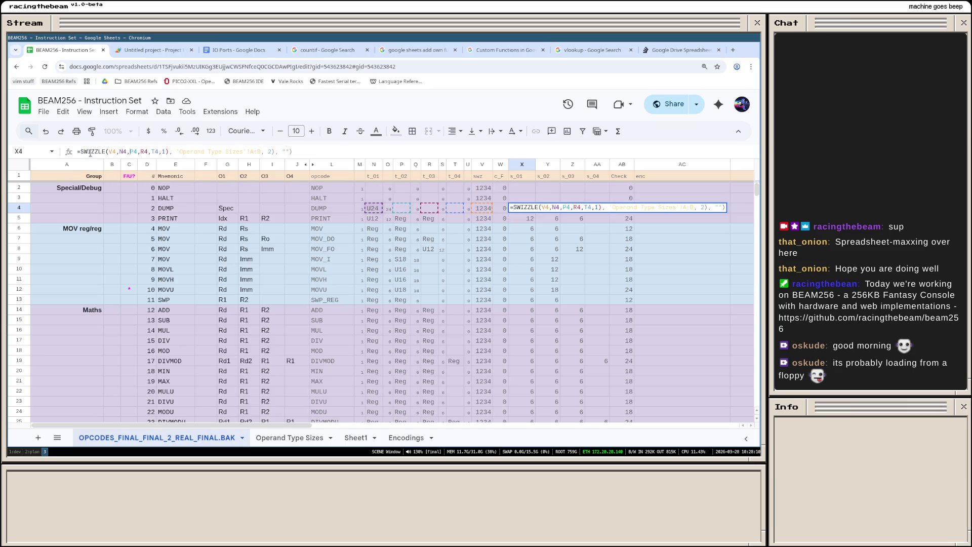
pyautogui.hotkey('shift', 'Right')
pyautogui.hotkey('shift', 'Right')
pyautogui.hotkey('shift', 'Right')
pyautogui.hotkey('shift', 'Right')
pyautogui.hotkey('shift', 'Right')
pyautogui.hotkey('shift', 'Right')
pyautogui.hotkey('shift', 'Right')
pyautogui.hotkey('shift', 'Right')
pyautogui.hotkey('shift', 'Right')
pyautogui.press('BackSpace')
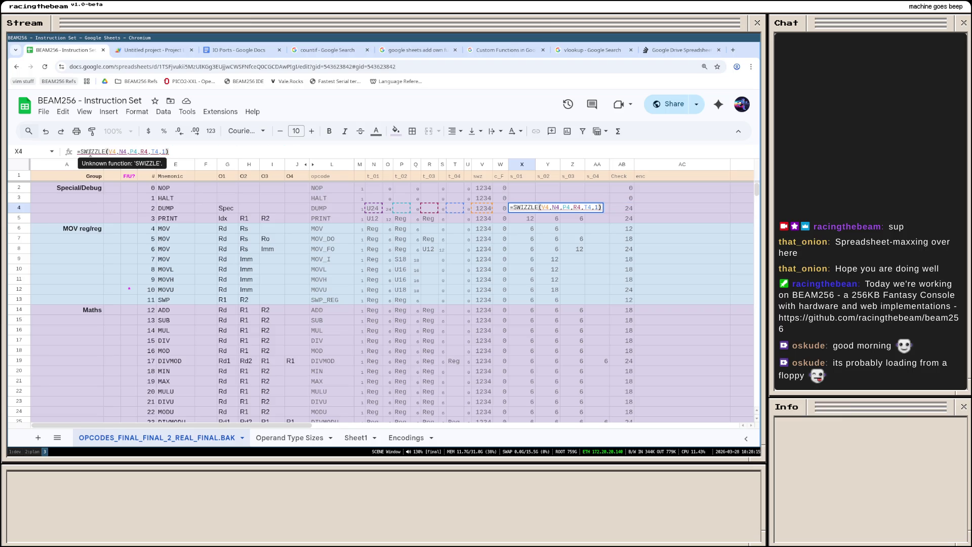
pyautogui.press('Return')
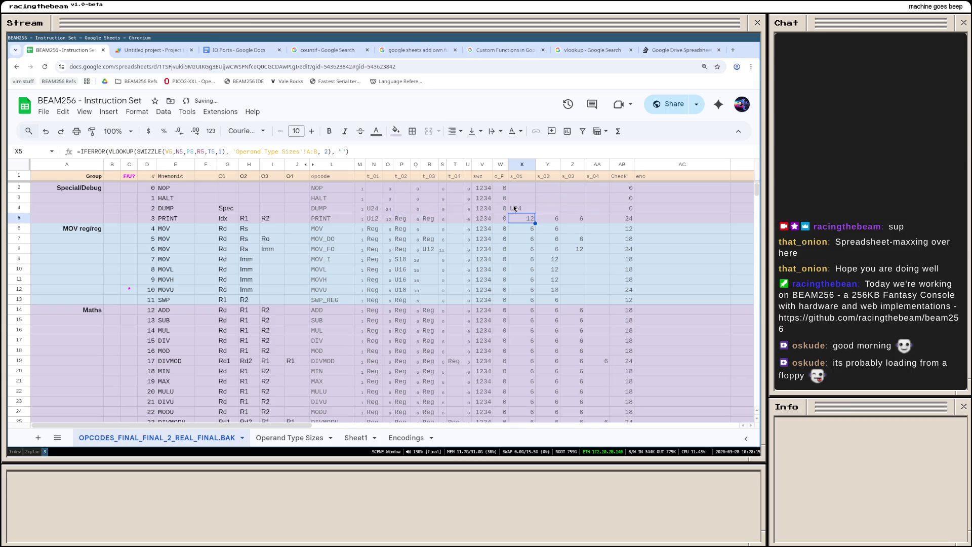
pyautogui.press('Up')
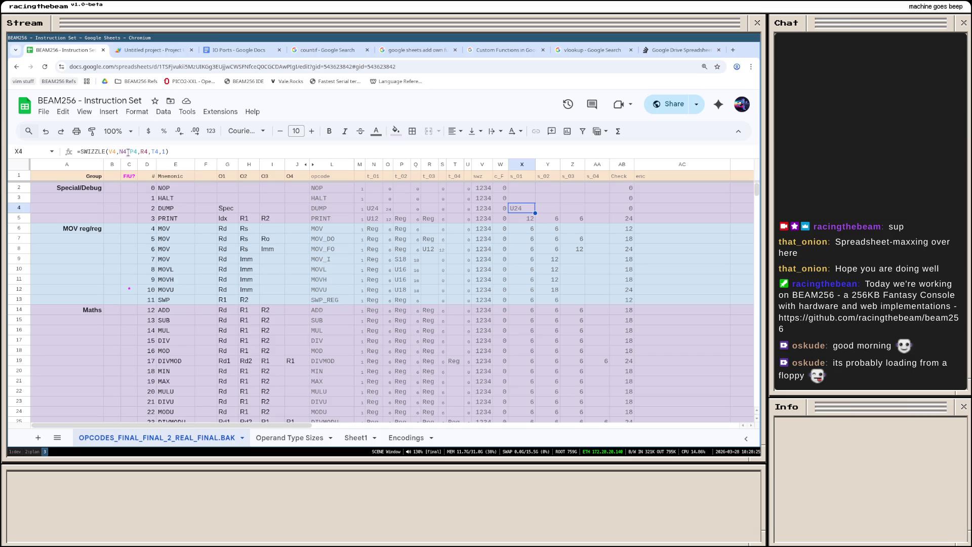
# Step: Put the same SWIZZLE formula into X2 with its O, Q, S, U references on row 2, showing 0
pyautogui.click(522, 189)
pyautogui.click(540, 207)
pyautogui.tripleClick(156, 152)
pyautogui.write('=SWIZZLE(V4,$O4,$Q4,$S4,$U4,1)')
pyautogui.press('Return')
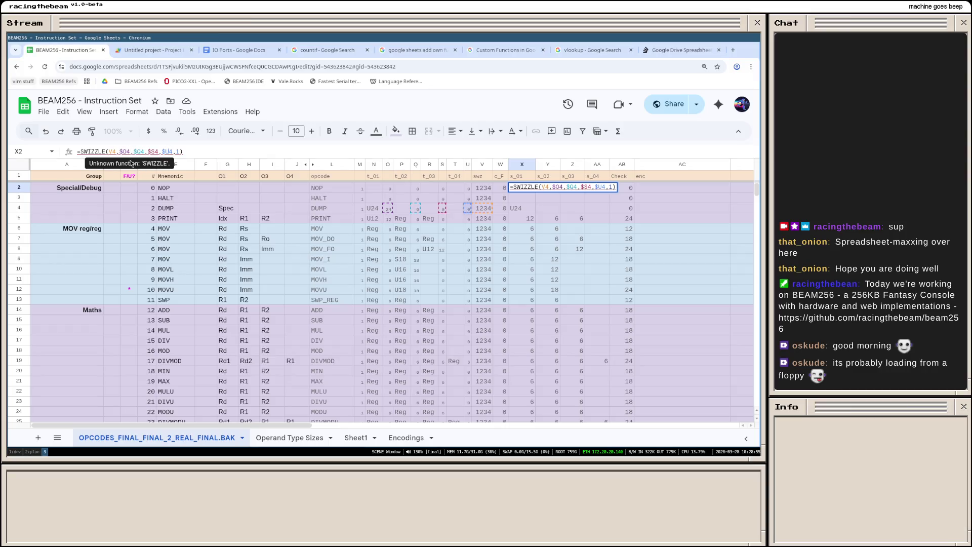
pyautogui.press('BackSpace')
pyautogui.write('2')
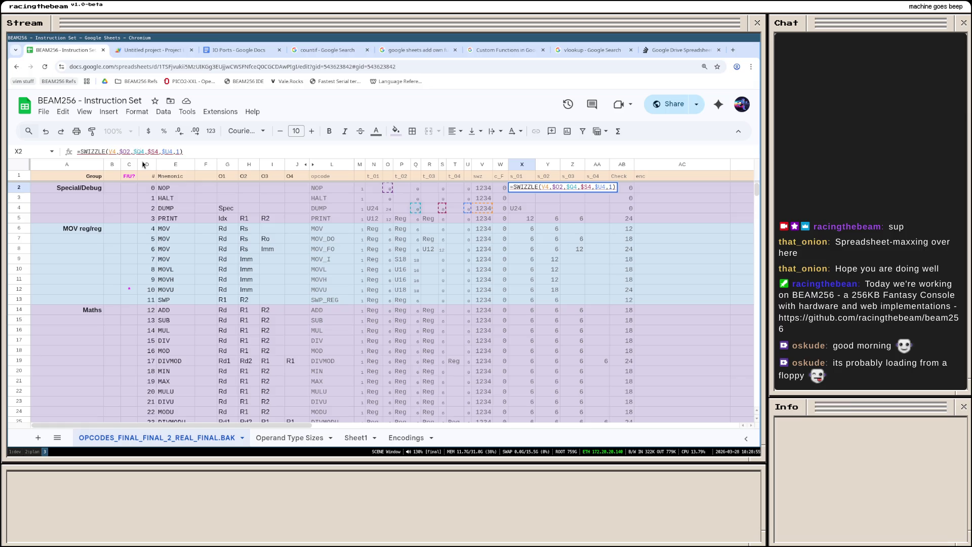
pyautogui.press('BackSpace')
pyautogui.write('2')
pyautogui.press('BackSpace')
pyautogui.write('2')
pyautogui.press('BackSpace')
pyautogui.write('2')
pyautogui.write('$')
pyautogui.press('Return')
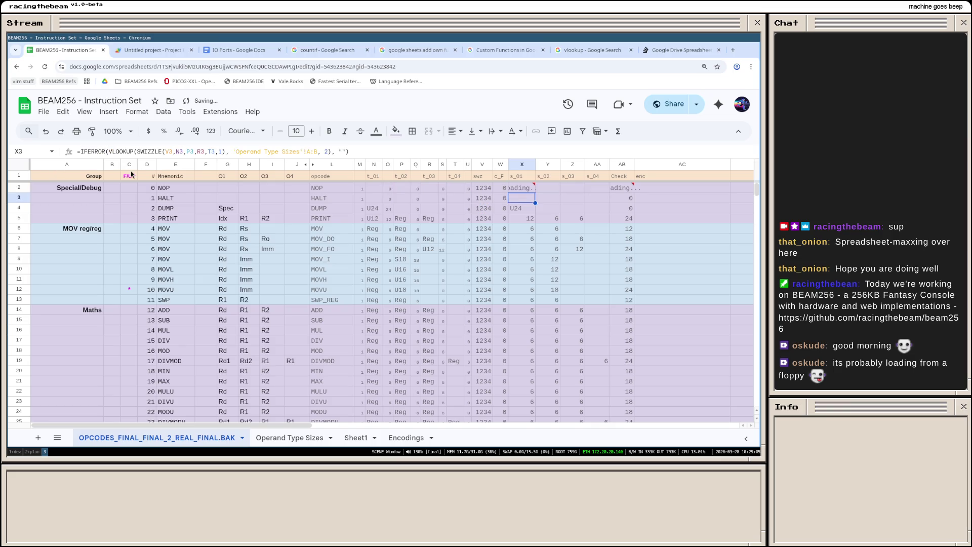
pyautogui.click(527, 187)
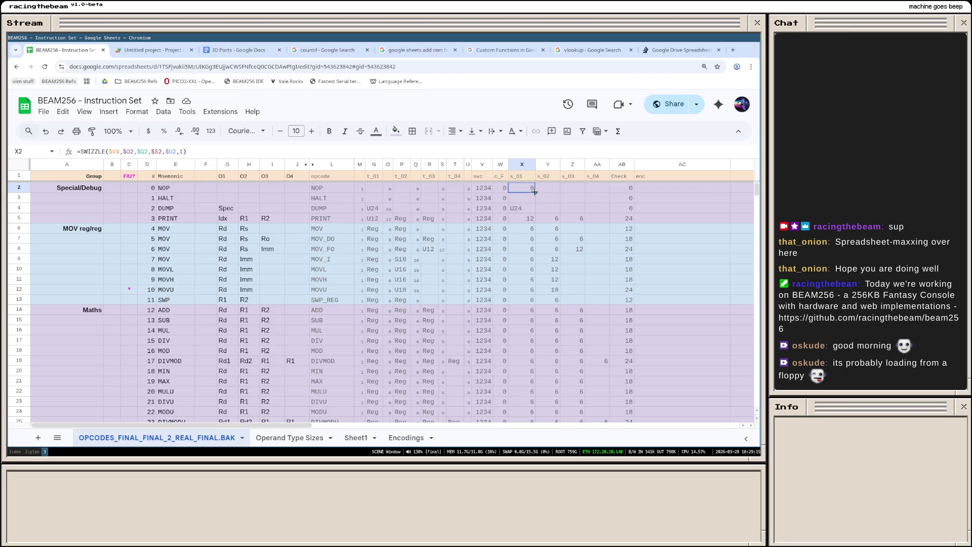
pyautogui.tripleClick(177, 151)
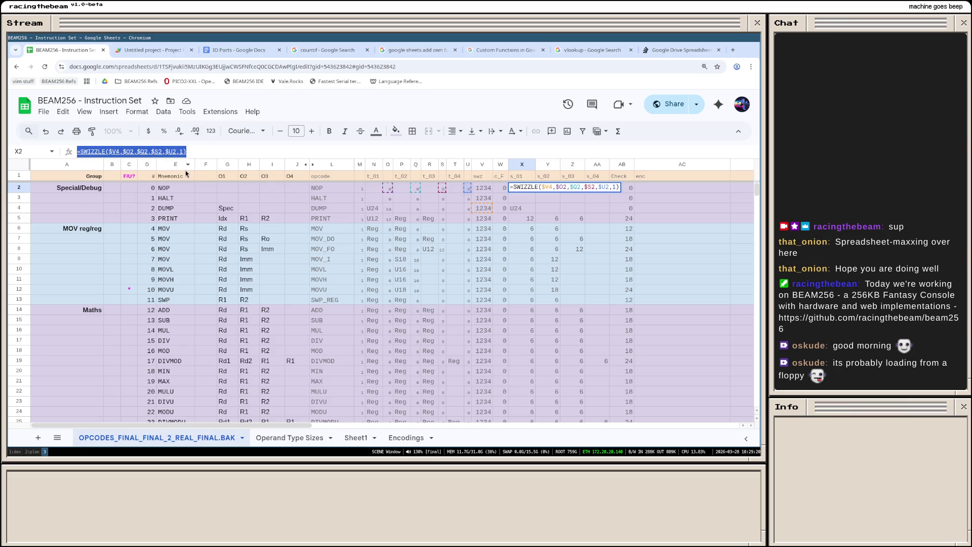
pyautogui.click(550, 189)
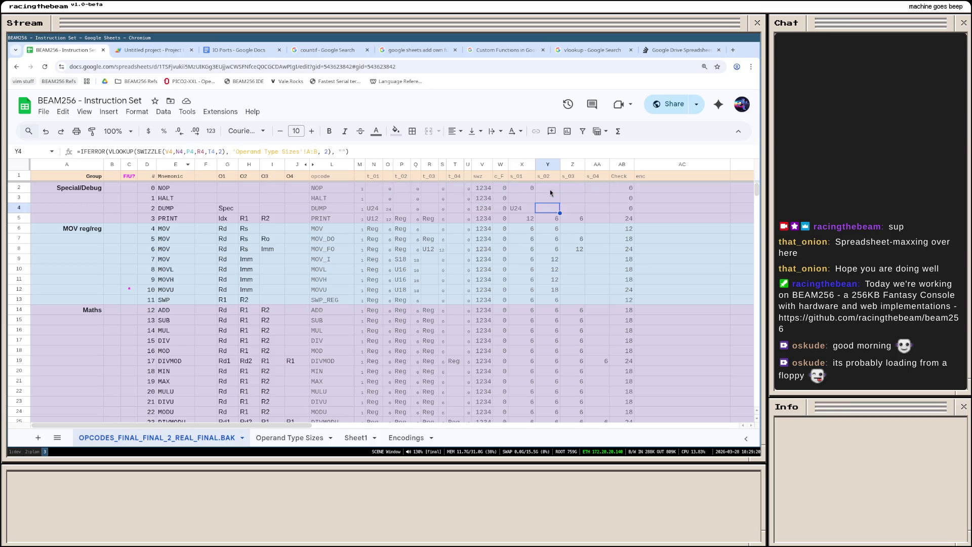
# Step: Make Y2 a SWIZZLE formula with offset 2
pyautogui.doubleClick(550, 189)
pyautogui.press('Return')
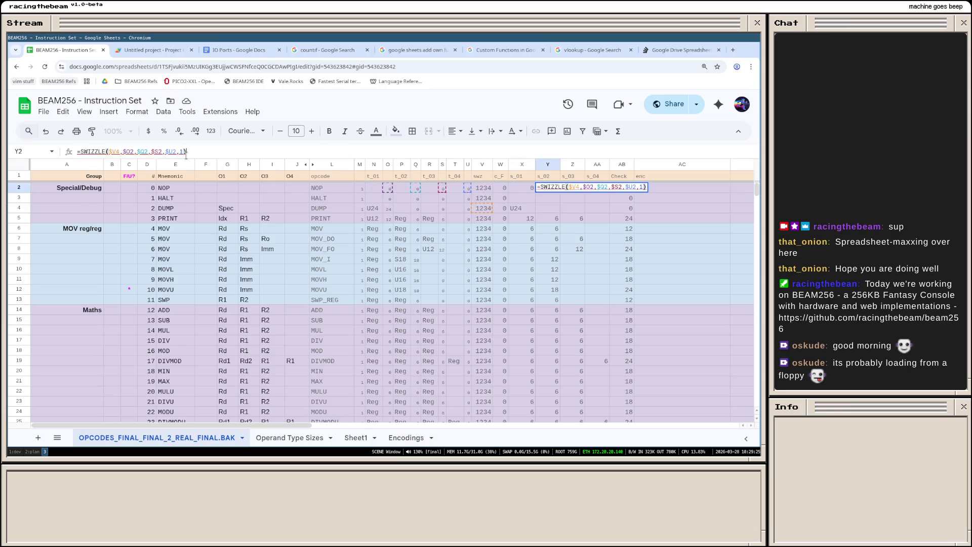
pyautogui.press('Up')
pyautogui.click(182, 151)
pyautogui.press('Return')
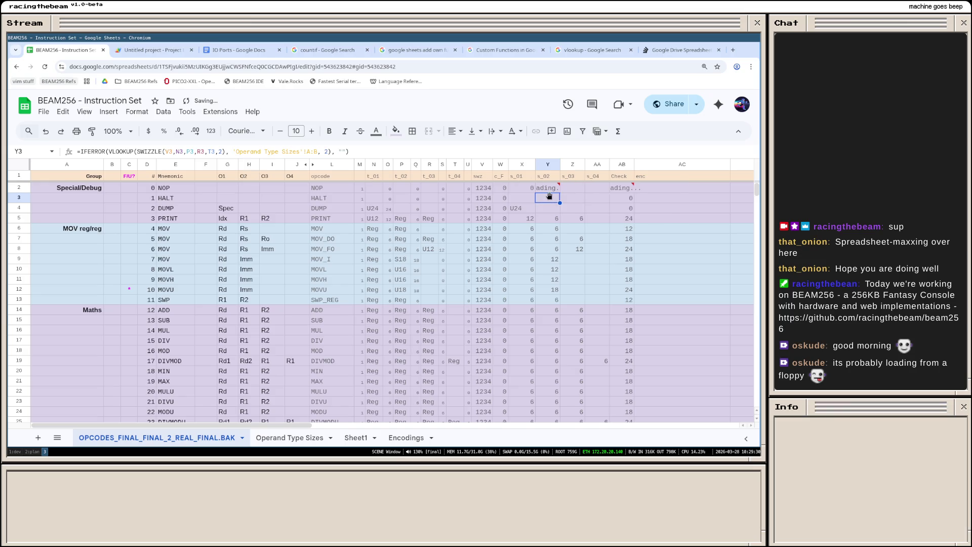
pyautogui.press('Up')
pyautogui.click(226, 152)
pyautogui.hotkey('ctrl', 'a')
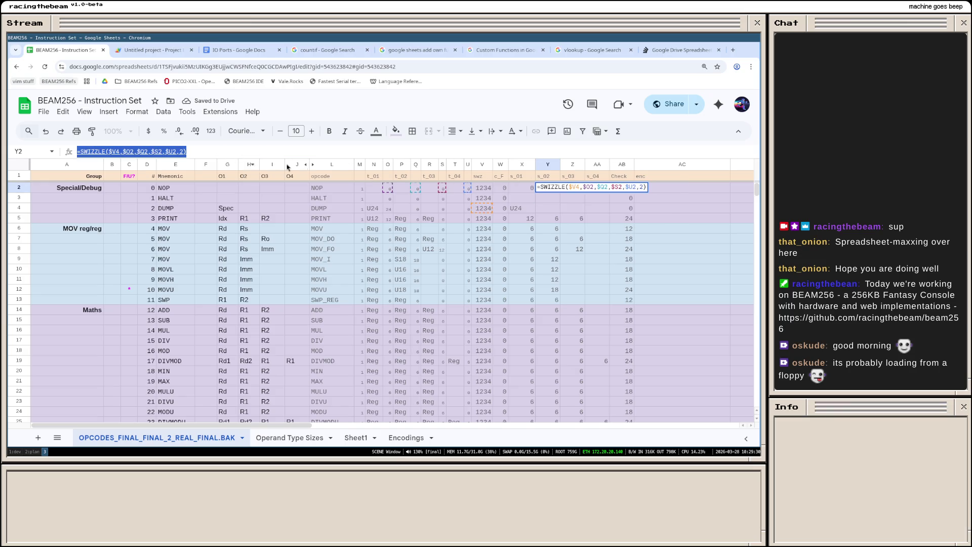
# Step: Make Z2 a SWIZZLE formula with offset 3
pyautogui.click(574, 187)
pyautogui.press('Return')
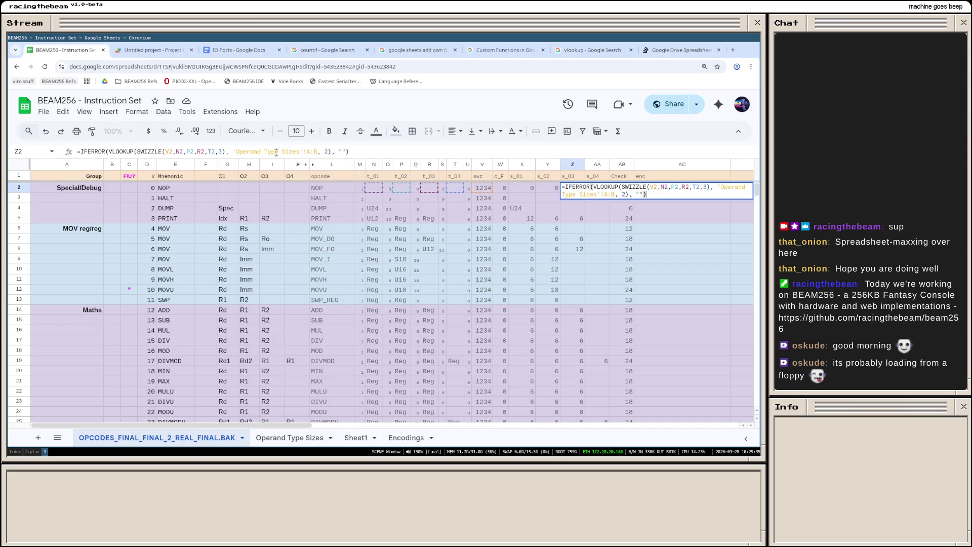
pyautogui.click(326, 151)
pyautogui.hotkey('ctrl', 'a')
pyautogui.press('Escape')
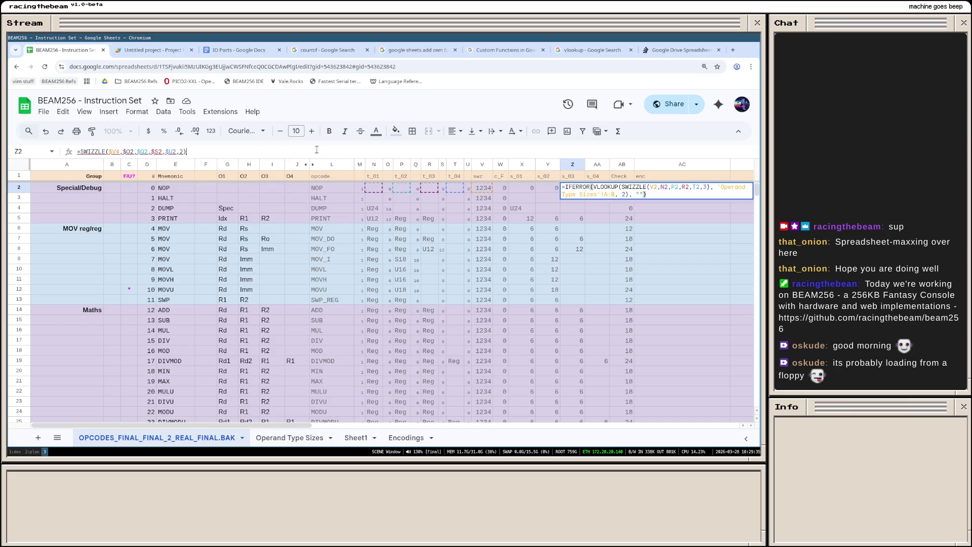
pyautogui.press('Down')
pyautogui.write('=IFERROR(VLOOKUP(SWIZZLE(V3,N3,P3,R3,T3,3), \'Operand Type Sizes\'!A:B, 2), "")')
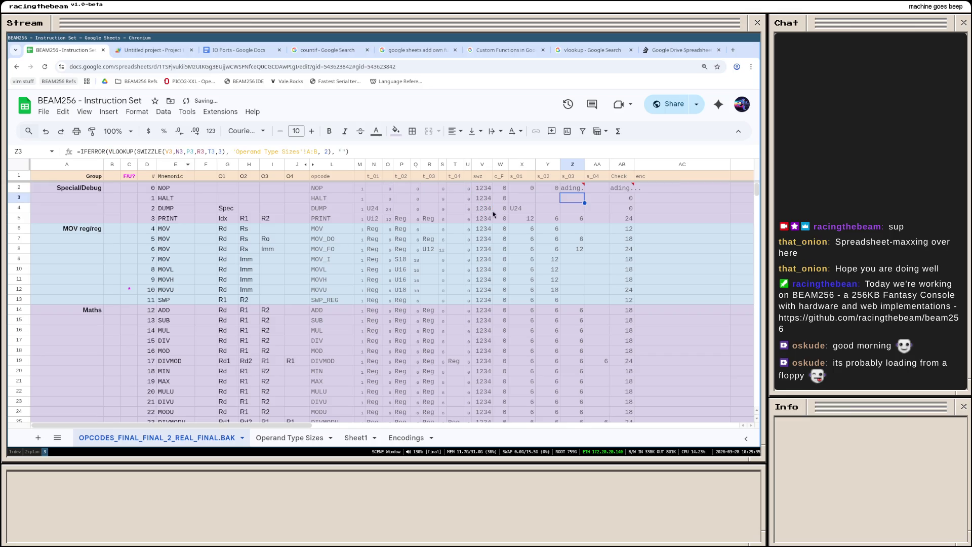
# Step: Make AA2 a SWIZZLE formula with offset 4 and check that X2 through AA2 all show 0
pyautogui.press('Up')
pyautogui.press('Right')
pyautogui.click(215, 152)
pyautogui.hotkey('ctrl', 'a')
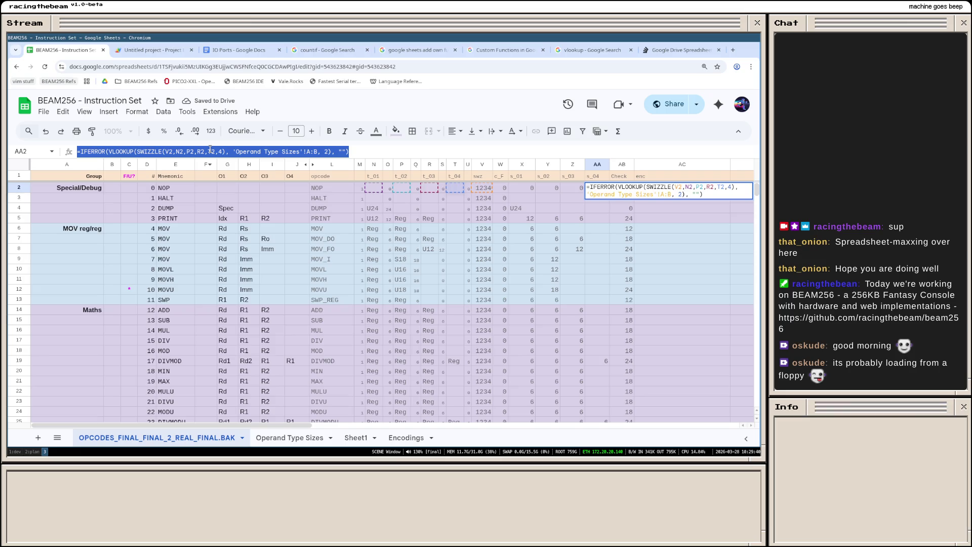
pyautogui.hotkey('ctrl', 'c')
pyautogui.press('Return')
pyautogui.hotkey('ctrl', 'v')
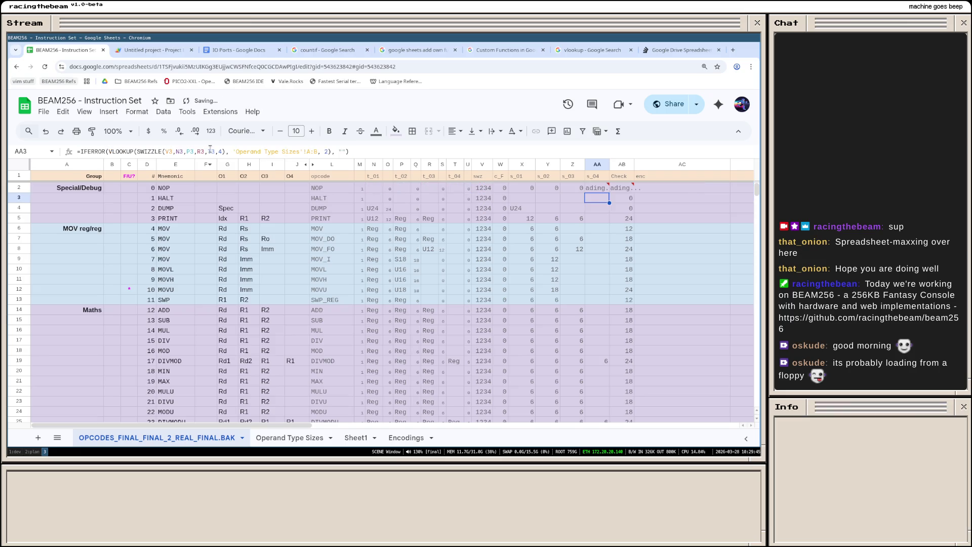
pyautogui.click(593, 188)
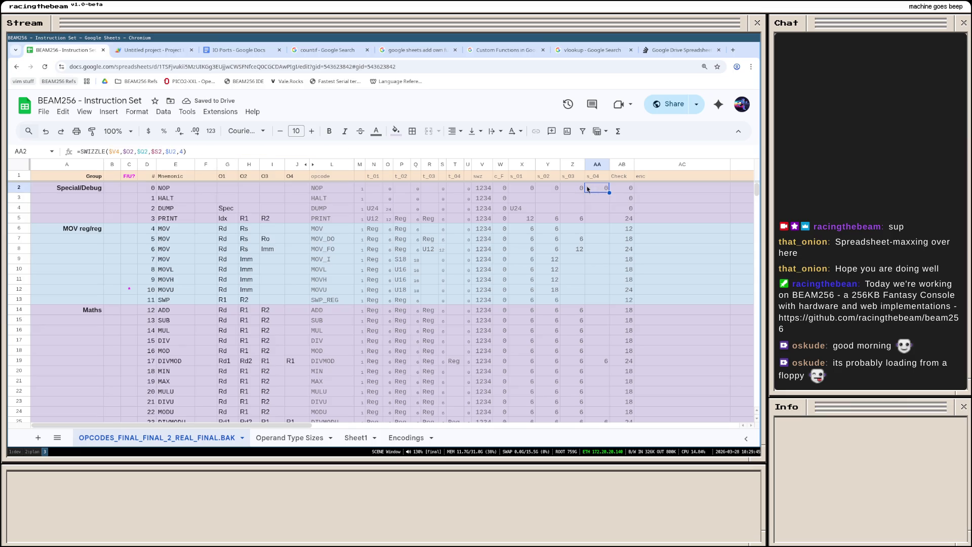
pyautogui.click(520, 188)
pyautogui.click(592, 189)
pyautogui.moveTo(525, 190); pyautogui.dragTo(595, 188)
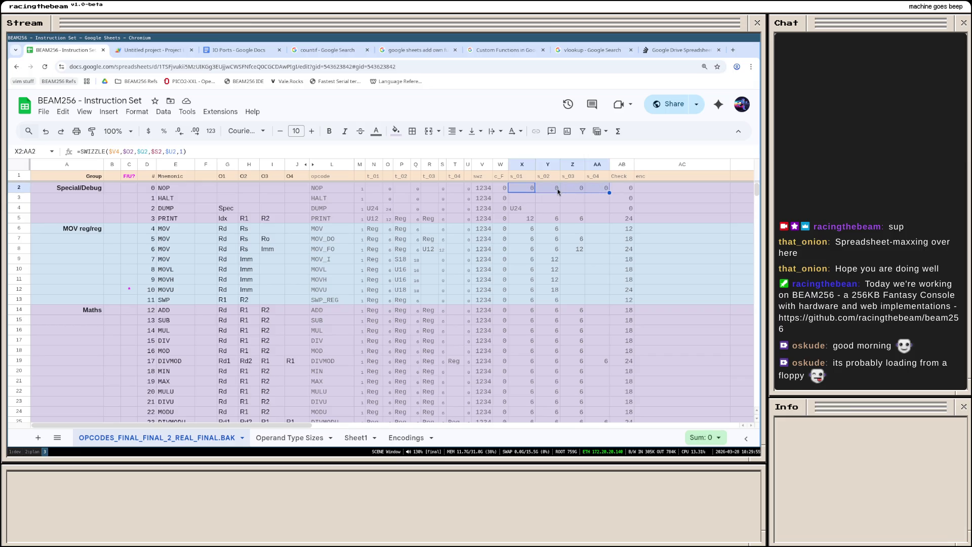
# Step: Paste the X2:AA2 formulas only into X3:AA129, then check the browser console for load errors
pyautogui.click(527, 199)
pyautogui.scroll(-4, 566, 369)
pyautogui.scroll(-5, 582, 371)
pyautogui.scroll(-4, 585, 347)
pyautogui.scroll(-2, 585, 347)
pyautogui.keyDown('shift'); pyautogui.click(599, 357); pyautogui.keyUp('shift')
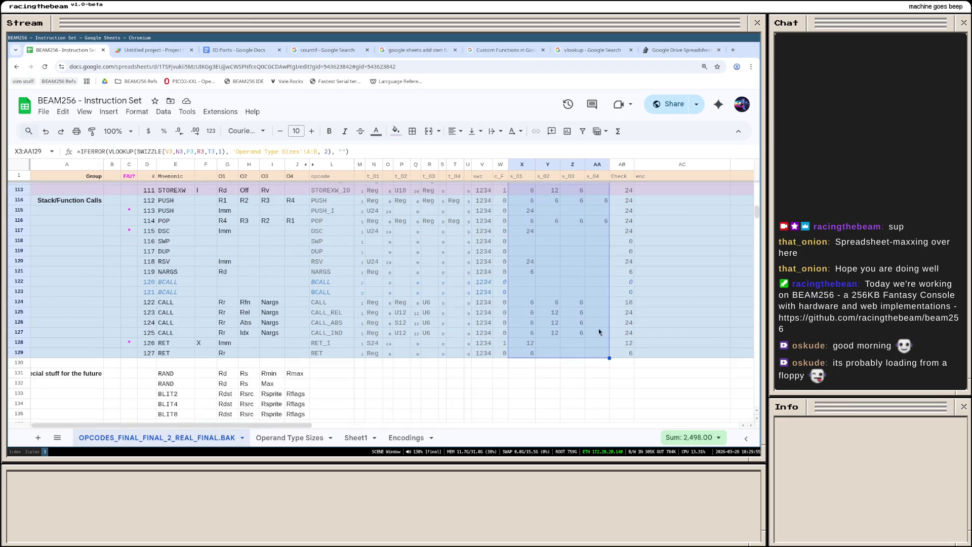
pyautogui.scroll(8, 599, 334)
pyautogui.scroll(7, 599, 317)
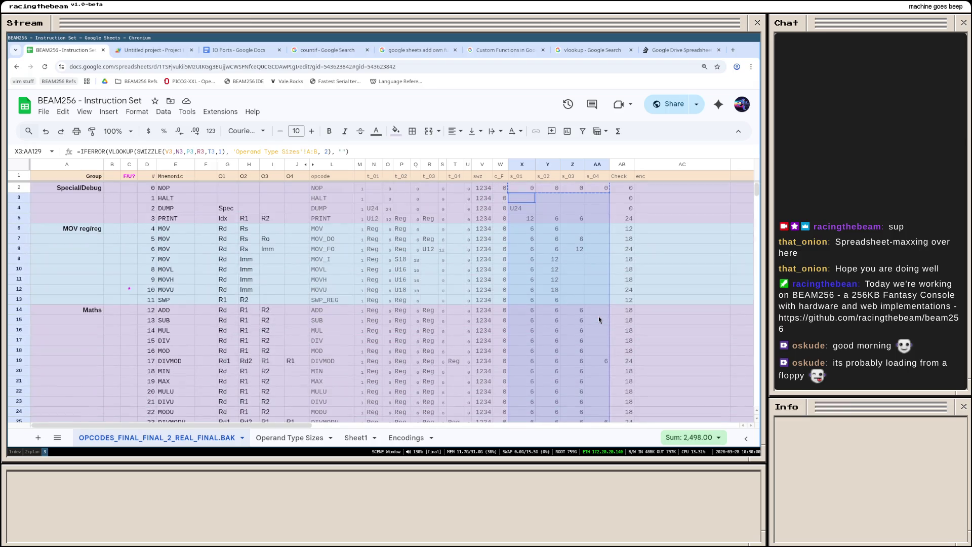
pyautogui.rightClick(537, 206)
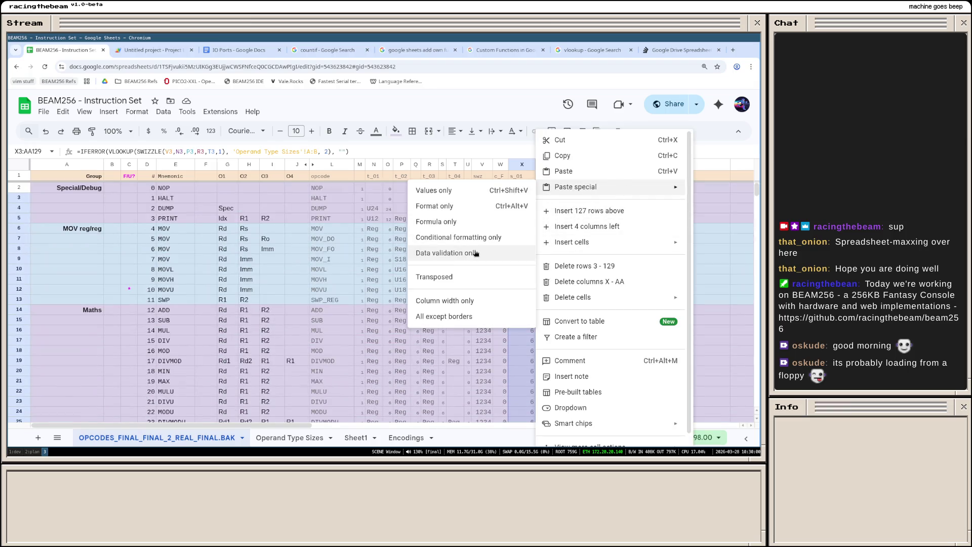
pyautogui.click(463, 223)
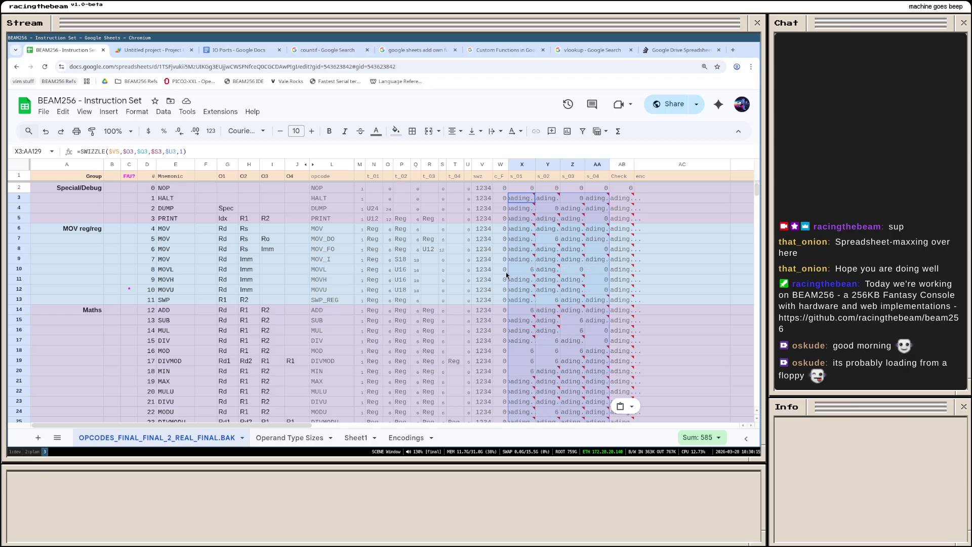
pyautogui.scroll(-5, 520, 310)
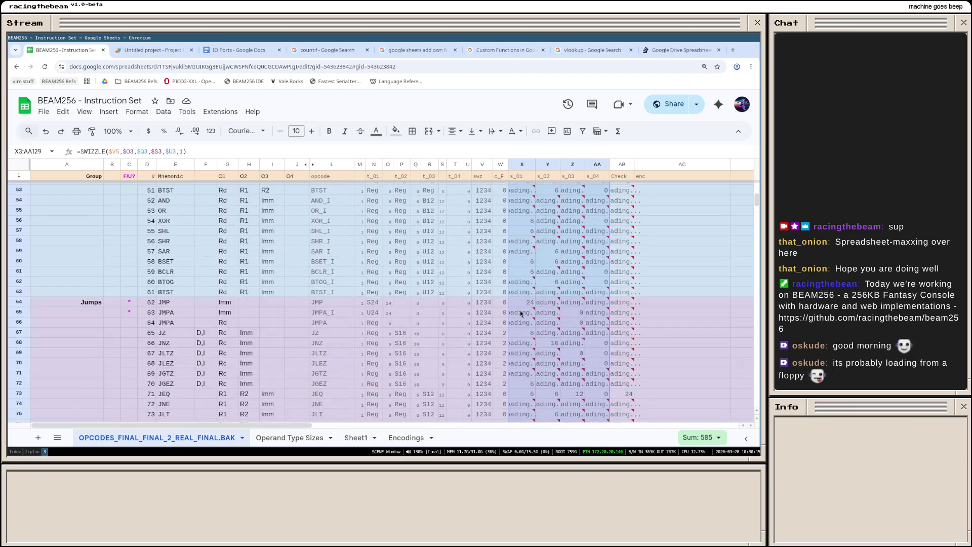
pyautogui.scroll(5, 520, 311)
pyautogui.scroll(5, 520, 310)
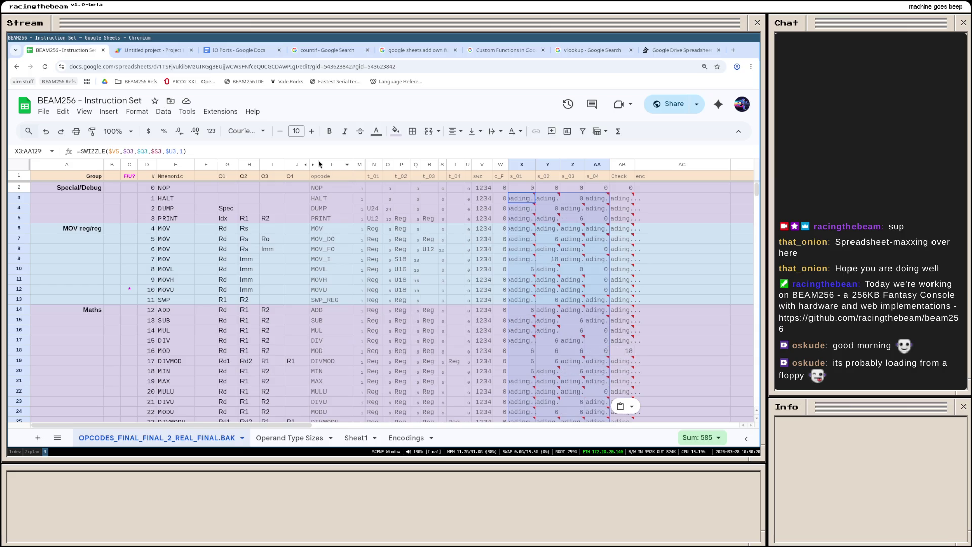
pyautogui.hotkey('ctrl', 'shift', 'i')
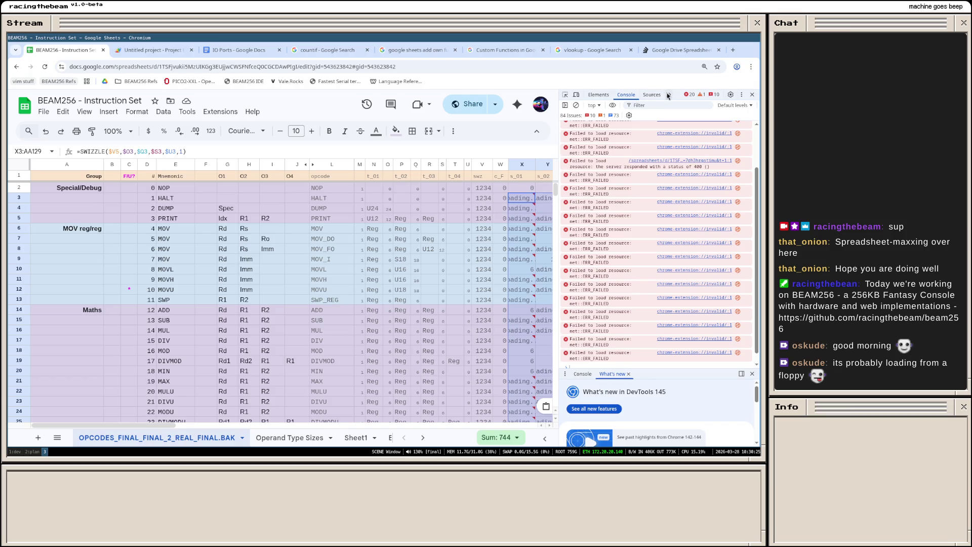
# Step: View the DevTools Network panel, close DevTools and switch to the Apps Script project
pyautogui.click(669, 96)
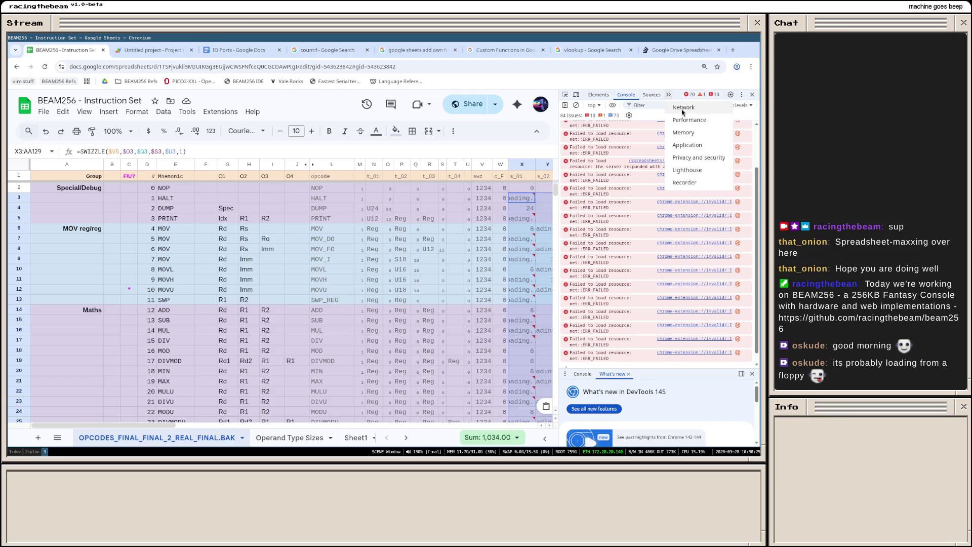
pyautogui.click(688, 123)
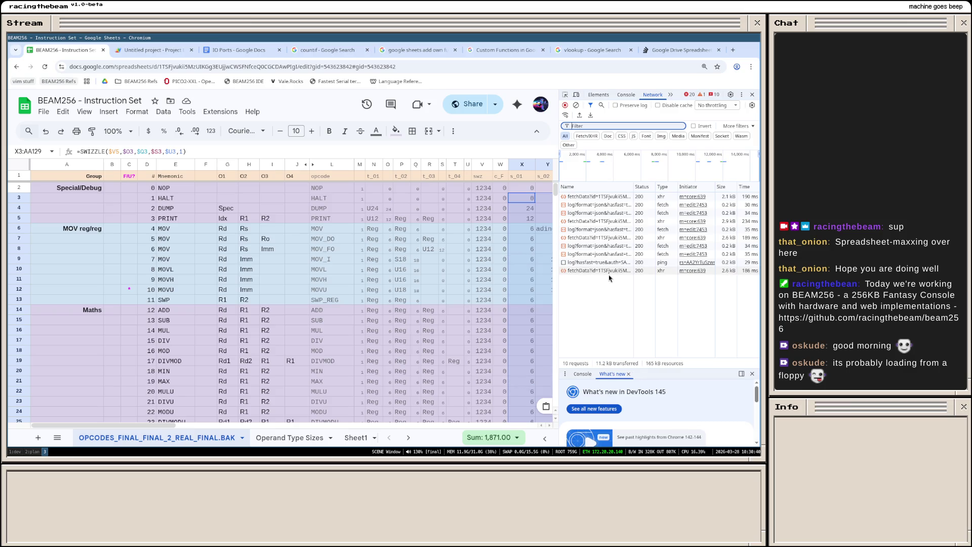
pyautogui.click(753, 94)
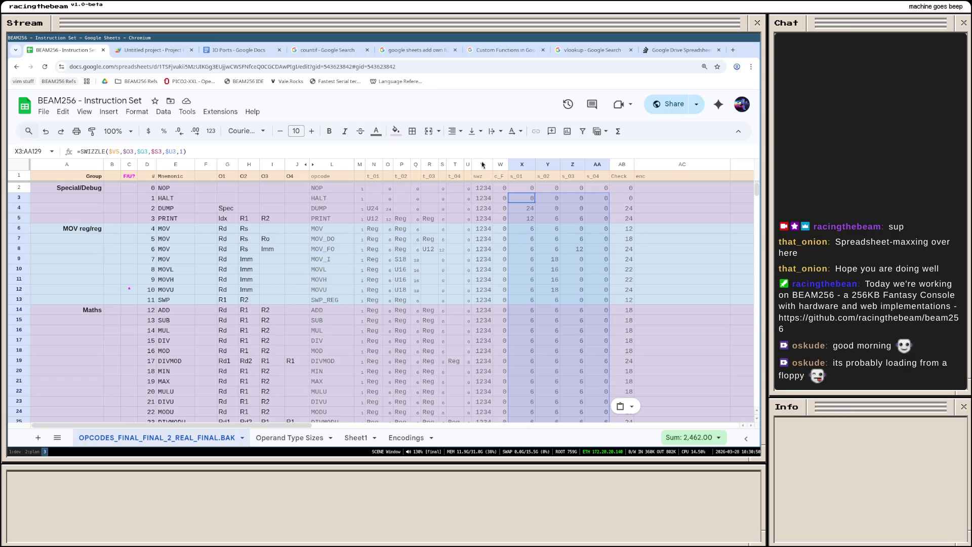
pyautogui.click(155, 50)
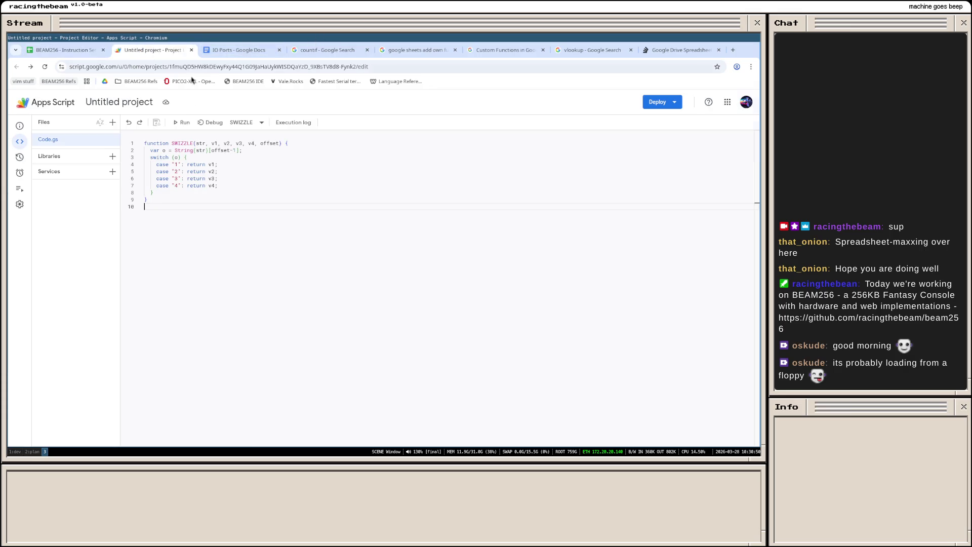
# Step: Look over the SWIZZLE code without changes and return to the BEAM256 opcode sheet
pyautogui.hotkey('ctrl', 'a')
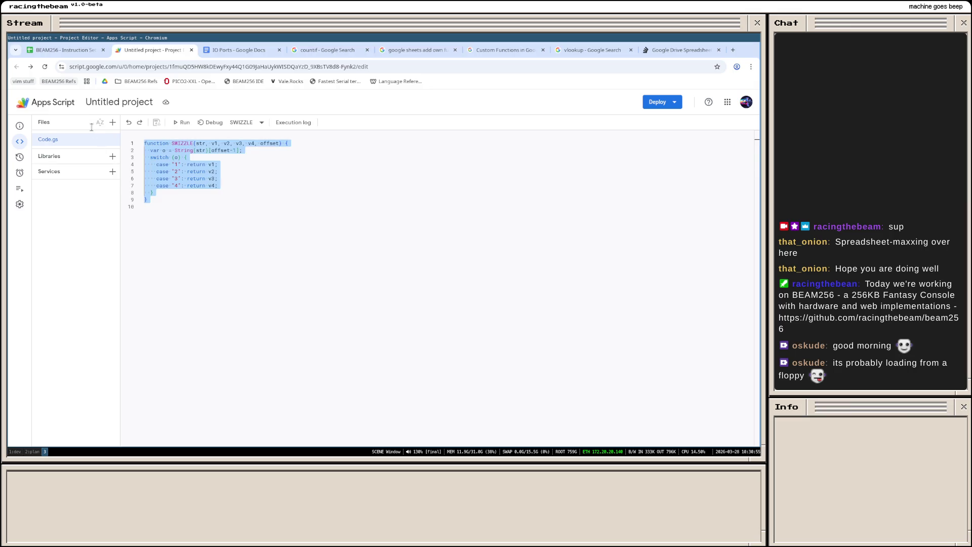
pyautogui.click(229, 218)
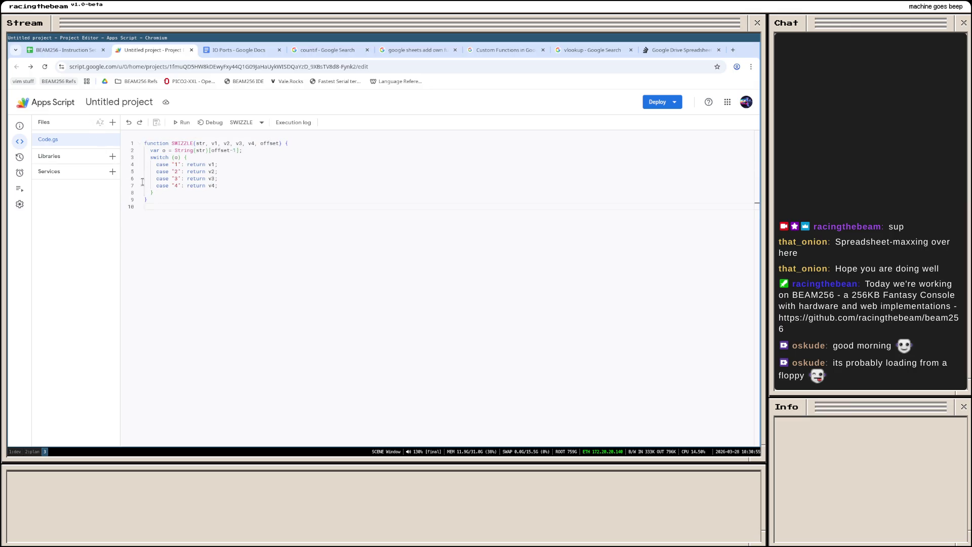
pyautogui.moveTo(160, 198); pyautogui.dragTo(122, 139)
pyautogui.click(207, 263)
pyautogui.moveTo(207, 263); pyautogui.dragTo(126, 145)
pyautogui.click(263, 234)
pyautogui.click(80, 50)
pyautogui.click(656, 263)
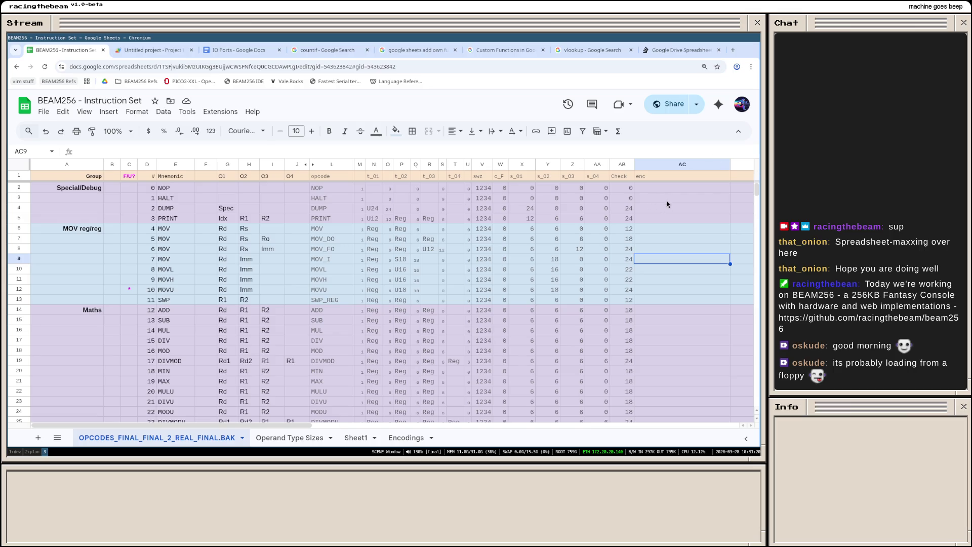
pyautogui.scroll(-3, 658, 223)
pyautogui.scroll(-3, 658, 228)
pyautogui.scroll(-3, 658, 236)
pyautogui.scroll(-3, 659, 251)
pyautogui.scroll(15, 662, 264)
# Step: Add a conditional formatting rule on AB2: red highlight when greater than 24
pyautogui.click(628, 188)
pyautogui.rightClick(629, 188)
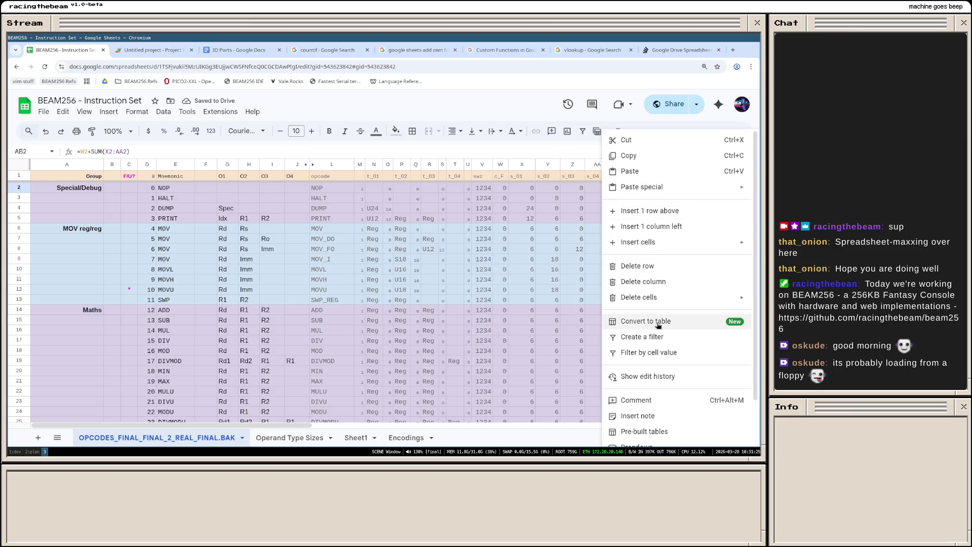
pyautogui.scroll(-1, 664, 239)
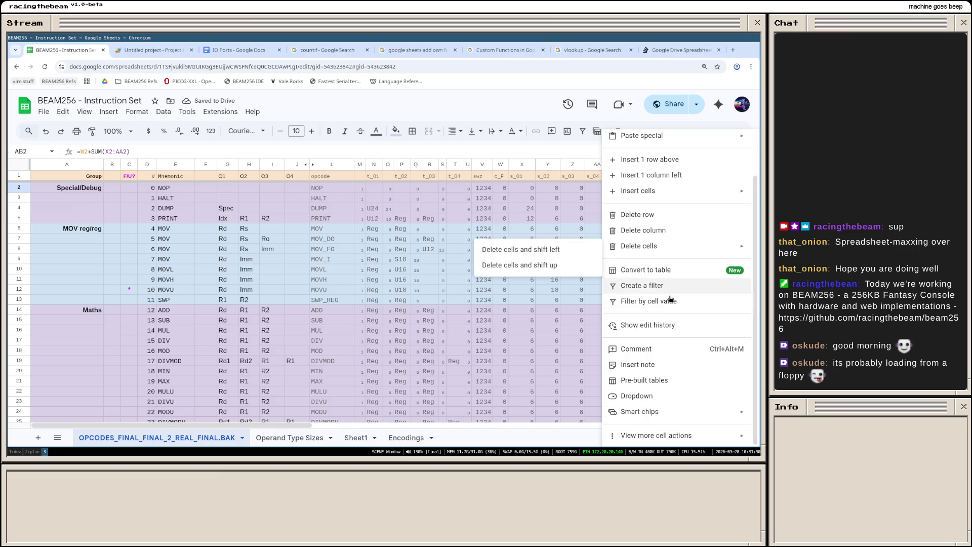
pyautogui.scroll(1, 652, 247)
pyautogui.scroll(-1, 676, 300)
pyautogui.moveTo(656, 436)
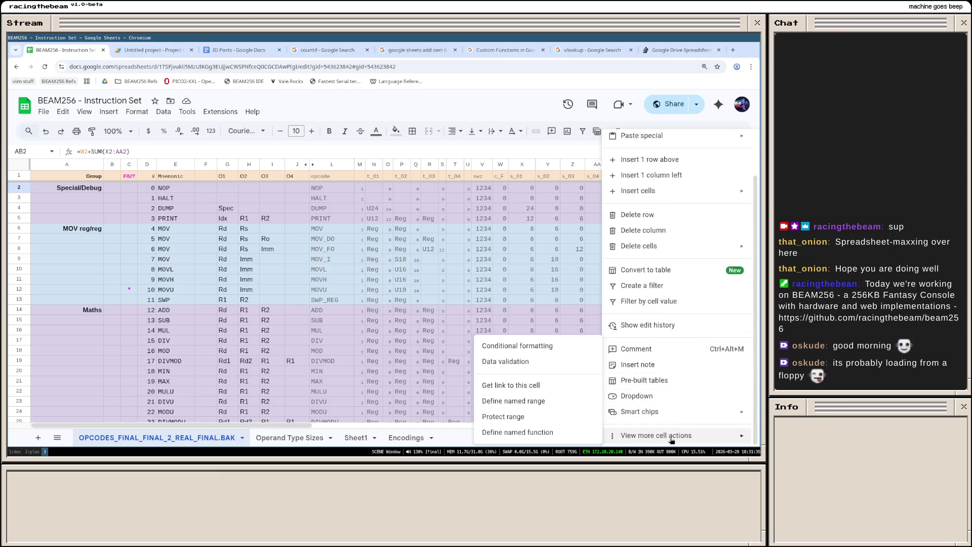
pyautogui.click(530, 346)
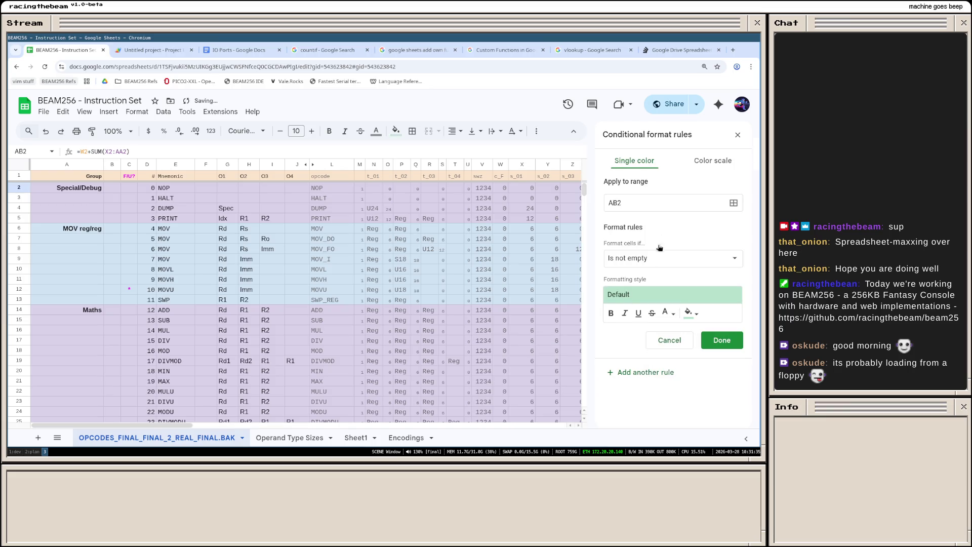
pyautogui.click(649, 206)
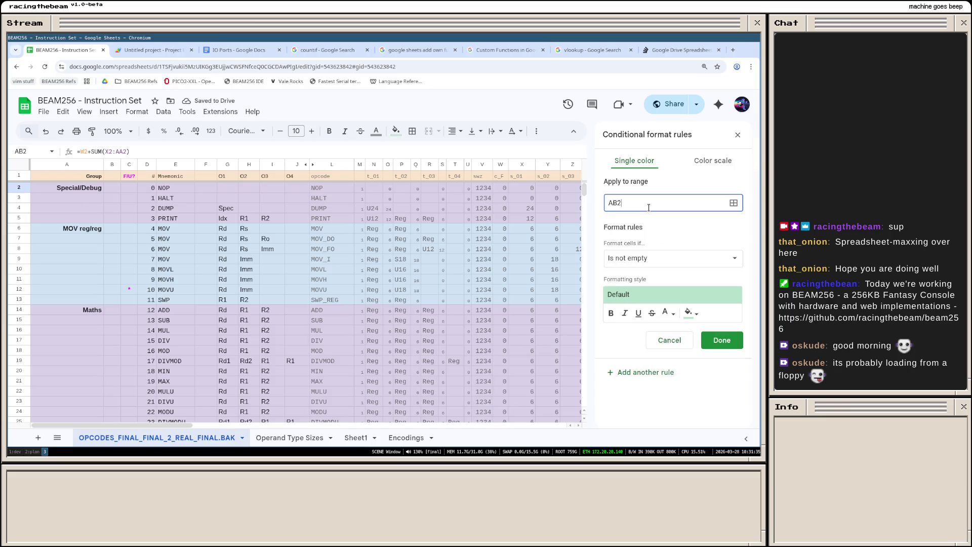
pyautogui.moveTo(178, 426); pyautogui.dragTo(286, 423)
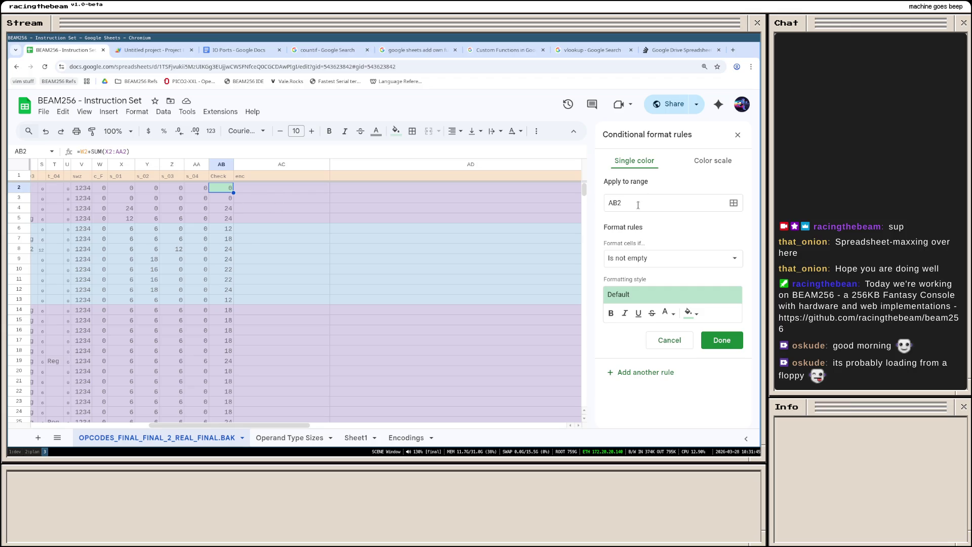
pyautogui.click(647, 260)
pyautogui.scroll(-1, 649, 289)
pyautogui.scroll(-2, 657, 319)
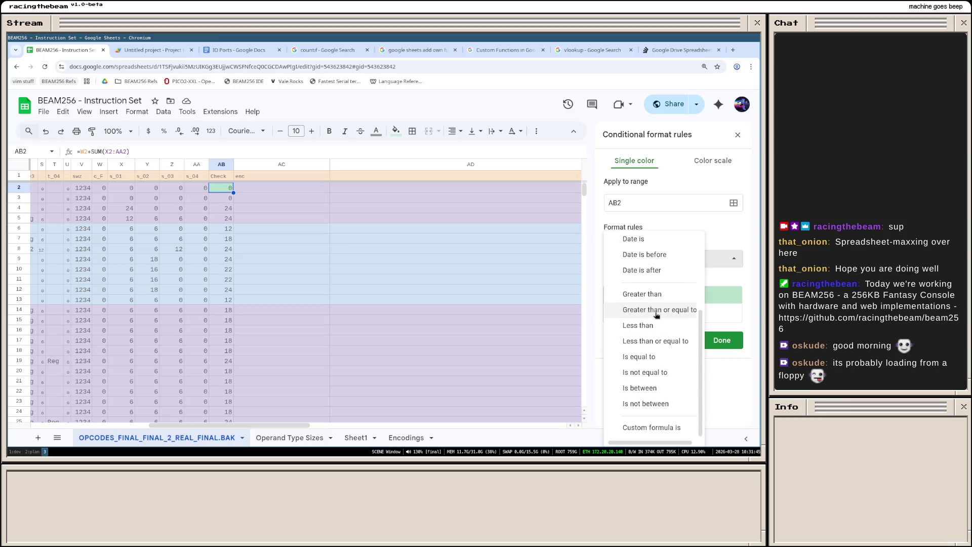
pyautogui.click(643, 294)
pyautogui.click(637, 281)
pyautogui.write('24')
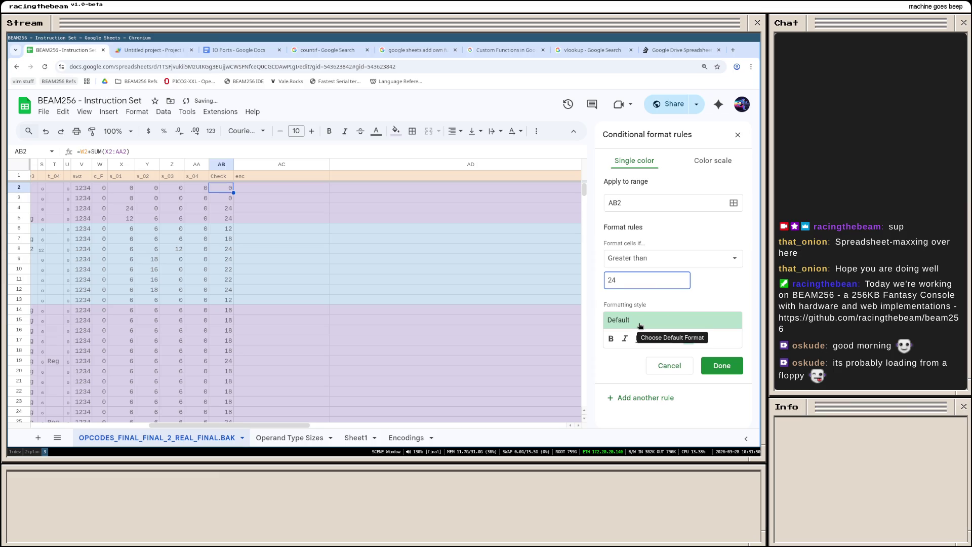
pyautogui.click(639, 325)
pyautogui.click(709, 348)
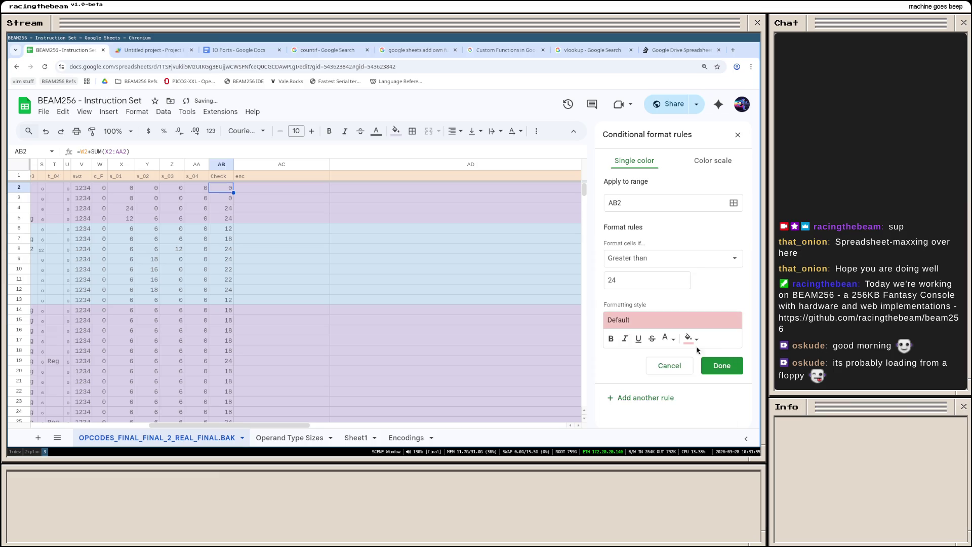
pyautogui.click(722, 367)
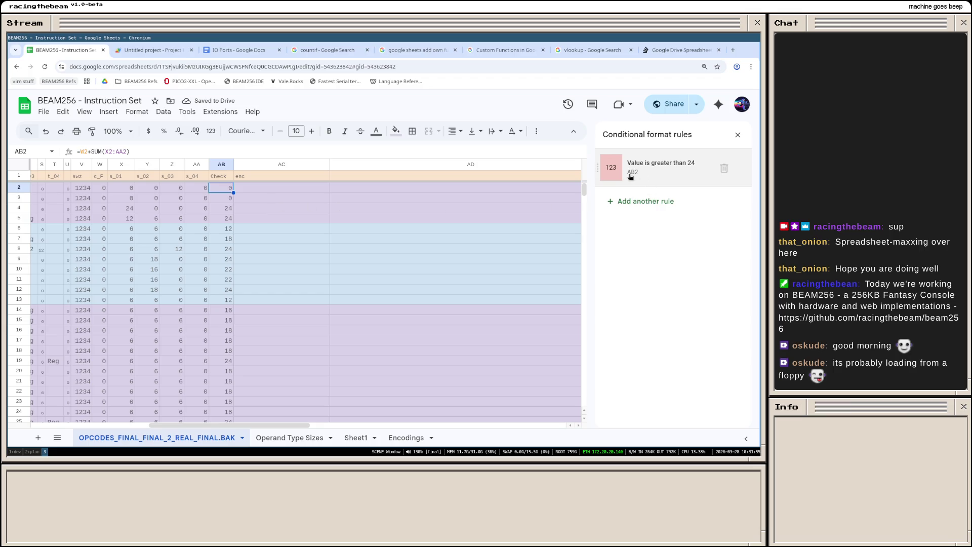
# Step: Select the next Check cell AB3 and bring up its cell actions
pyautogui.click(226, 197)
pyautogui.rightClick(226, 197)
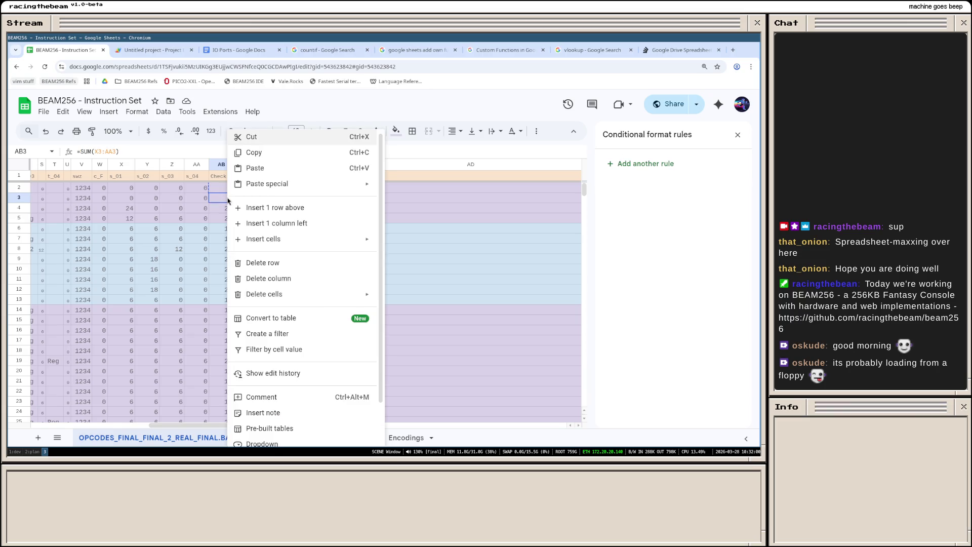
# Step: Paste only the conditional formatting onto AB3:AB129 so the rule covers the whole Check column
pyautogui.click(580, 280)
pyautogui.click(221, 199)
pyautogui.scroll(-10, 226, 257)
pyautogui.scroll(-10, 232, 303)
pyautogui.scroll(-10, 232, 302)
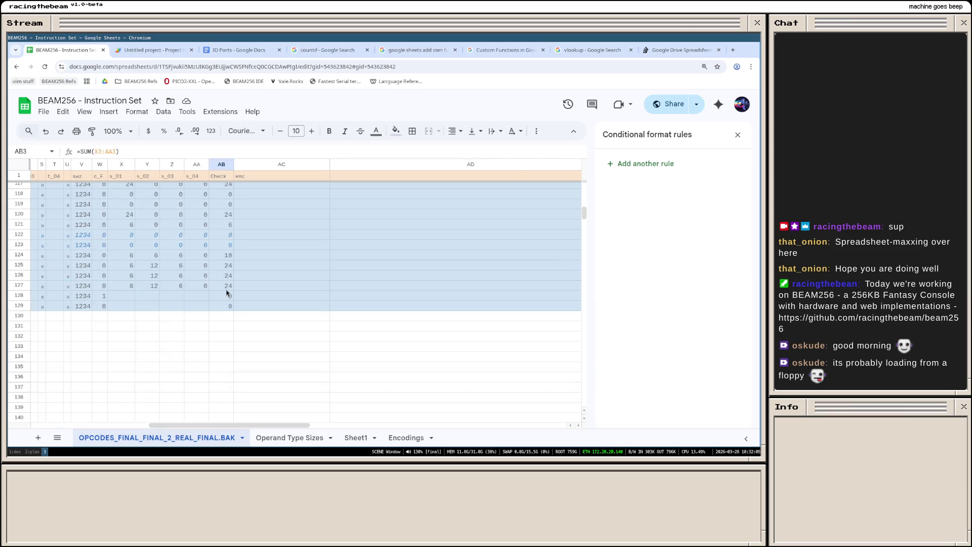
pyautogui.keyDown('shift'); pyautogui.click(228, 305); pyautogui.keyUp('shift')
pyautogui.rightClick(229, 306)
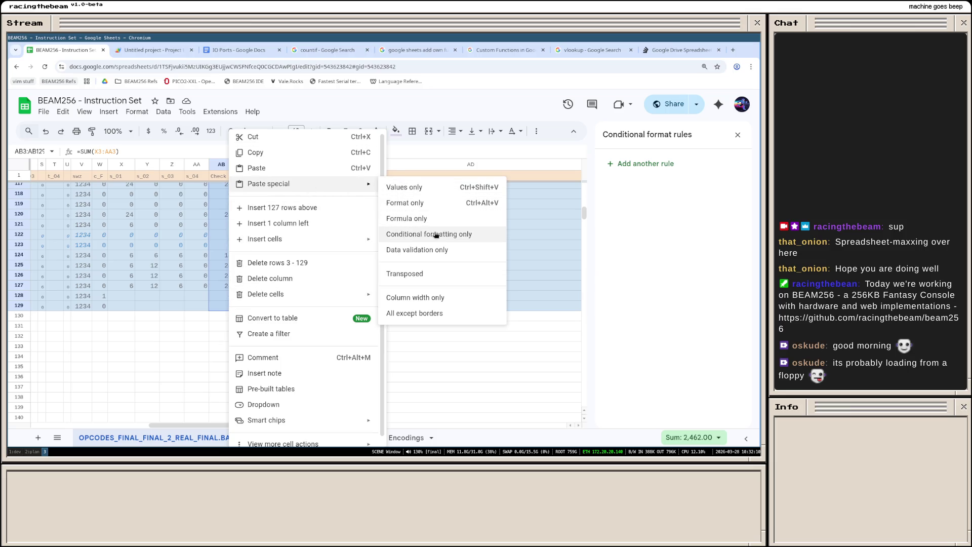
pyautogui.click(434, 234)
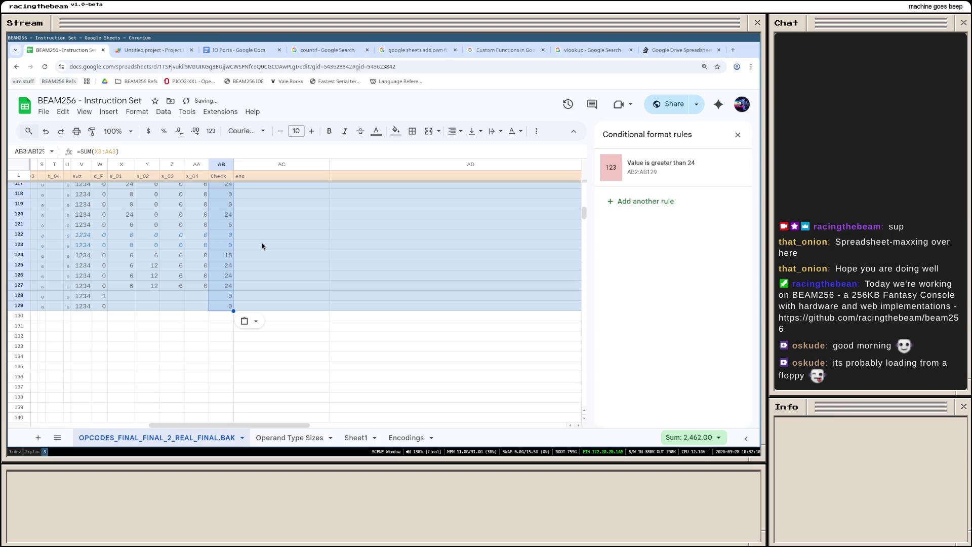
pyautogui.scroll(5, 262, 243)
pyautogui.scroll(5, 262, 243)
pyautogui.scroll(5, 263, 243)
pyautogui.scroll(-5, 262, 242)
pyautogui.scroll(-5, 262, 242)
pyautogui.scroll(-5, 262, 238)
pyautogui.scroll(-5, 264, 234)
pyautogui.scroll(10, 264, 234)
pyautogui.scroll(5, 264, 235)
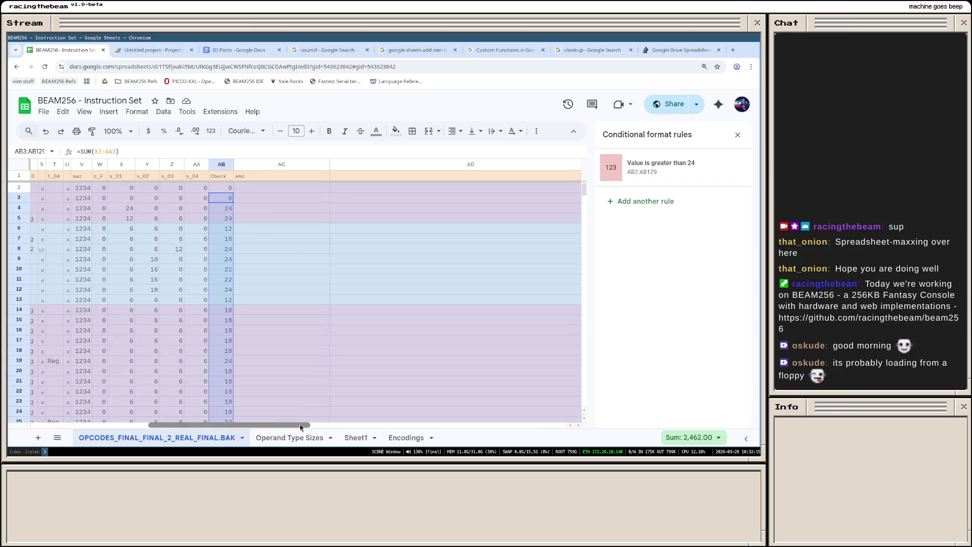
pyautogui.moveTo(301, 425); pyautogui.dragTo(251, 418)
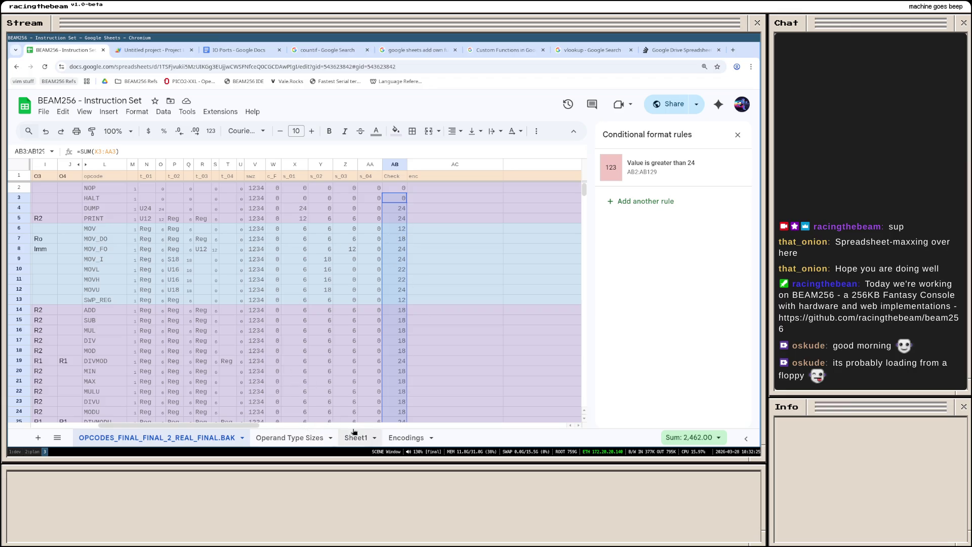
# Step: Start function OP_ENCODING(flags, o1, o2, o3, o4) with a chunks array, a flags push line and an o1 push line
pyautogui.click(147, 52)
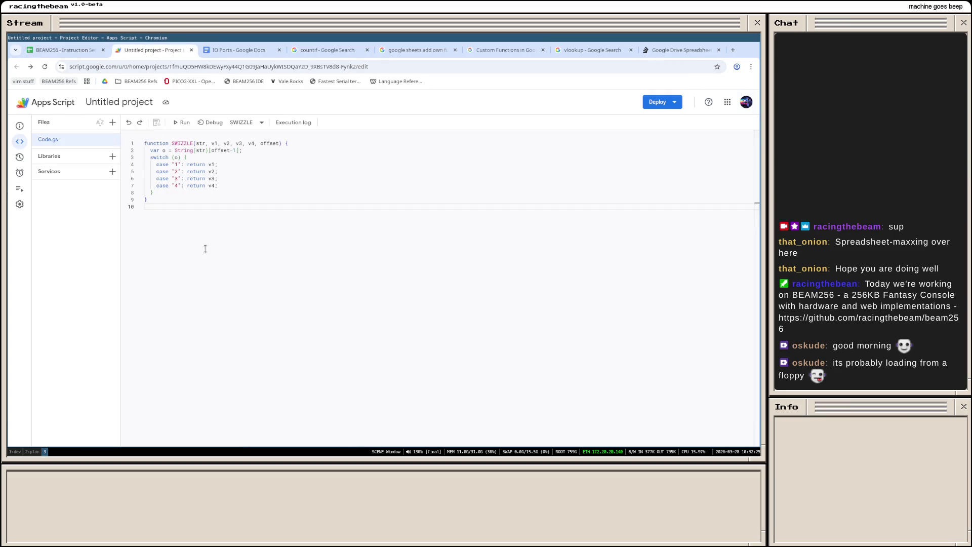
pyautogui.press('Return')
pyautogui.write('function ')
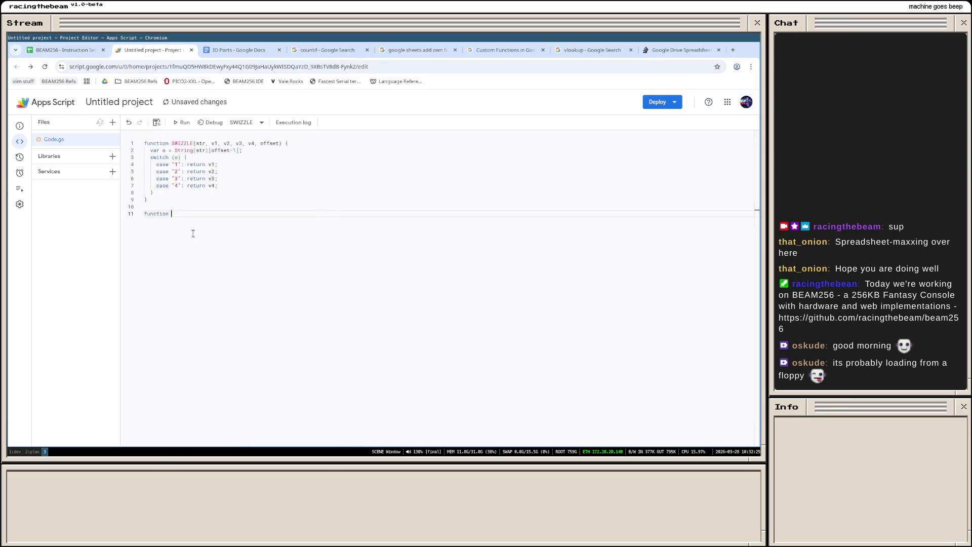
pyautogui.write('ENCODING')
pyautogui.press('BackSpace')
pyautogui.press('BackSpace')
pyautogui.press('BackSpace')
pyautogui.write('OPC')
pyautogui.write('NCODE')
pyautogui.write('(')
pyautogui.write('a')
pyautogui.write('s,')
pyautogui.write('o1, o2, o3, o4)')
pyautogui.write('var chunks')
pyautogui.write('[];')
pyautogui.press('Return')
pyautogui.write('if (flags > 0)')
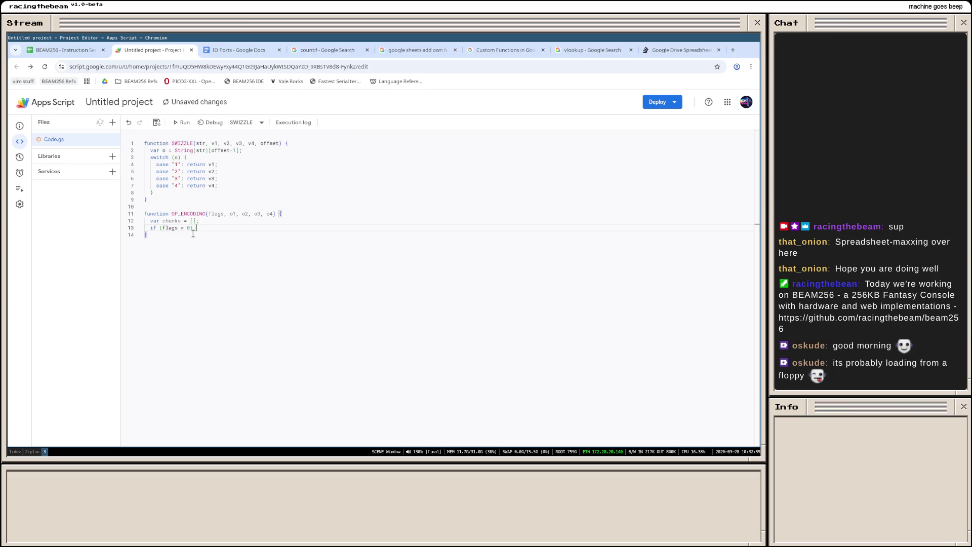
pyautogui.write(' chunks.push(flags')
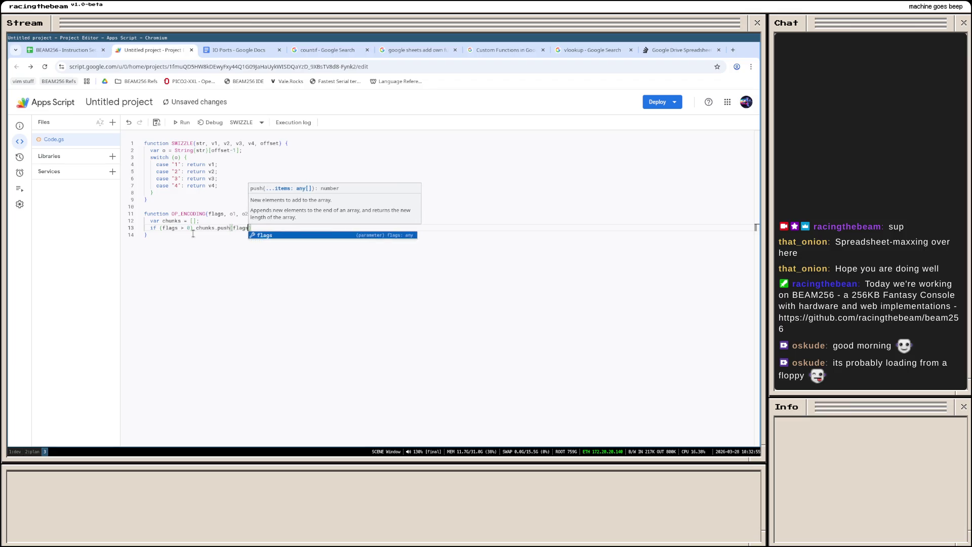
pyautogui.write(');')
pyautogui.press('Return')
pyautogui.write('if (o1 > 0) ch')
pyautogui.press('Tab')
pyautogui.write('.push(o1);')
# Step: Duplicate the o1 check line three times for the remaining operands
pyautogui.hotkey('shift', 'Left')
pyautogui.hotkey('shift', 'Left')
pyautogui.hotkey('shift', 'Left')
pyautogui.hotkey('shift', 'Left')
pyautogui.hotkey('shift', 'Left')
pyautogui.hotkey('shift', 'Left')
pyautogui.hotkey('shift', 'Left')
pyautogui.hotkey('shift', 'Left')
pyautogui.hotkey('ctrl', 'c')
pyautogui.press('End')
pyautogui.press('Return')
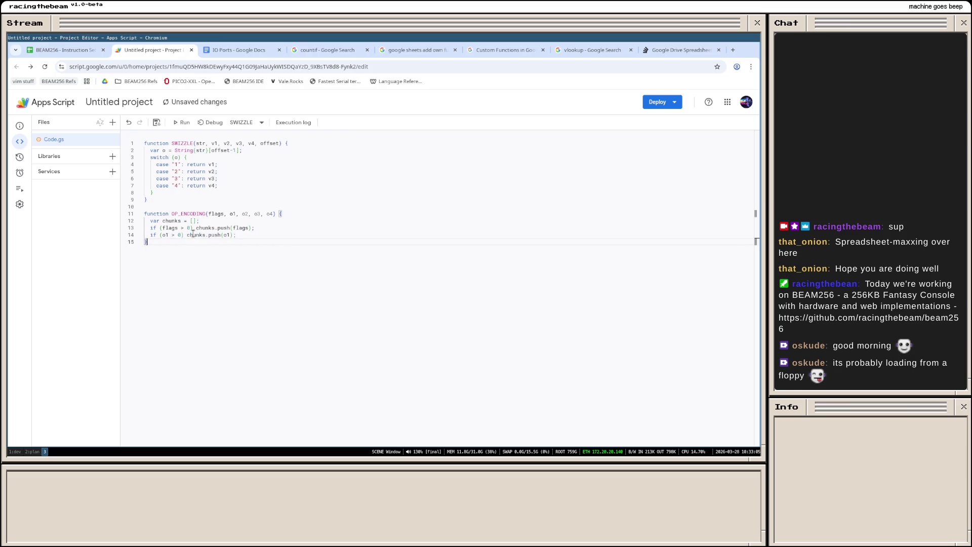
pyautogui.hotkey('ctrl', 'v')
pyautogui.press('Return')
pyautogui.hotkey('ctrl', 'v')
pyautogui.press('Return')
pyautogui.hotkey('ctrl', 'v')
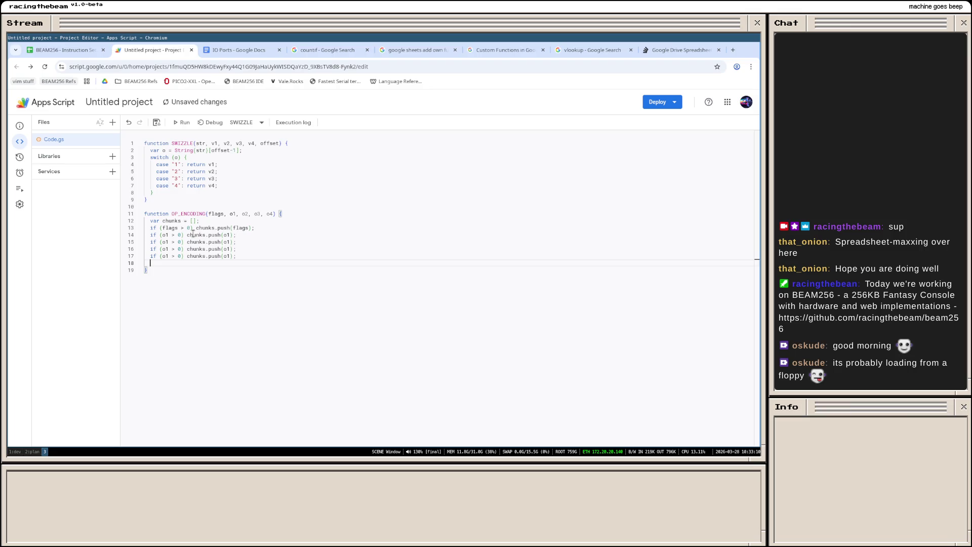
# Step: Rewrite the duplicated lines so their conditions and push arguments refer to o2, o3 and o4
pyautogui.press('Up')
pyautogui.press('Left')
pyautogui.press('Left')
pyautogui.press('BackSpace')
pyautogui.write('2')
pyautogui.press('Escape')
pyautogui.press('Down')
pyautogui.press('BackSpace')
pyautogui.write('3')
pyautogui.press('Escape')
pyautogui.press('Down')
pyautogui.press('BackSpace')
pyautogui.write('4')
pyautogui.press('Escape')
pyautogui.press('Up')
pyautogui.press('Up')
pyautogui.hotkey('ctrl', 'Left')
pyautogui.hotkey('ctrl', 'Left')
pyautogui.hotkey('ctrl', 'Left')
pyautogui.press('Left')
pyautogui.press('BackSpace')
pyautogui.write('2')
pyautogui.press('Escape')
pyautogui.press('Down')
pyautogui.press('BackSpace')
pyautogui.write('3')
pyautogui.press('Escape')
pyautogui.press('Down')
pyautogui.press('BackSpace')
pyautogui.write('4')
# Step: Make the flags line push an F chunk and each operand line push a B chunk, fixing a stray quote
pyautogui.press('Escape')
pyautogui.press('Up')
pyautogui.press('Up')
pyautogui.press('Up')
pyautogui.press('Up')
pyautogui.hotkey('ctrl', 'Right')
pyautogui.hotkey('ctrl', 'Right')
pyautogui.hotkey('ctrl', 'Right')
pyautogui.hotkey('ctrl', 'BackSpace')
pyautogui.hotkey('ctrl', 'Delete')
pyautogui.write('"F')
pyautogui.write(' + flags')
pyautogui.press('Escape')
pyautogui.press('Down')
pyautogui.press('Up')
pyautogui.hotkey('ctrl', 'Left')
pyautogui.hotkey('ctrl', 'Left')
pyautogui.write('"B" +')
pyautogui.press('Down')
pyautogui.hotkey('ctrl', 'Left')
pyautogui.hotkey('ctrl', 'Left')
pyautogui.write('"')
pyautogui.write('B"+')
pyautogui.press('Down')
pyautogui.hotkey('ctrl', 'Left')
pyautogui.hotkey('ctrl', 'Left')
pyautogui.write('"B"+')
pyautogui.press('Down')
pyautogui.hotkey('ctrl', 'Left')
pyautogui.hotkey('ctrl', 'Left')
pyautogui.write('"B+"')
pyautogui.press('BackSpace')
pyautogui.press('BackSpace')
pyautogui.write('"+')
# Step: Begin the return chunks.join line, briefly searching the web for array join syntax
pyautogui.press('Down')
pyautogui.press('Up')
pyautogui.press('End')
pyautogui.press('Return')
pyautogui.write('return')
pyautogui.press('super+b')
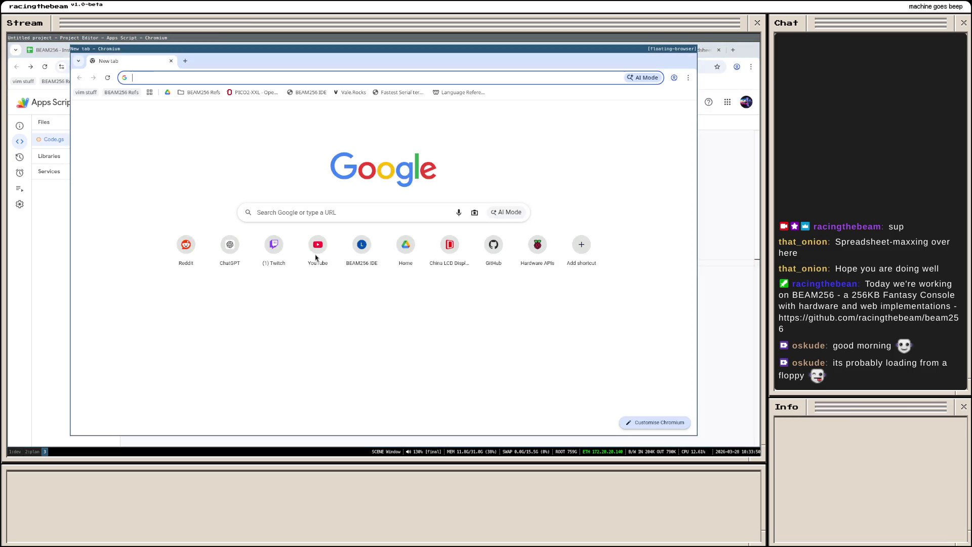
pyautogui.write('join array javascript')
pyautogui.press('Return')
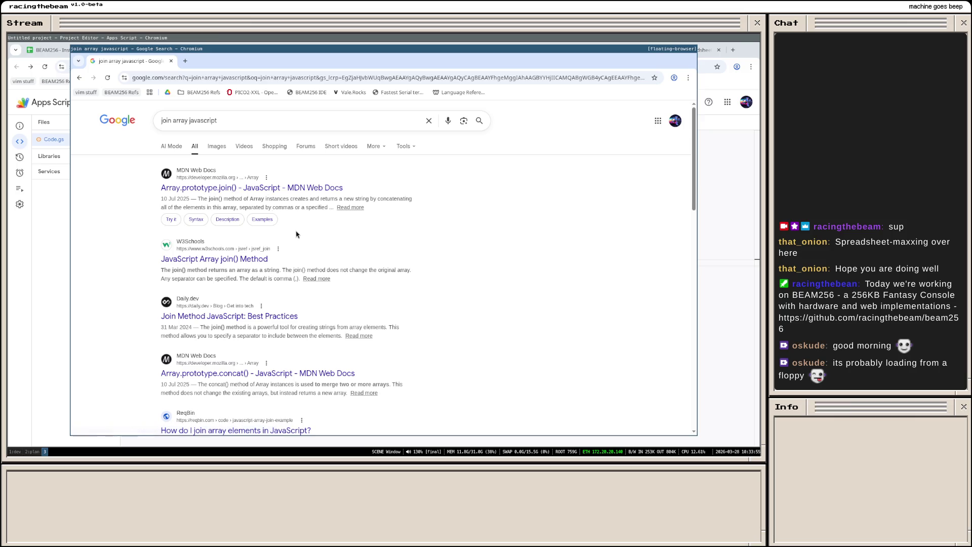
pyautogui.press('super+b')
pyautogui.write('chunks.join')
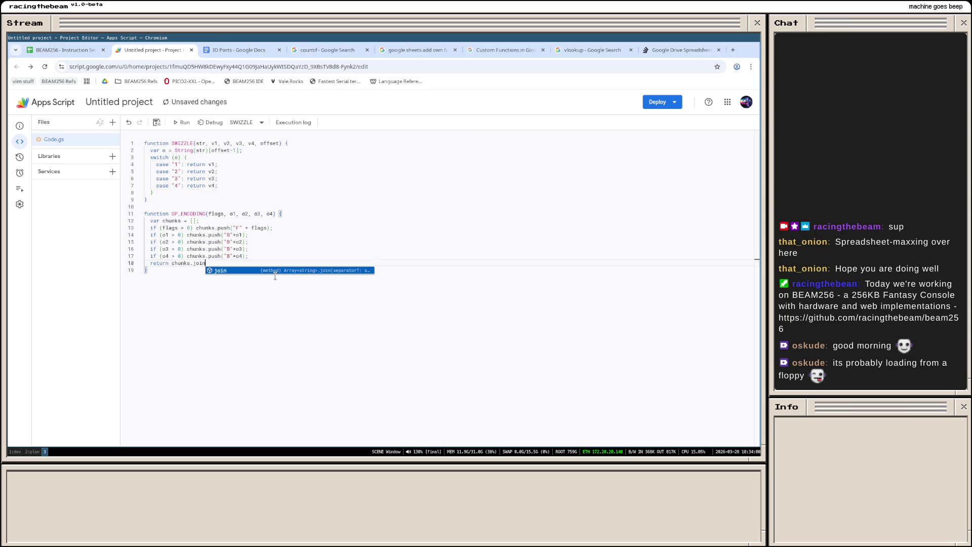
pyautogui.write('(" ')
pyautogui.write(';')
# Step: Finish the return line, save the script, and glance at the spreadsheet's AC2 and a Stack Overflow answer
pyautogui.press('Down')
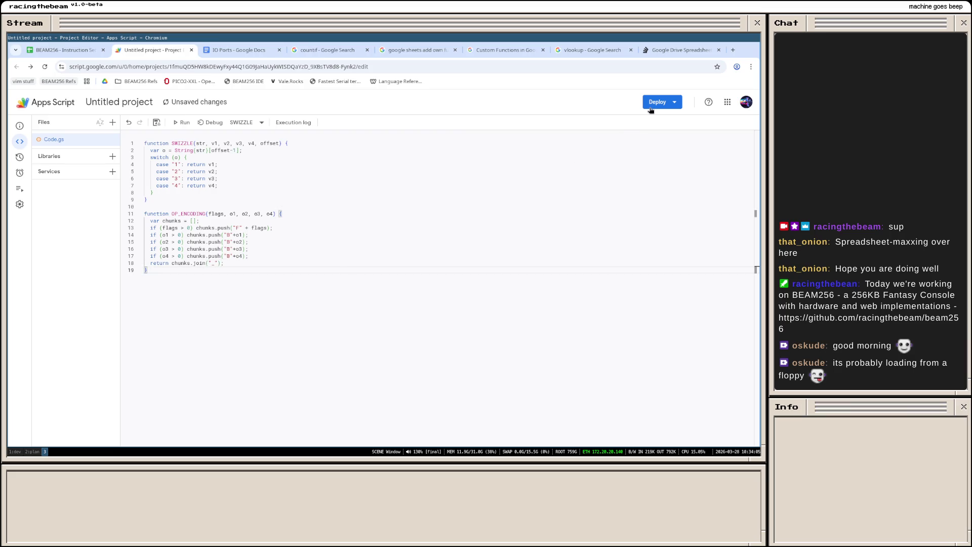
pyautogui.click(157, 124)
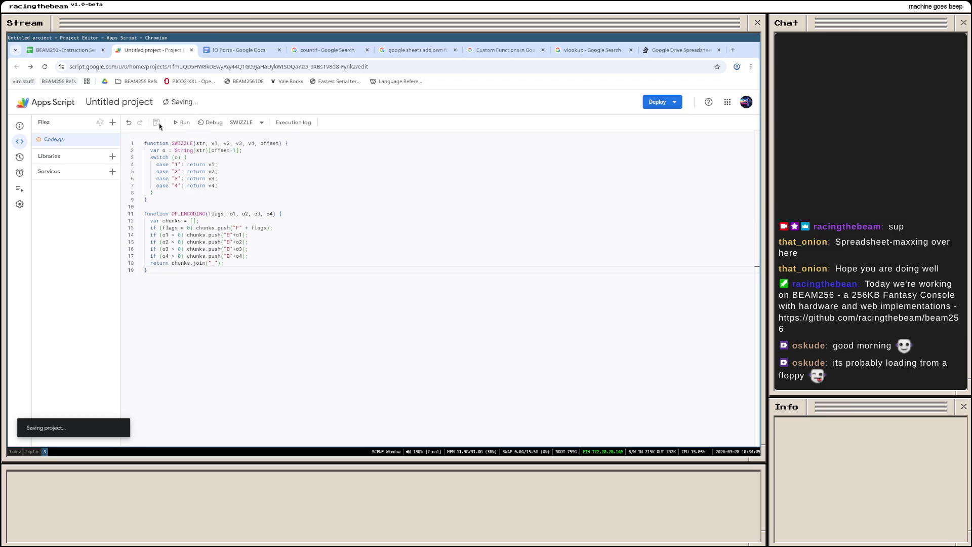
pyautogui.click(70, 53)
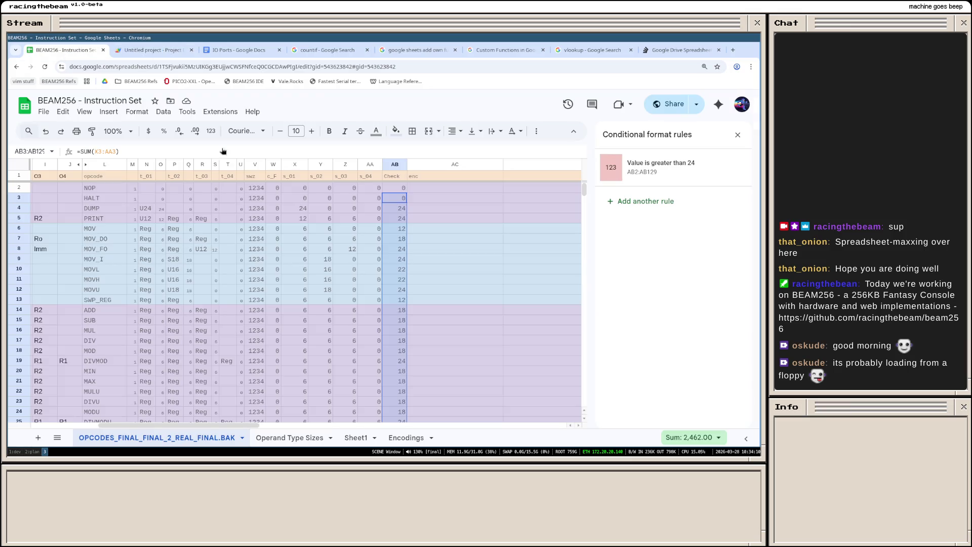
pyautogui.click(412, 188)
pyautogui.write('=')
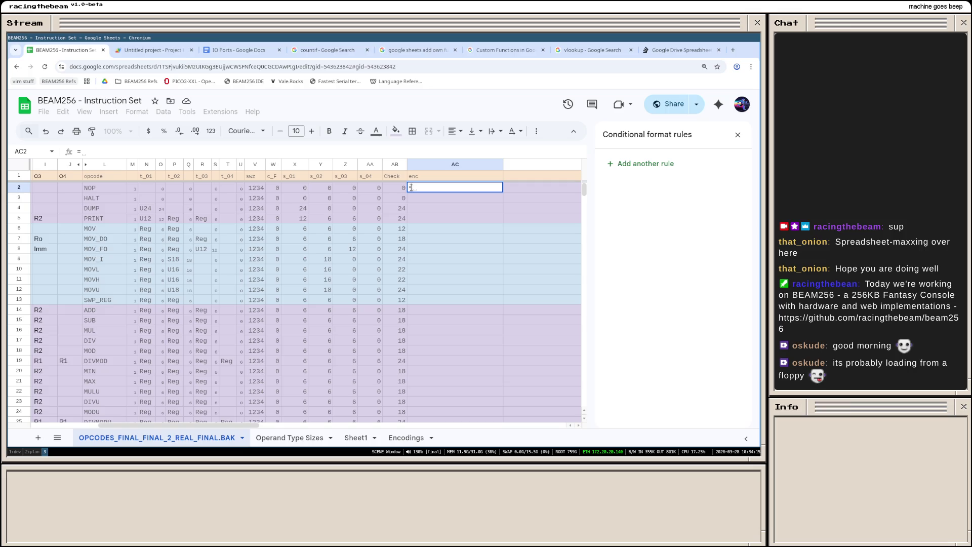
pyautogui.press('Escape')
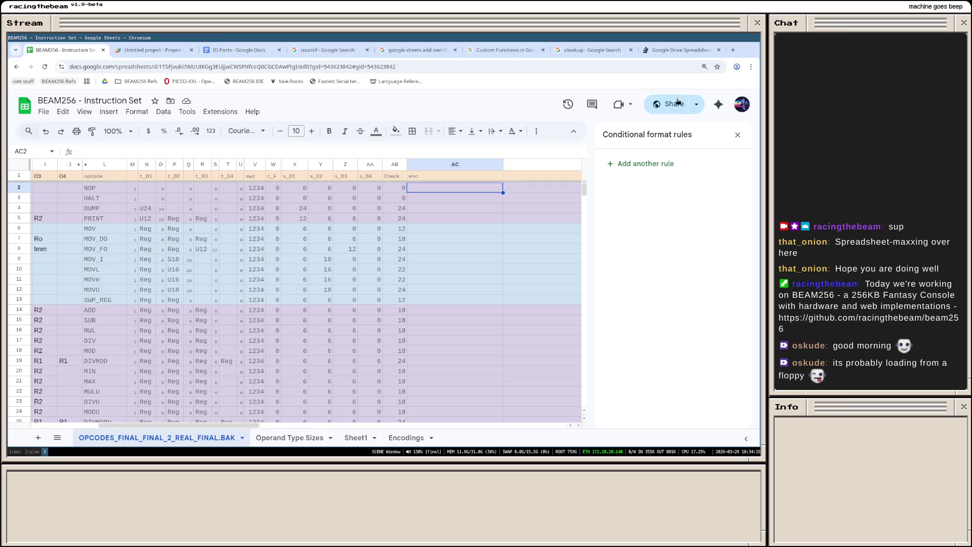
pyautogui.click(680, 50)
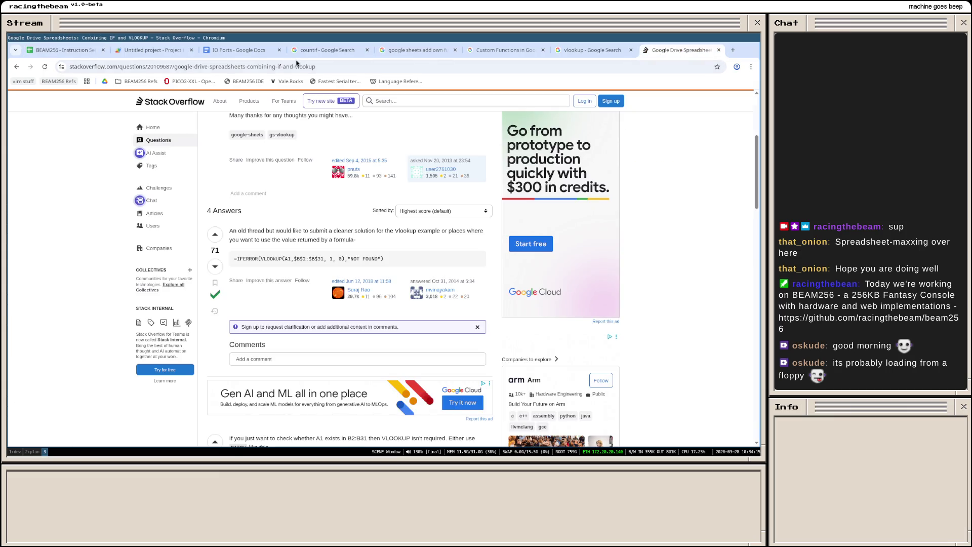
pyautogui.click(252, 54)
pyautogui.click(139, 51)
# Step: Add if (chunks.length === 0) return "NONE"; before the join, save, and return to the spreadsheet
pyautogui.click(249, 262)
pyautogui.press('Return')
pyautogui.write('if (')
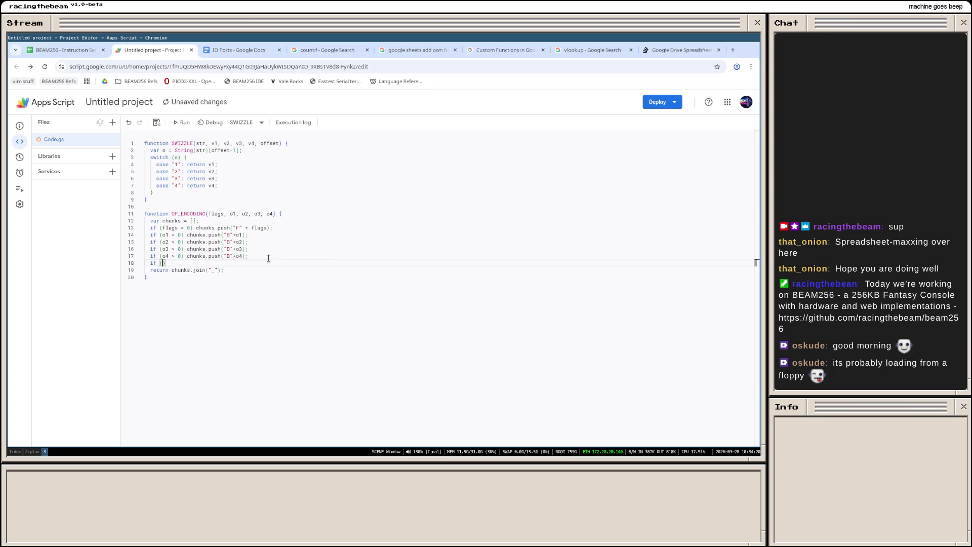
pyautogui.write('chunks.len')
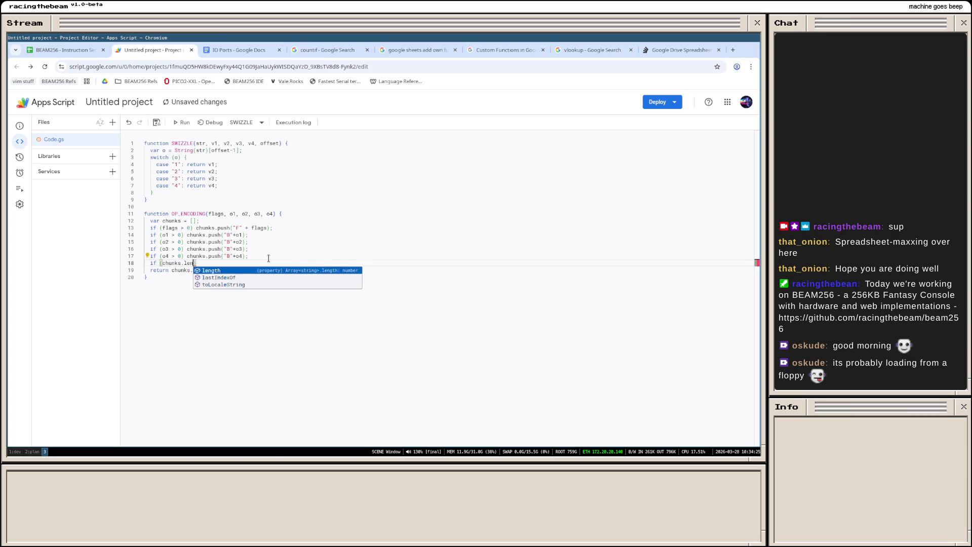
pyautogui.write('gth === 0) return "')
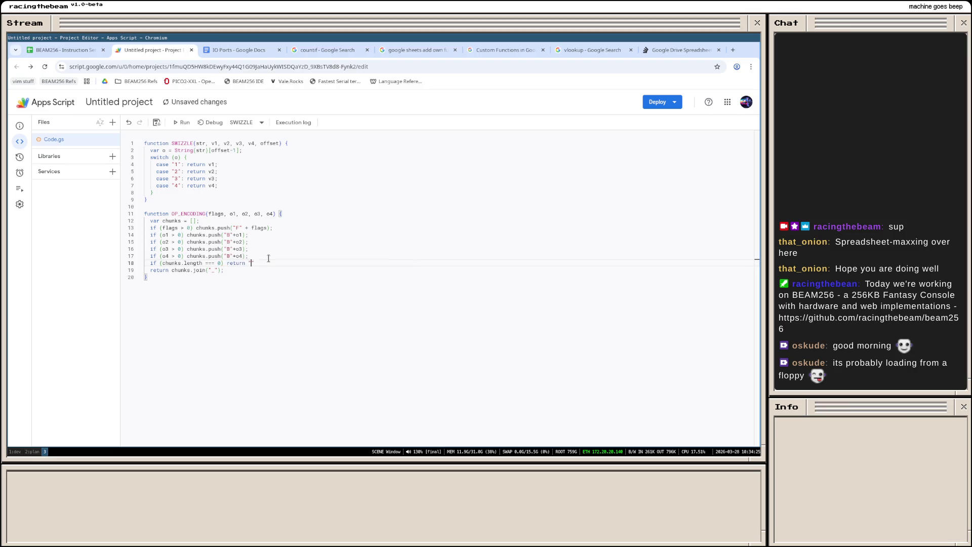
pyautogui.write('NONE";')
pyautogui.click(279, 298)
pyautogui.click(156, 123)
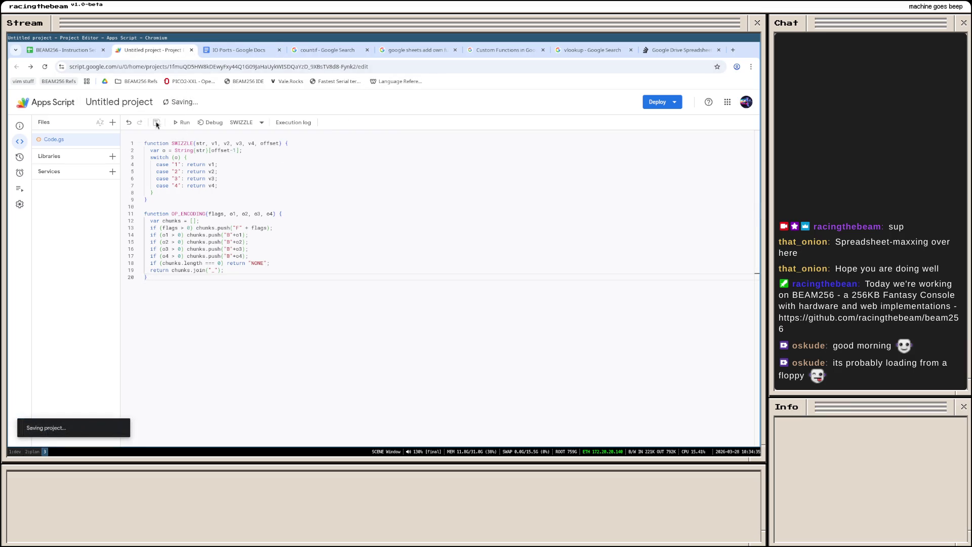
pyautogui.click(68, 50)
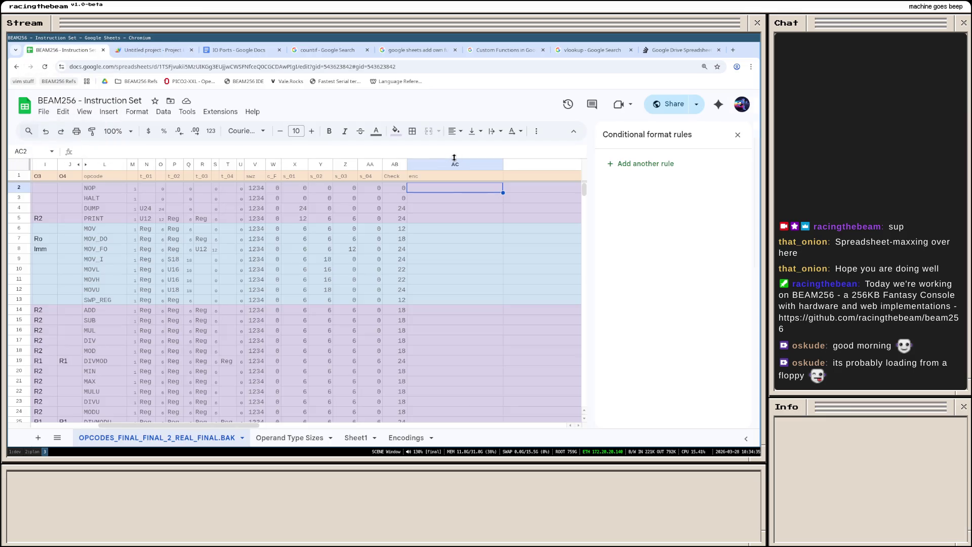
pyautogui.write('=OP_ENCODING(')
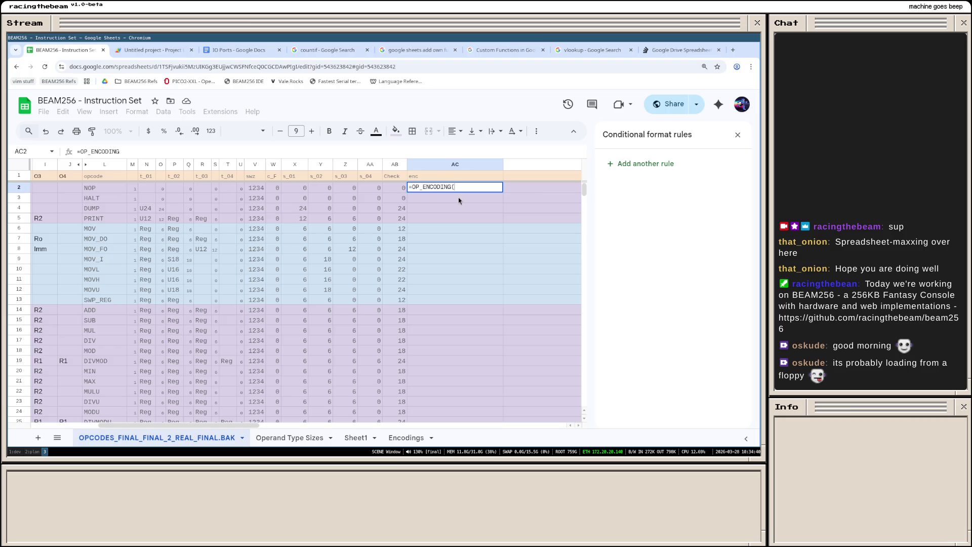
# Step: Enter =OP_ENCODING(W2,X2,Y2,Z2,AA2) in AC2, which shows NONE for the NOP row
pyautogui.click(273, 188)
pyautogui.write(',')
pyautogui.click(296, 187)
pyautogui.write(',')
pyautogui.click(315, 190)
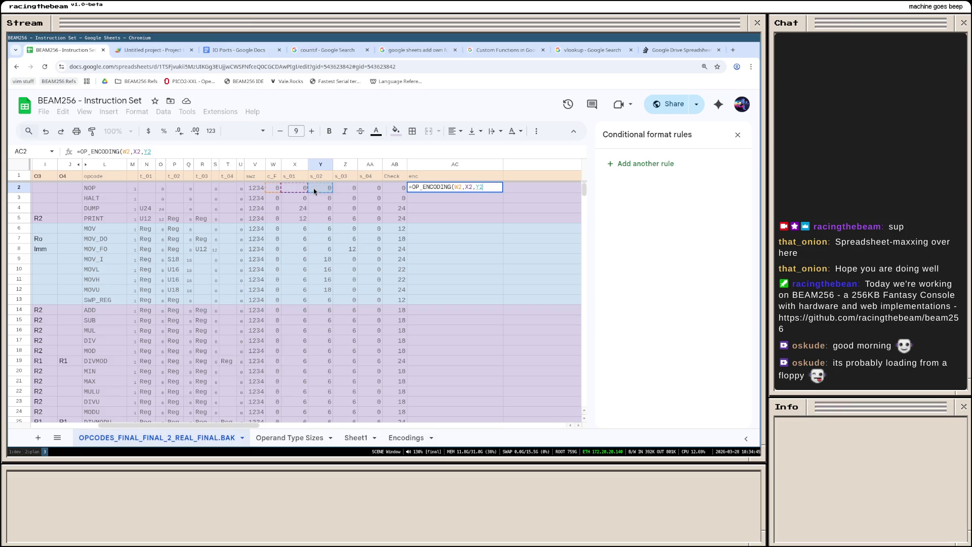
pyautogui.click(341, 188)
pyautogui.write(',')
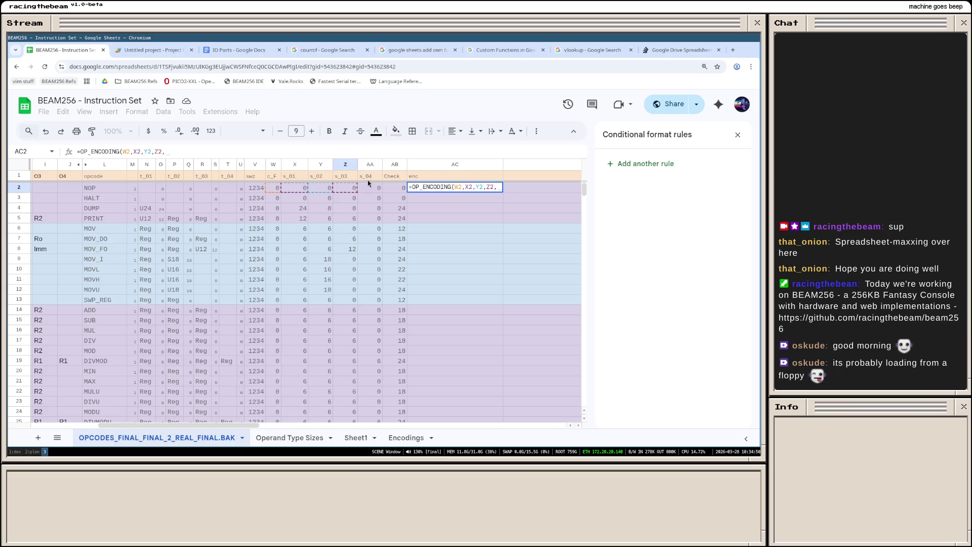
pyautogui.click(373, 188)
pyautogui.press('Return')
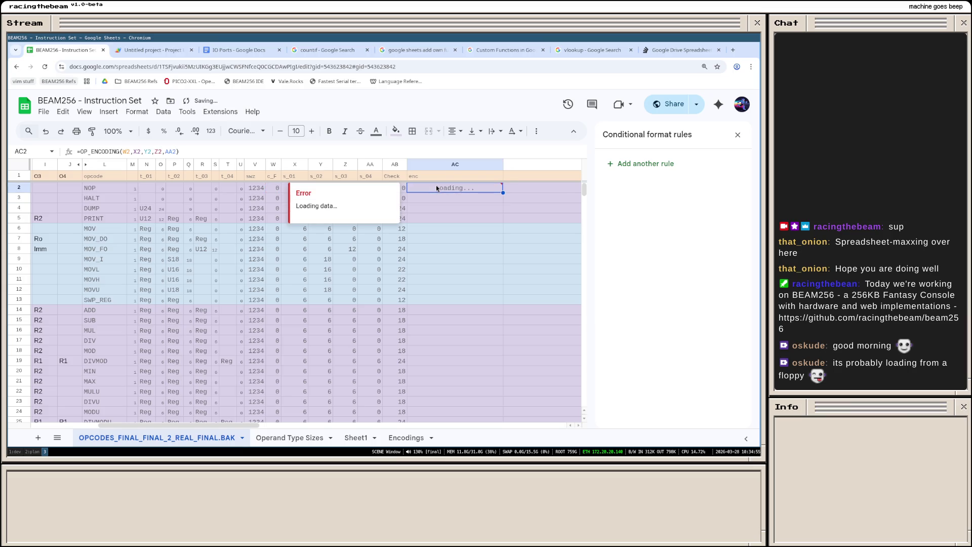
# Step: Check AC2's result and select AC3 as the start of the fill range
pyautogui.press('Down')
pyautogui.press('Down')
pyautogui.press('Down')
pyautogui.click(465, 241)
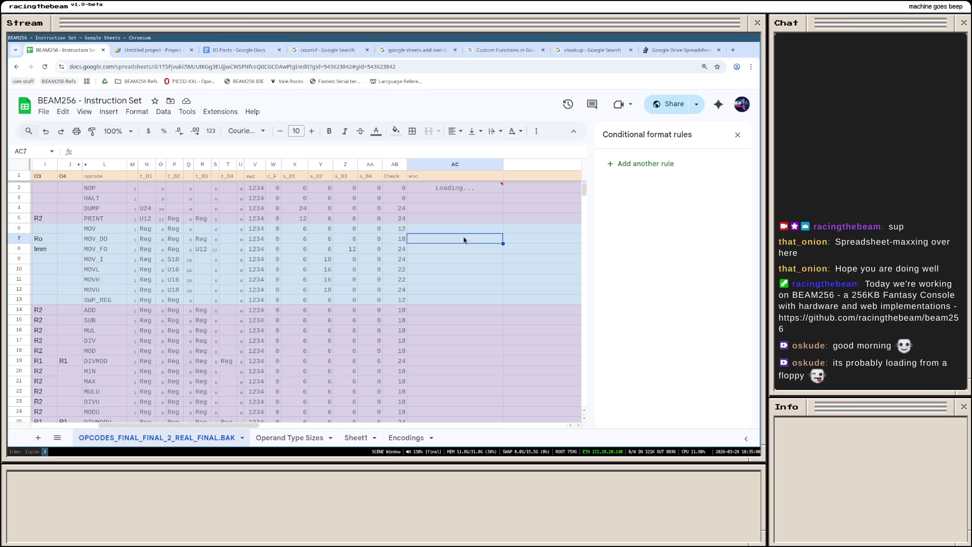
pyautogui.click(430, 191)
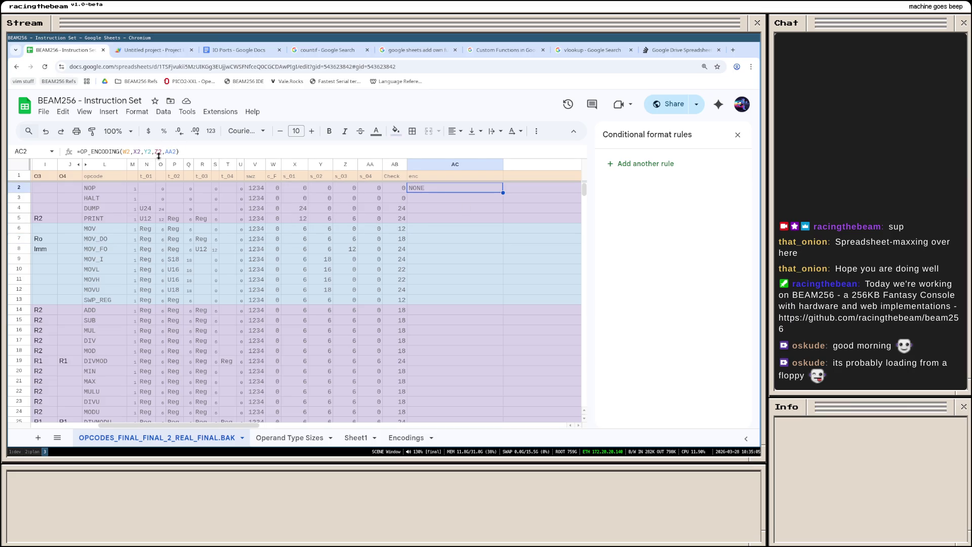
pyautogui.click(430, 200)
pyautogui.scroll(-8, 444, 289)
pyautogui.scroll(-7, 444, 322)
pyautogui.scroll(-2, 445, 326)
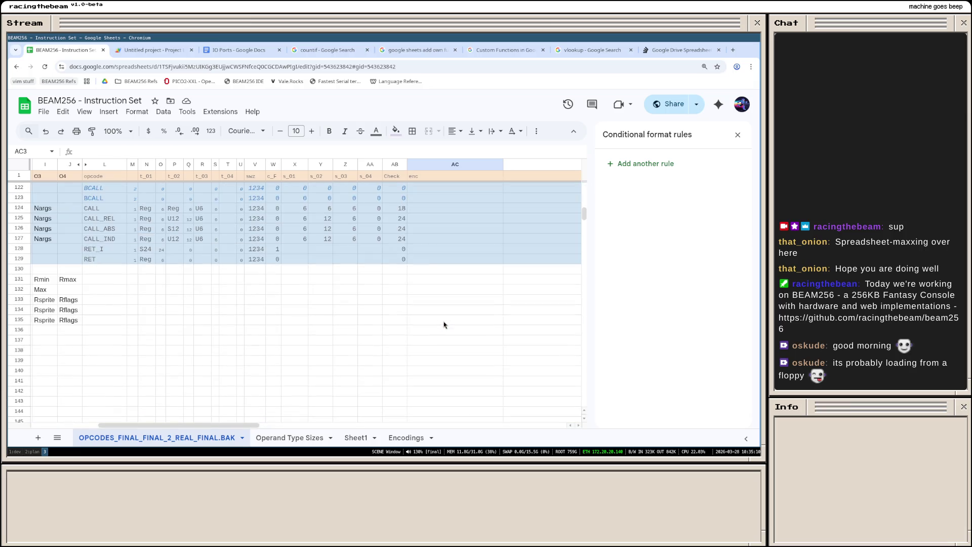
# Step: Paste the OP_ENCODING formula (formula only) into AC3:AC129
pyautogui.keyDown('shift'); pyautogui.click(426, 260); pyautogui.keyUp('shift')
pyautogui.rightClick(426, 259)
pyautogui.moveTo(467, 184)
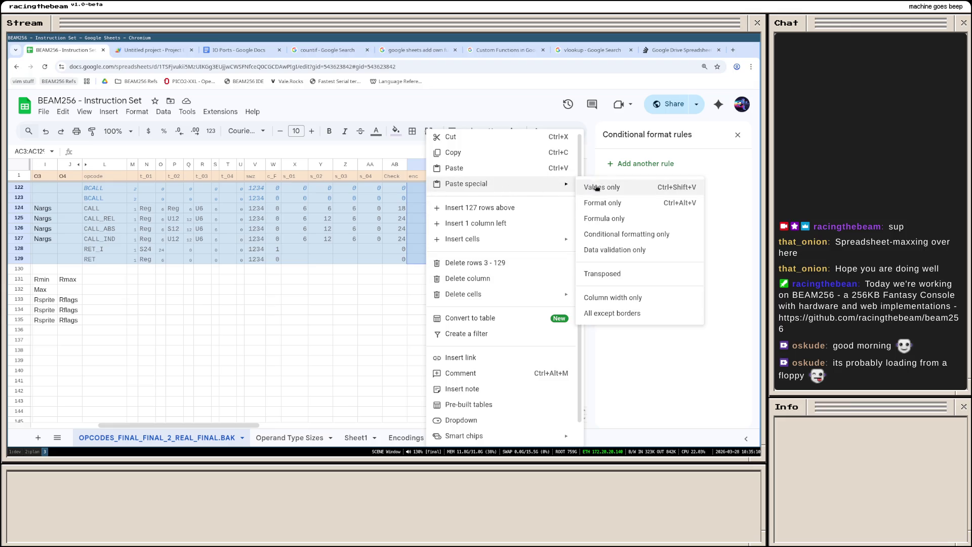
pyautogui.click(605, 218)
pyautogui.scroll(10, 500, 245)
pyautogui.scroll(4, 501, 245)
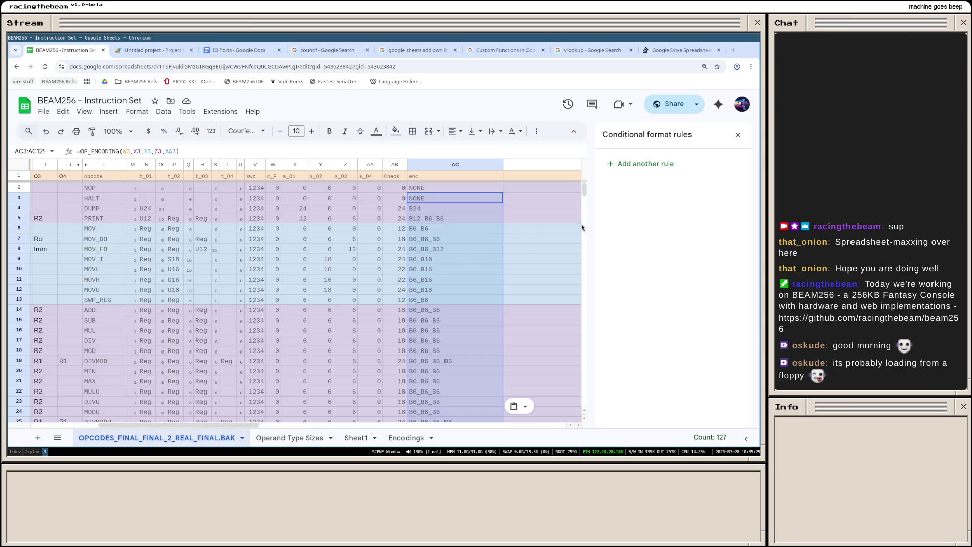
# Step: Narrow column AC and switch to the Sheet1 tab
pyautogui.moveTo(504, 164); pyautogui.dragTo(463, 164)
pyautogui.click(524, 321)
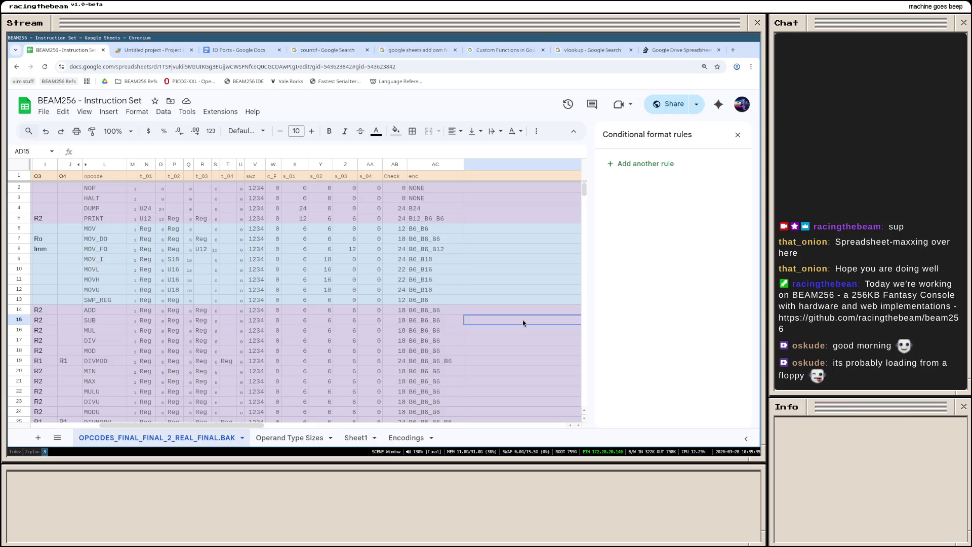
pyautogui.scroll(-6, 486, 308)
pyautogui.scroll(-6, 477, 315)
pyautogui.scroll(-6, 471, 320)
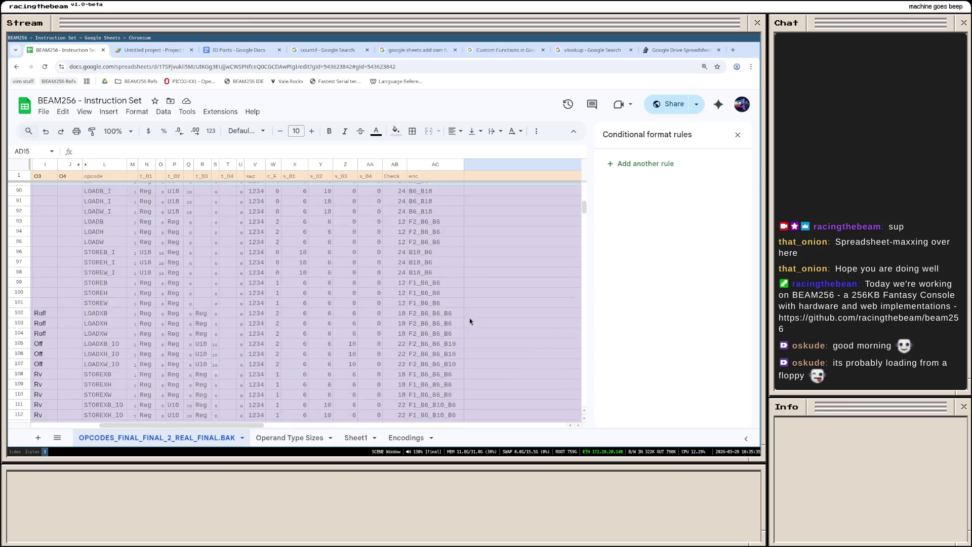
pyautogui.scroll(-6, 468, 322)
pyautogui.scroll(-2, 466, 321)
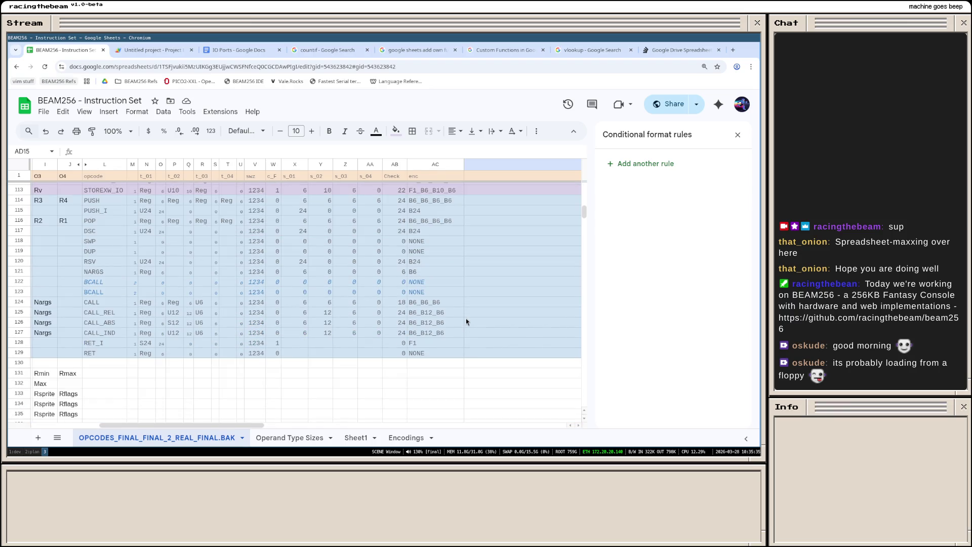
pyautogui.scroll(8, 466, 321)
pyautogui.scroll(8, 466, 321)
pyautogui.scroll(8, 465, 322)
pyautogui.scroll(8, 466, 321)
pyautogui.scroll(3, 465, 318)
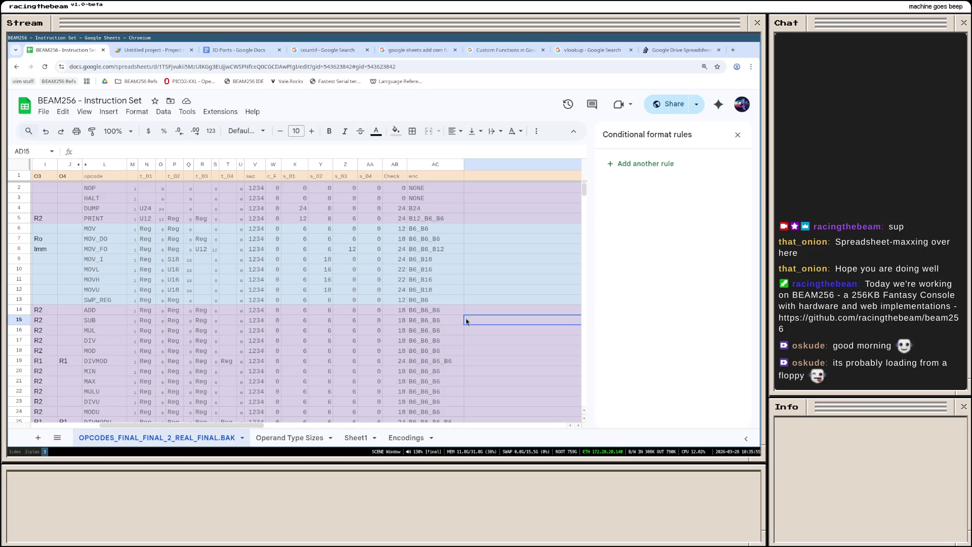
pyautogui.click(354, 437)
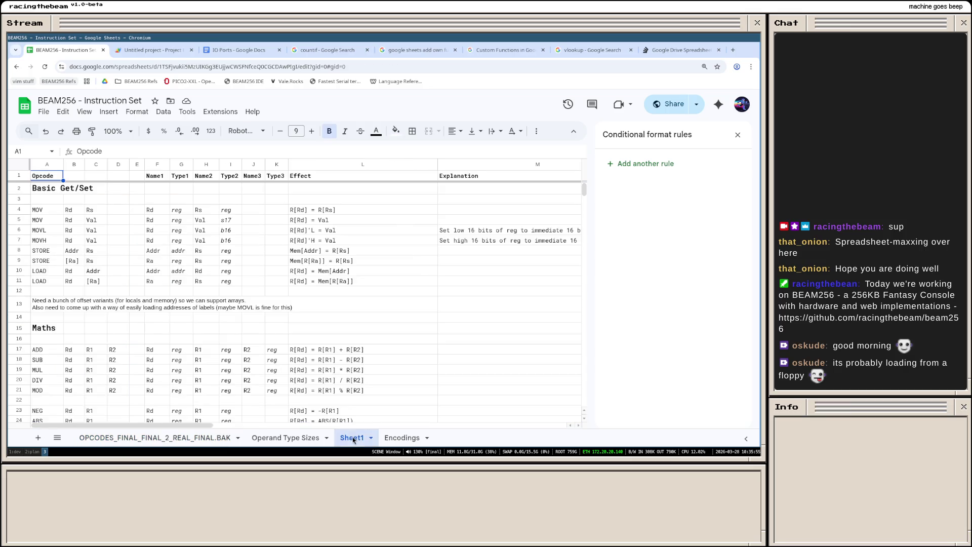
pyautogui.scroll(-5, 304, 278)
pyautogui.scroll(-5, 325, 337)
pyautogui.scroll(-5, 322, 344)
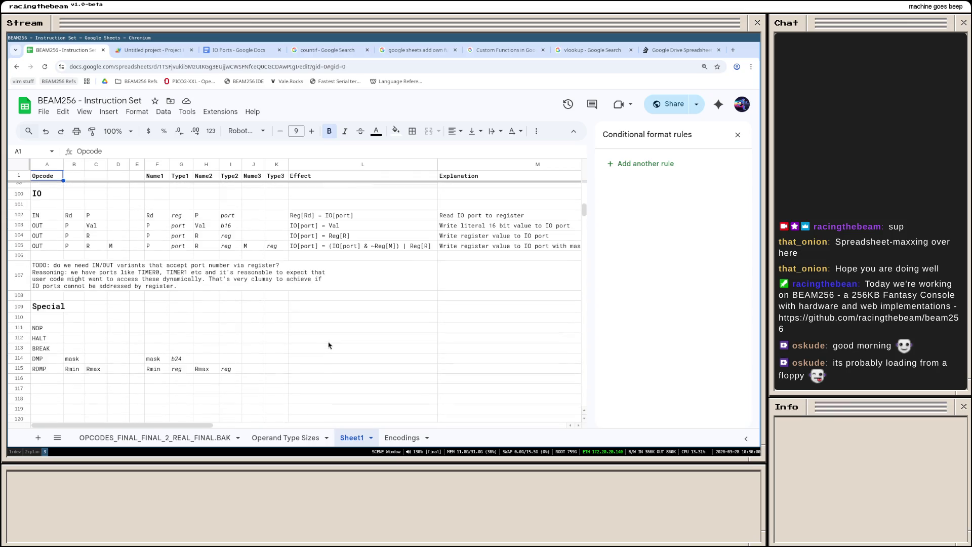
pyautogui.scroll(-3, 343, 364)
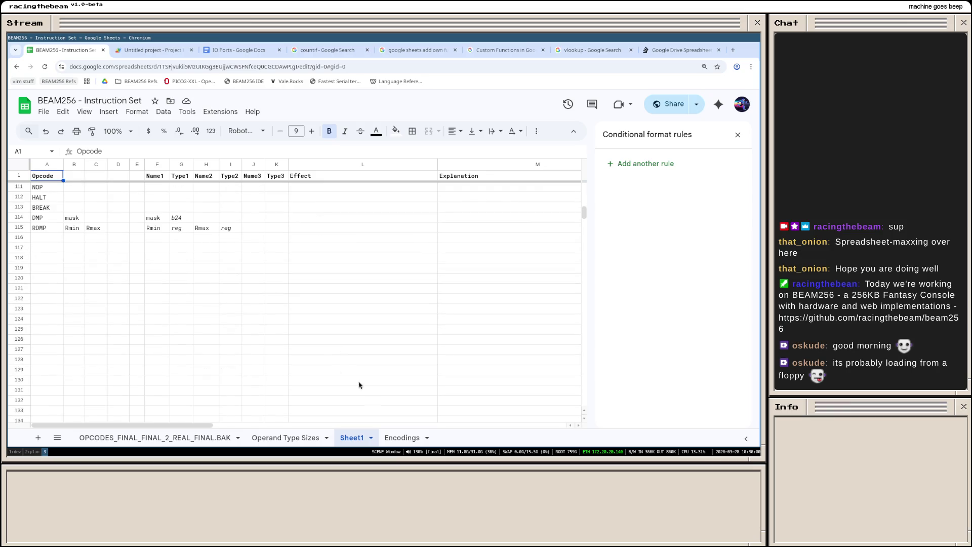
# Step: Delete Sheet1
pyautogui.click(370, 438)
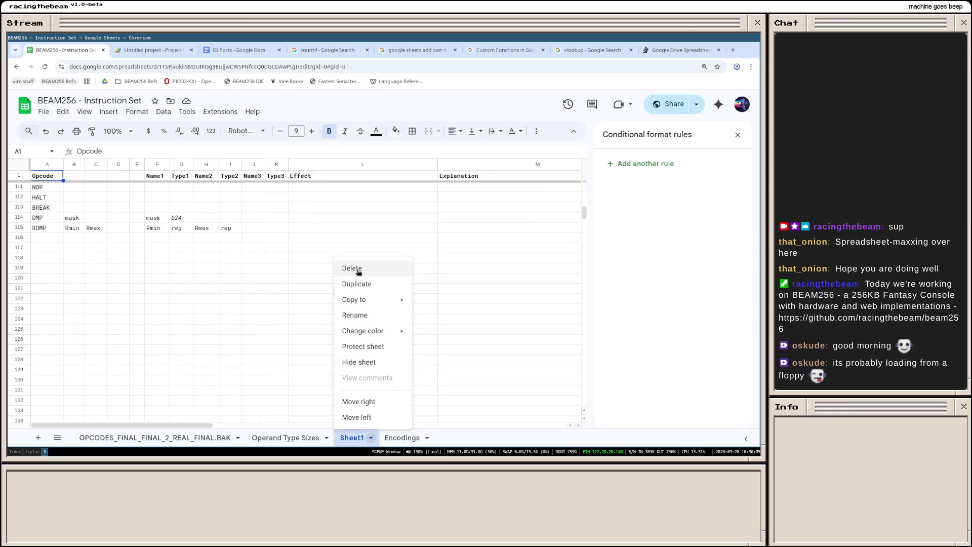
pyautogui.click(390, 269)
pyautogui.press('Return')
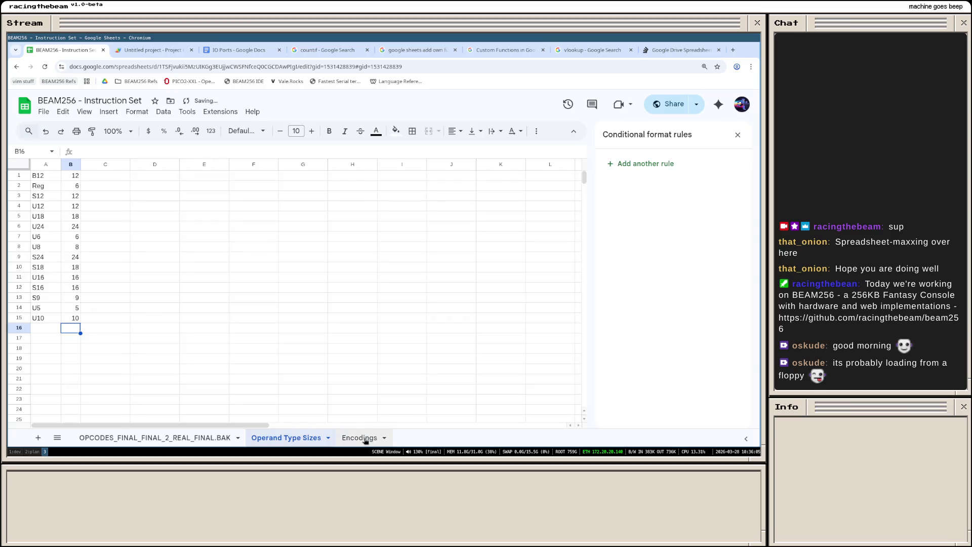
# Step: Delete the broken Encodings sheet and return to the opcodes sheet, checking row 10's encoding
pyautogui.click(366, 435)
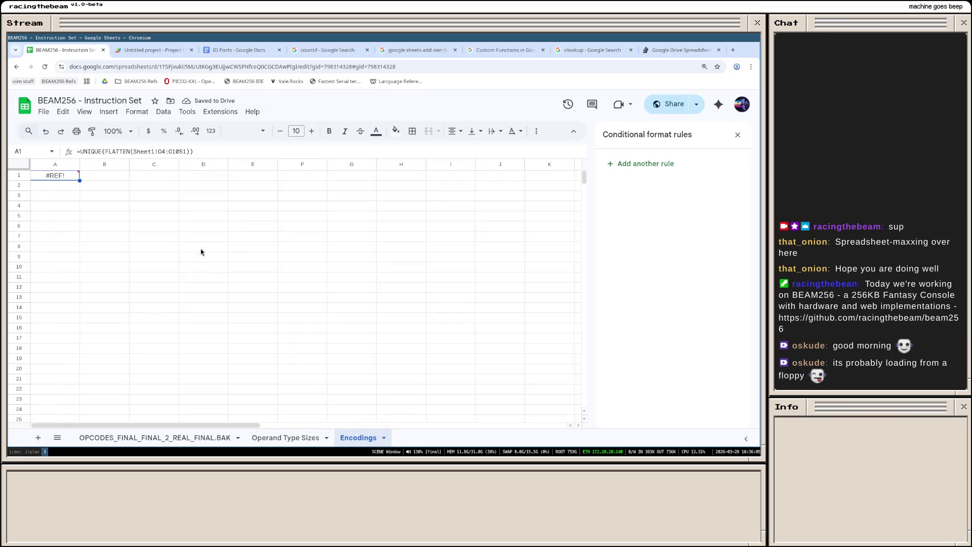
pyautogui.click(384, 438)
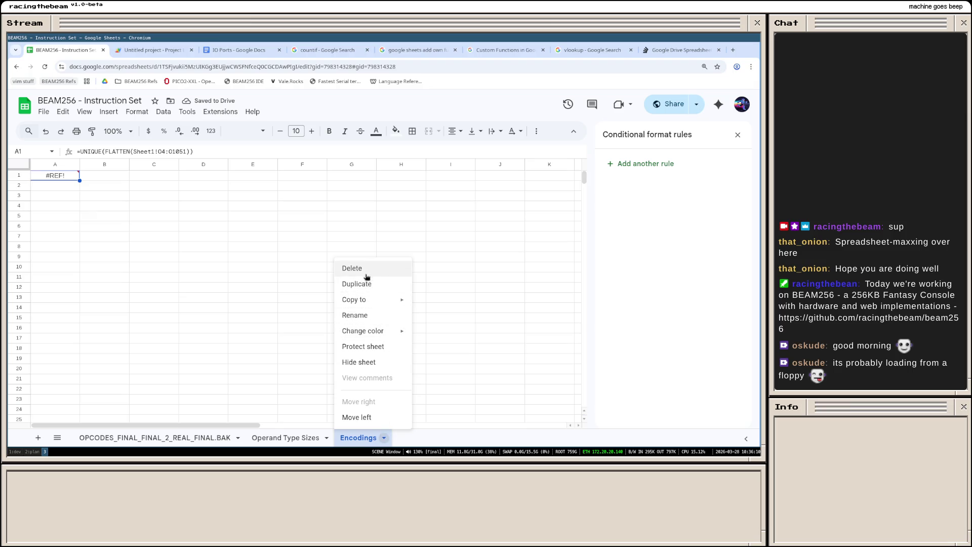
pyautogui.click(365, 268)
pyautogui.click(491, 289)
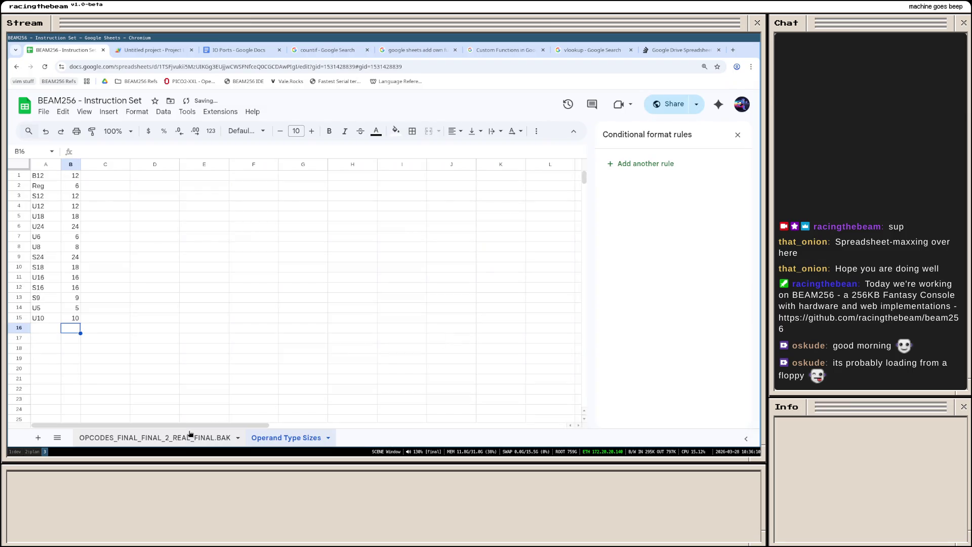
pyautogui.click(190, 439)
pyautogui.click(411, 270)
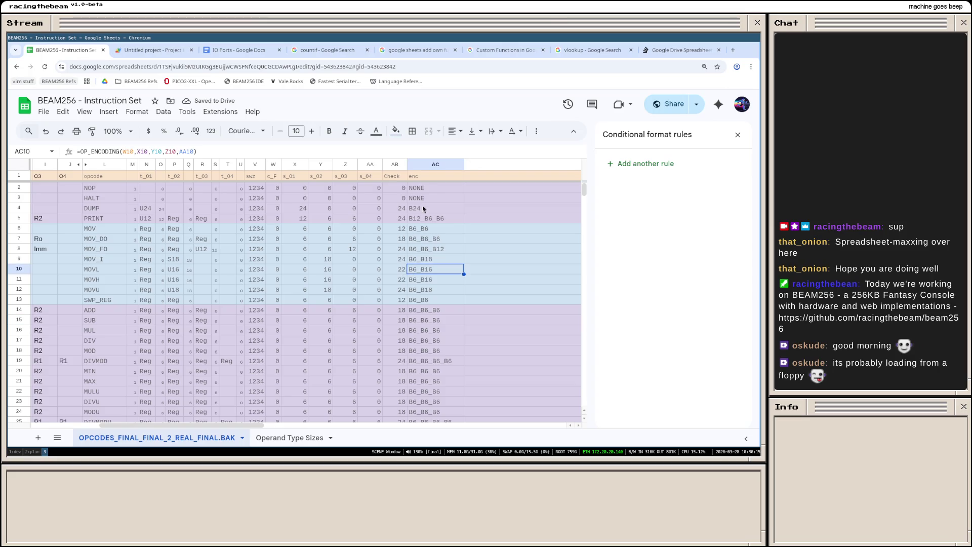
pyautogui.scroll(-5, 423, 228)
pyautogui.scroll(-3, 413, 257)
pyautogui.scroll(-3, 413, 260)
pyautogui.scroll(-3, 413, 260)
pyautogui.scroll(-3, 413, 260)
pyautogui.scroll(-3, 412, 261)
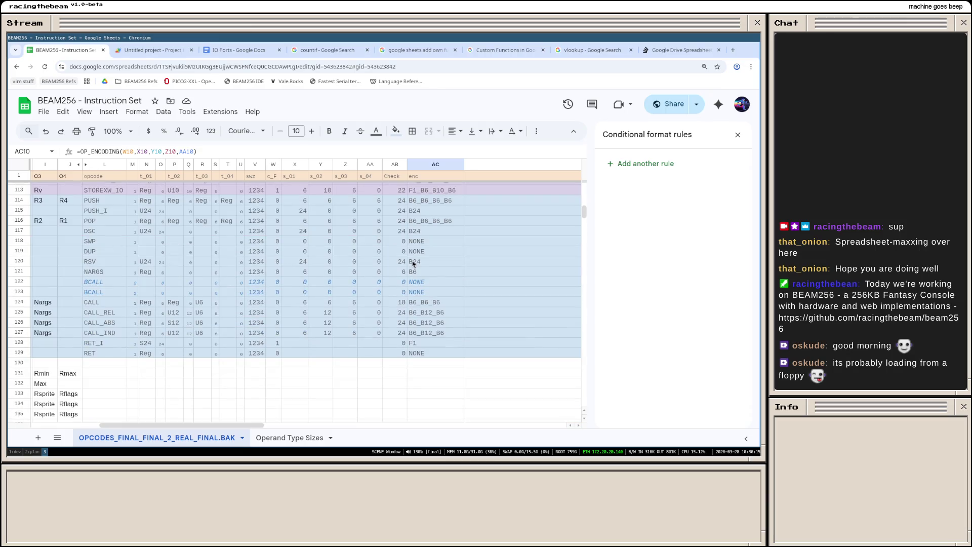
pyautogui.scroll(5, 412, 261)
pyautogui.scroll(5, 412, 261)
pyautogui.scroll(5, 412, 260)
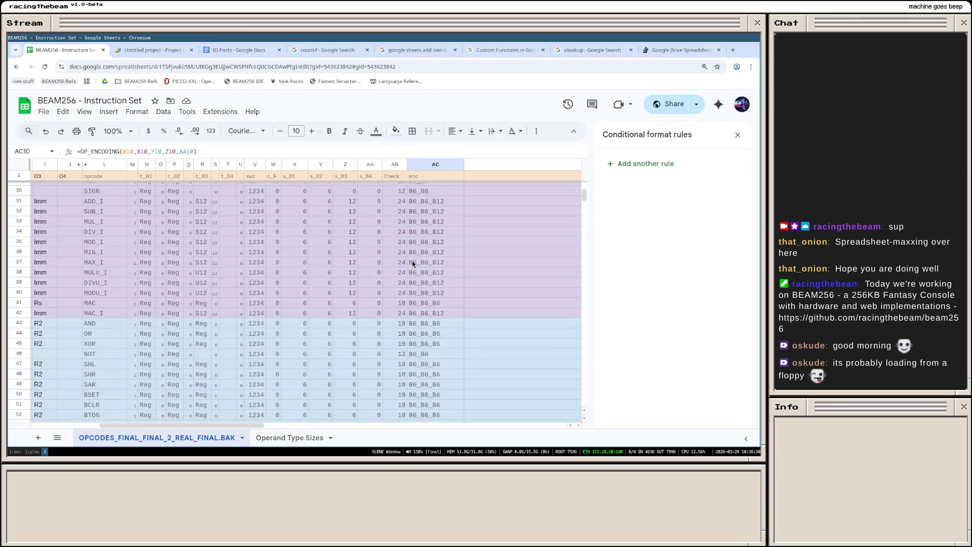
pyautogui.scroll(5, 412, 261)
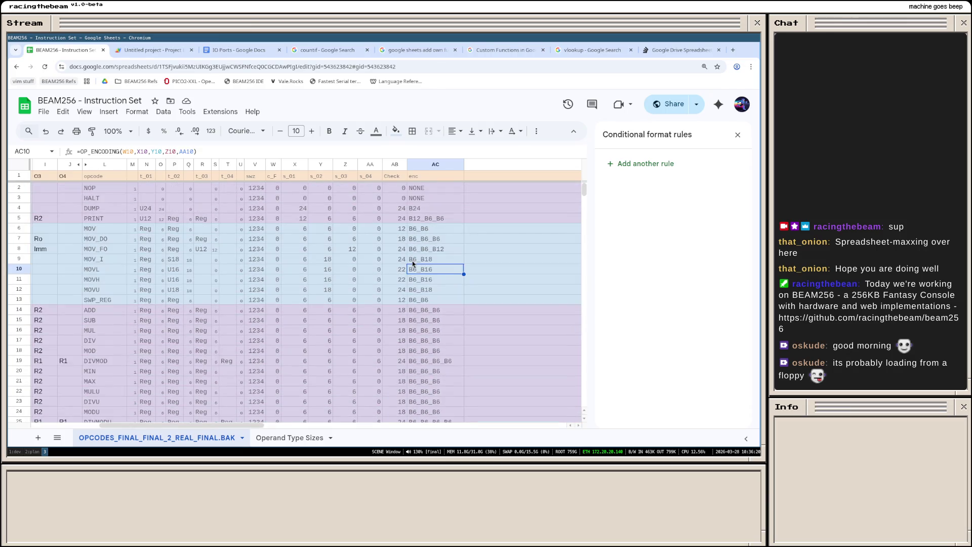
# Step: Give columns X:AB (s_01 through Check) font size 7 and drag them much narrower
pyautogui.click(293, 165)
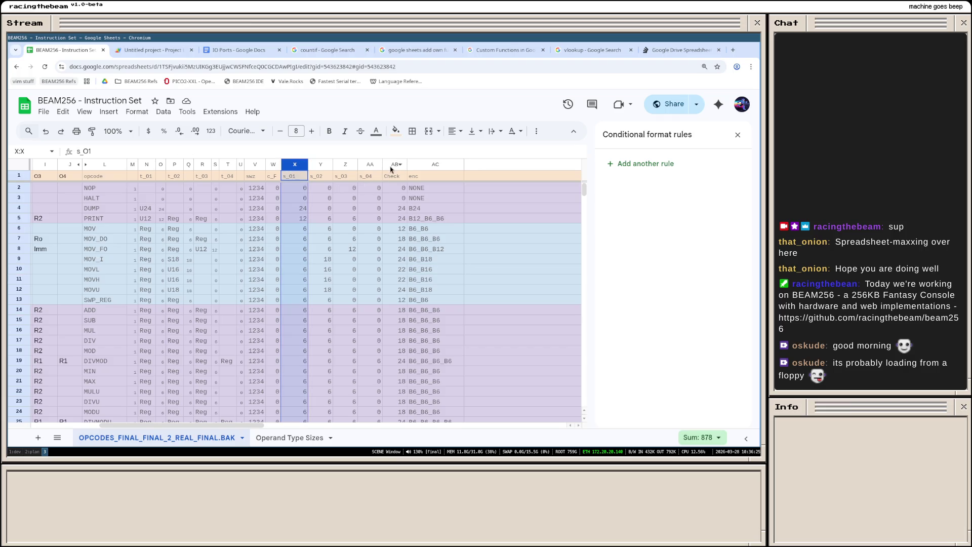
pyautogui.keyDown('shift'); pyautogui.click(389, 165); pyautogui.keyUp('shift')
pyautogui.click(280, 131)
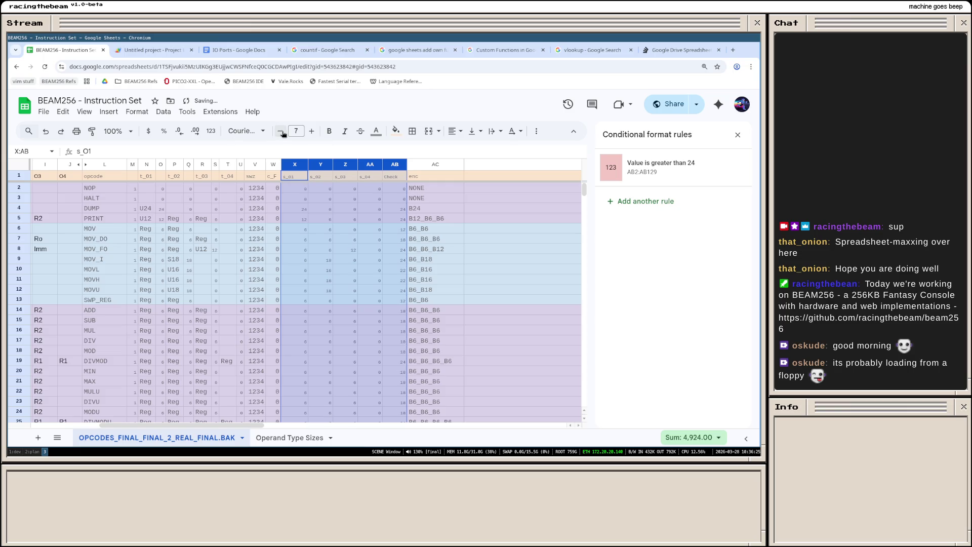
pyautogui.press('Return')
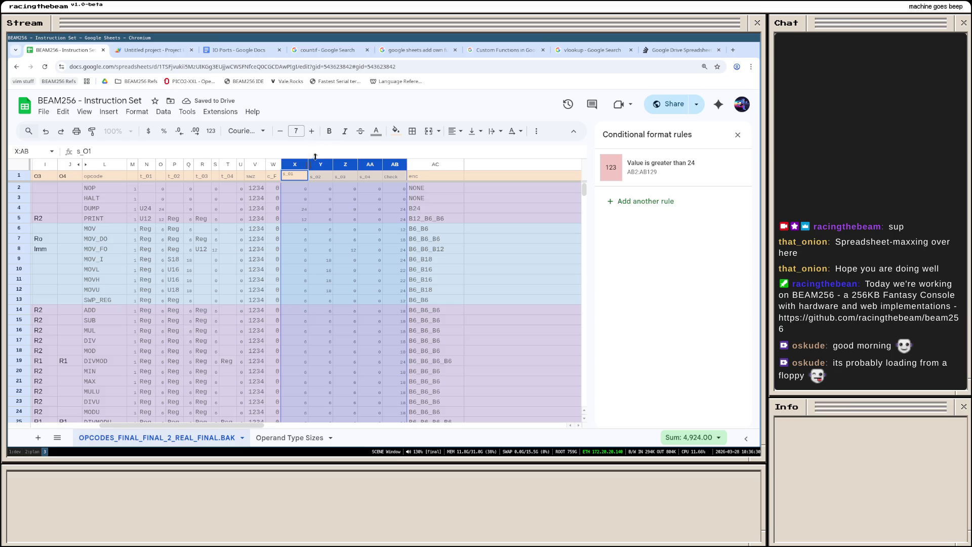
pyautogui.click(429, 197)
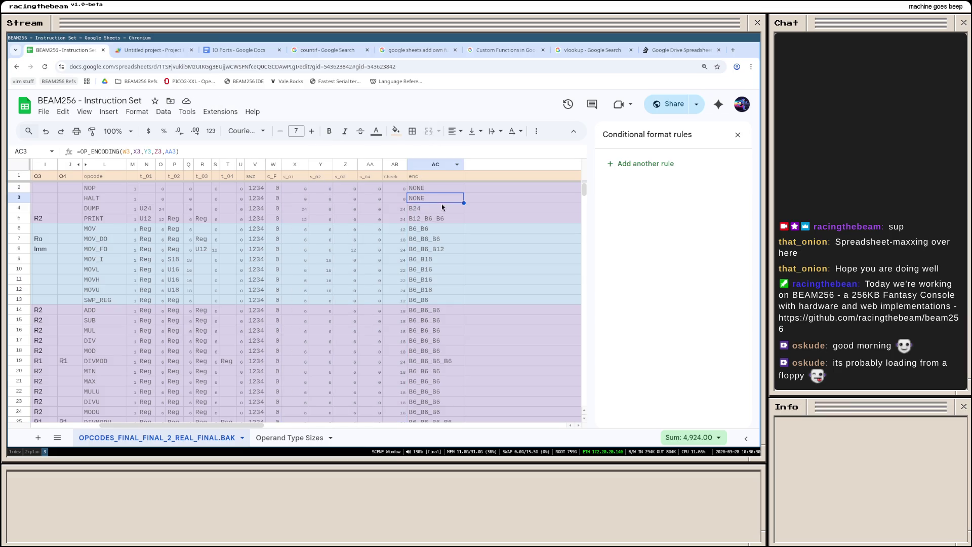
pyautogui.moveTo(306, 164)
pyautogui.mouseDown()
pyautogui.moveTo(295, 164)
pyautogui.moveTo(352, 164)
pyautogui.mouseUp()
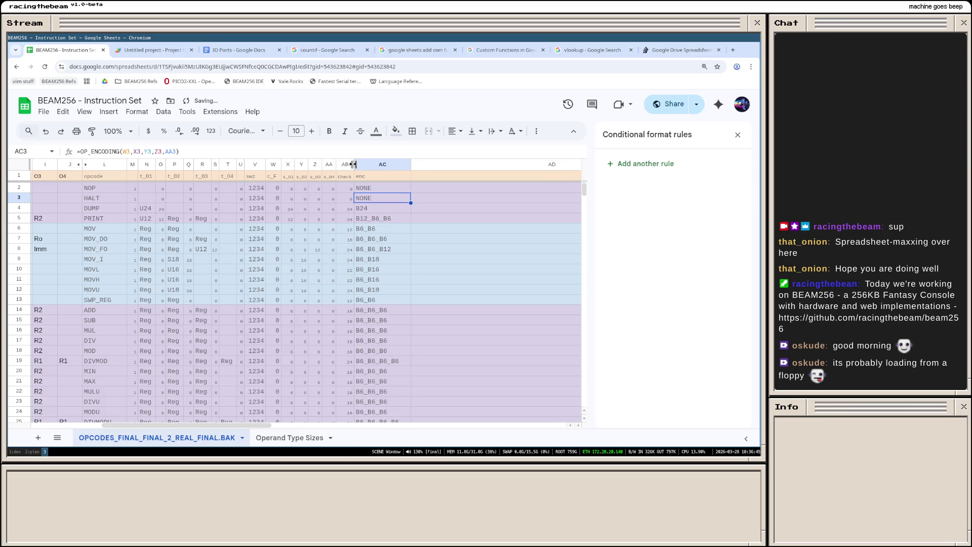
# Step: Rename the Check header in AB1 to Chk and narrow that column
pyautogui.click(342, 178)
pyautogui.write('C')
pyautogui.press('Return')
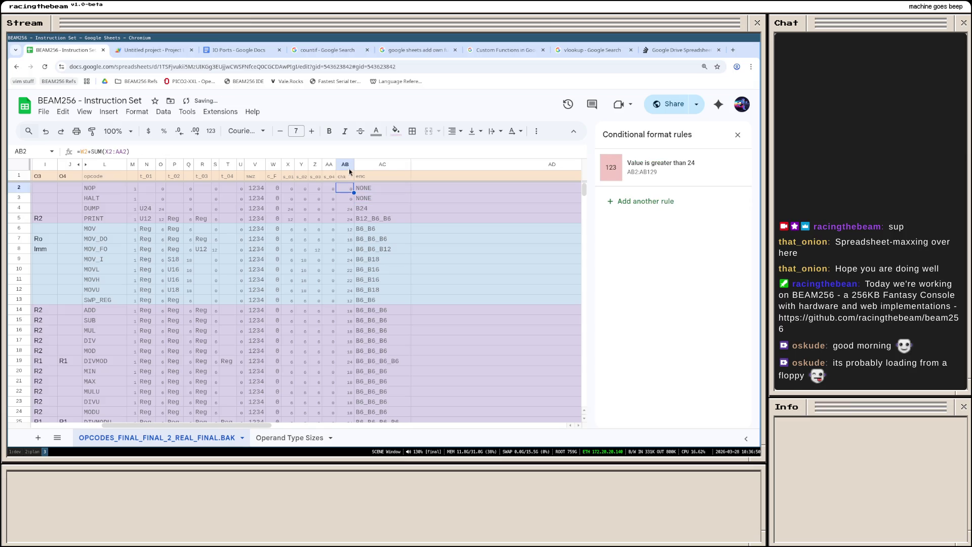
pyautogui.moveTo(353, 164); pyautogui.dragTo(350, 164)
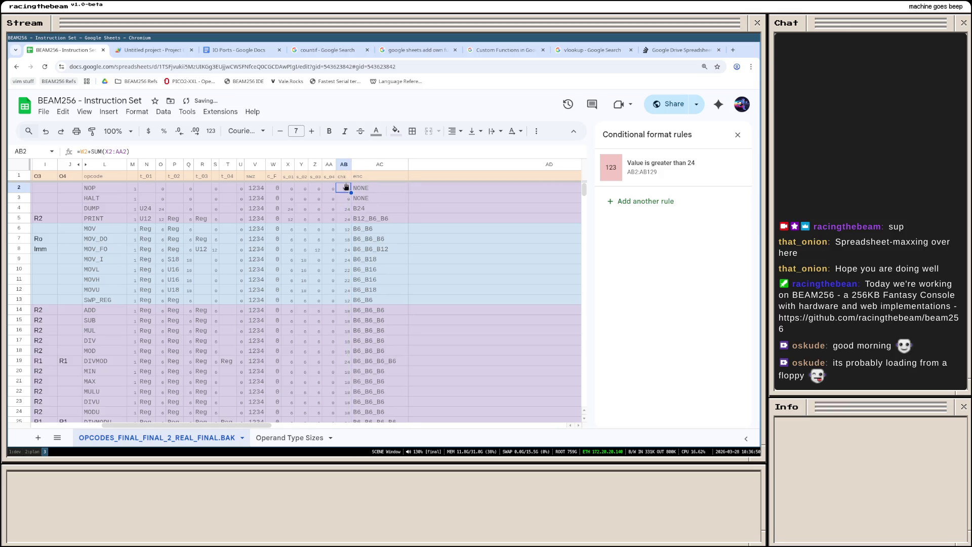
pyautogui.click(342, 178)
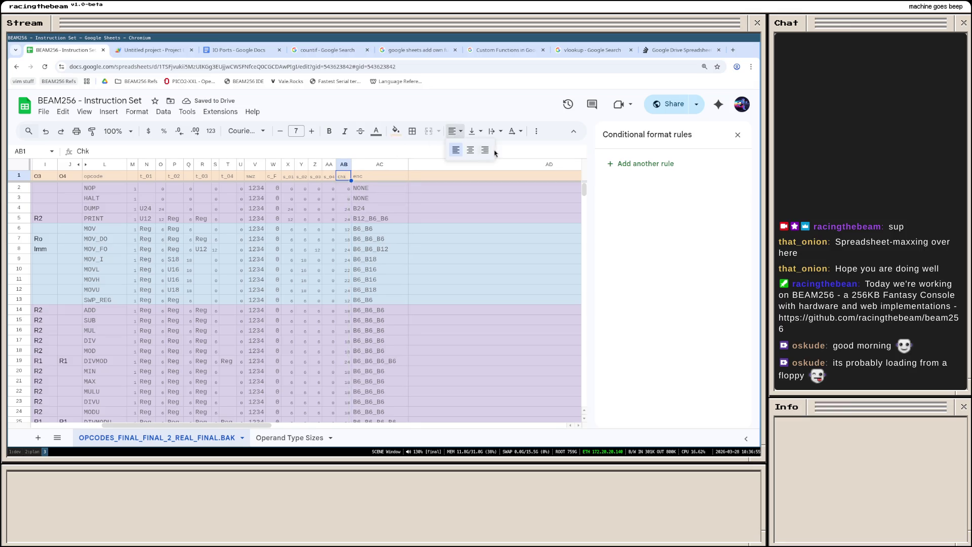
pyautogui.press('Return')
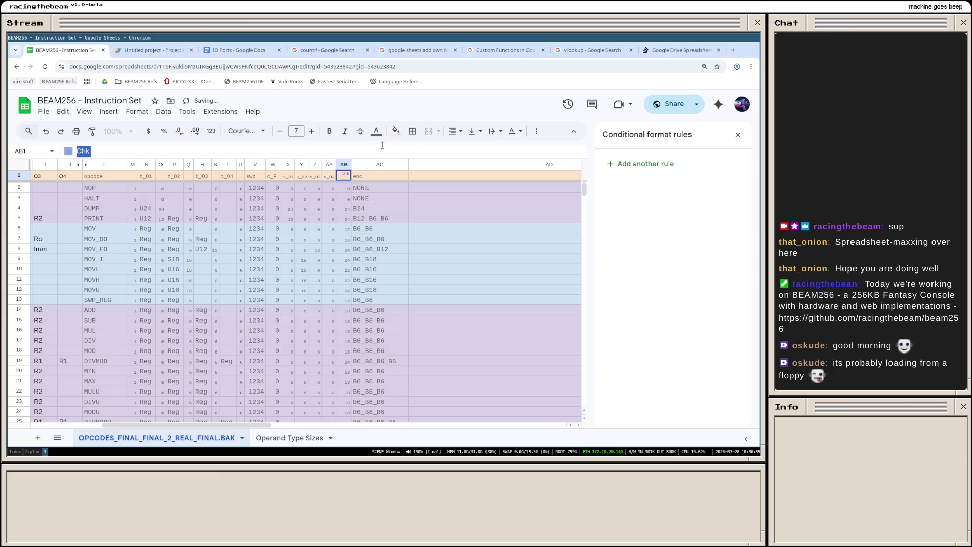
pyautogui.click(439, 218)
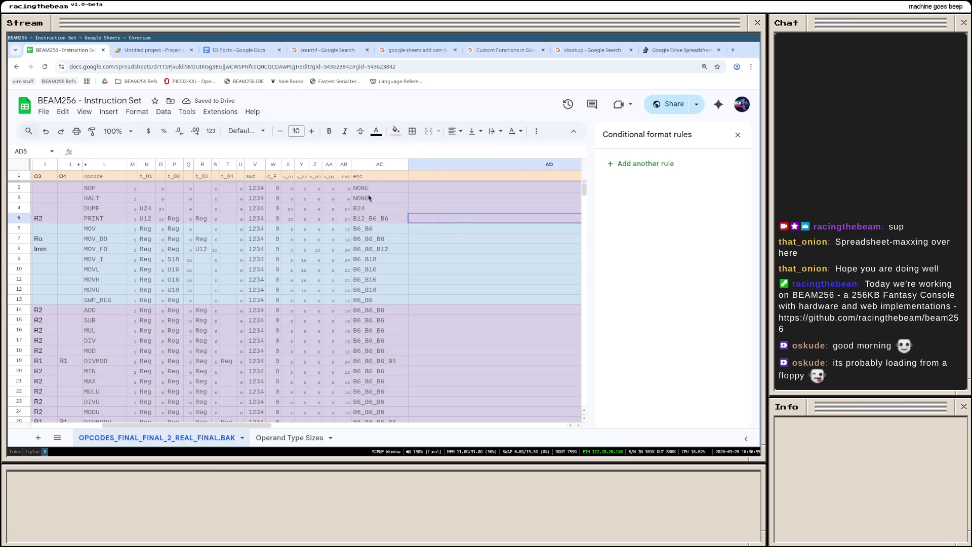
# Step: Give the c_F column W font size 7 and a narrower width
pyautogui.click(276, 176)
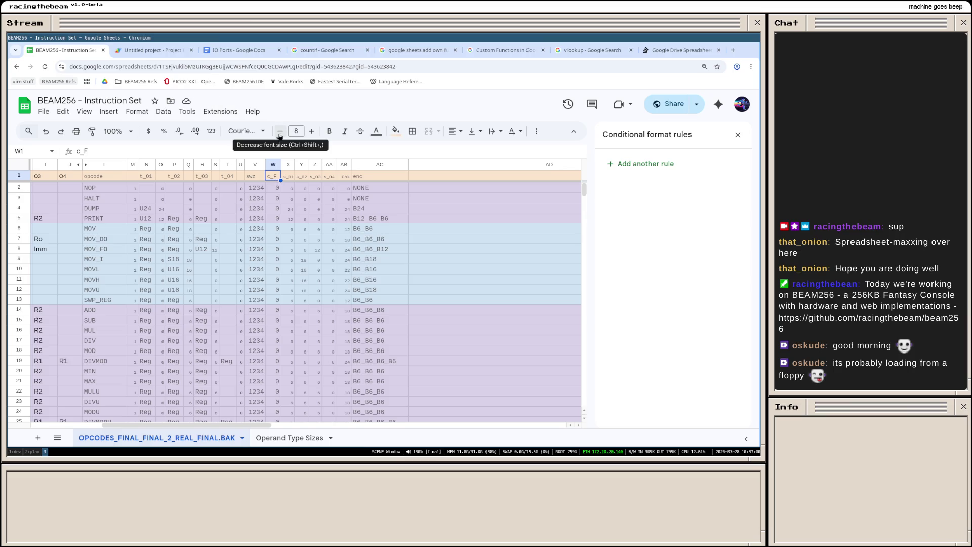
pyautogui.click(274, 167)
pyautogui.click(280, 131)
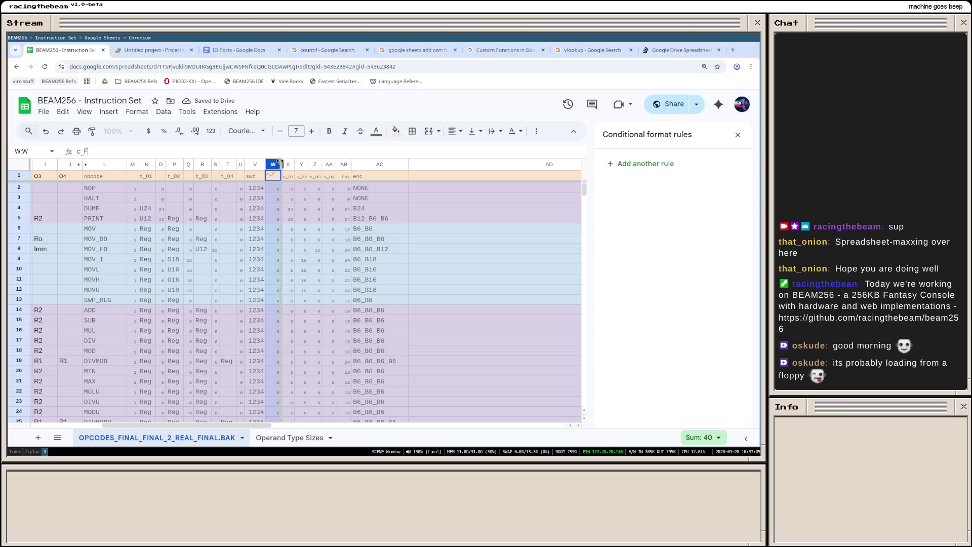
pyautogui.moveTo(277, 164); pyautogui.dragTo(274, 164)
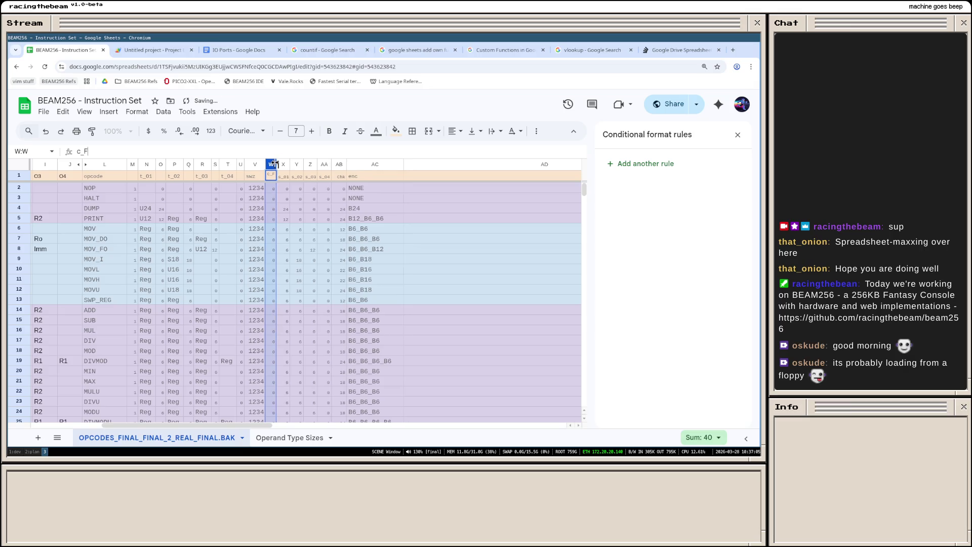
pyautogui.click(459, 306)
pyautogui.scroll(-4, 434, 312)
pyautogui.scroll(-4, 433, 313)
pyautogui.scroll(4, 409, 306)
pyautogui.scroll(4, 408, 307)
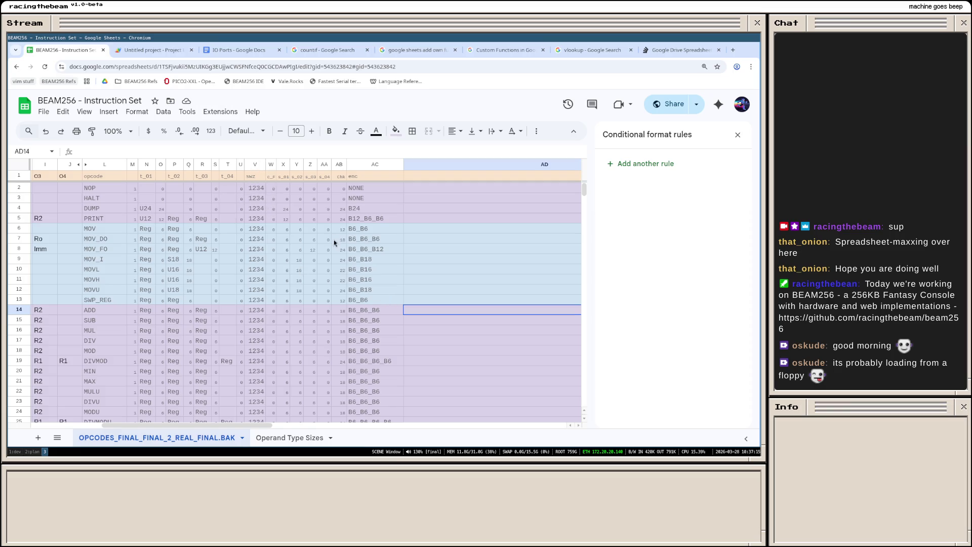
# Step: Set the c_F column's font size to 8 and widen it slightly
pyautogui.click(272, 165)
pyautogui.click(312, 130)
pyautogui.click(312, 130)
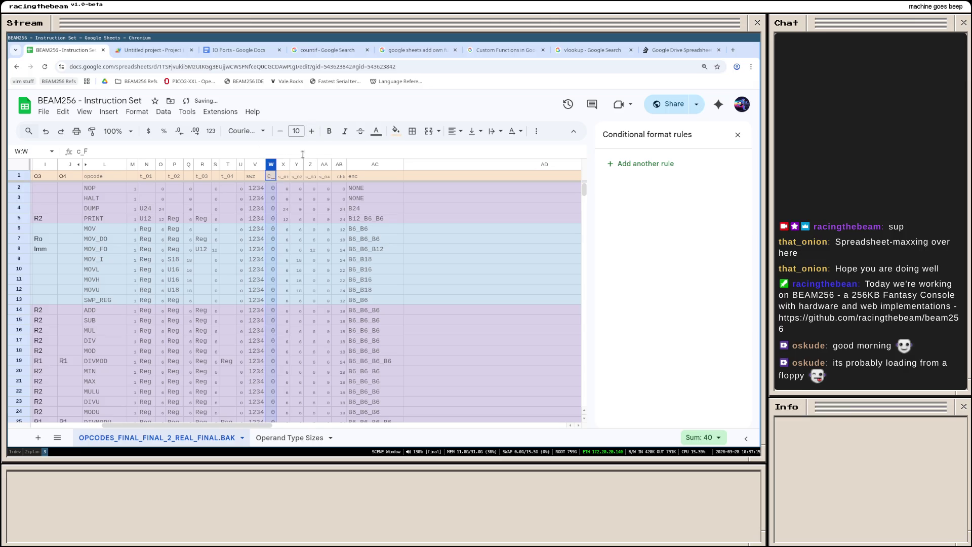
pyautogui.click(263, 176)
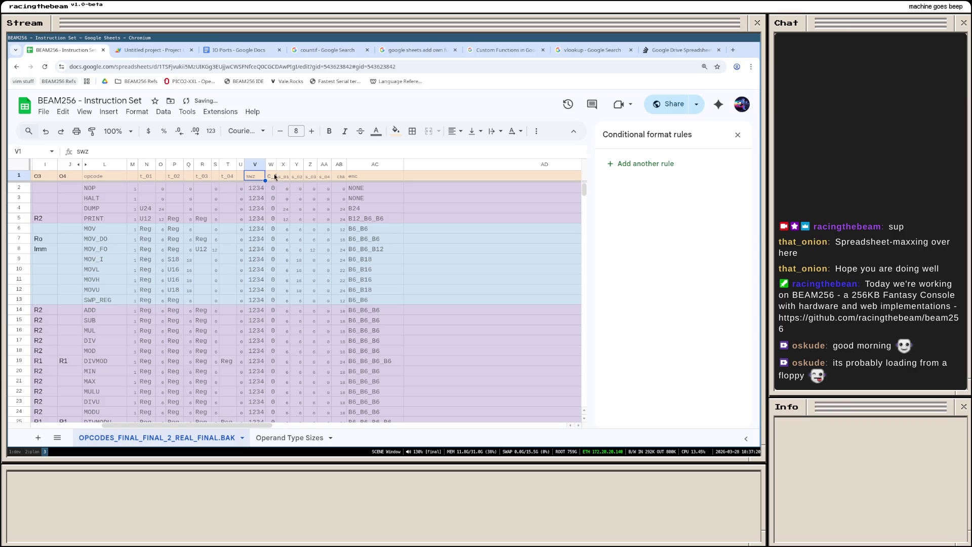
pyautogui.click(272, 178)
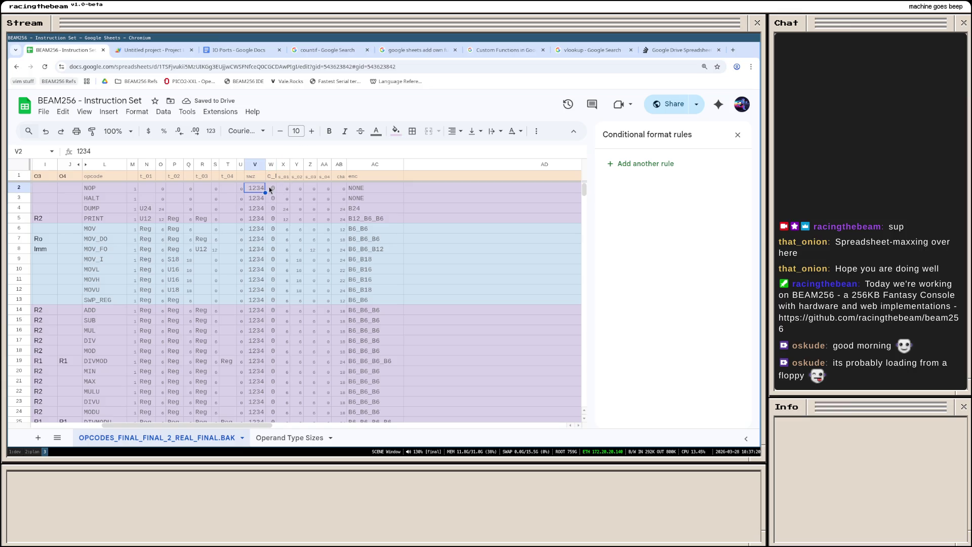
pyautogui.click(283, 132)
pyautogui.click(283, 131)
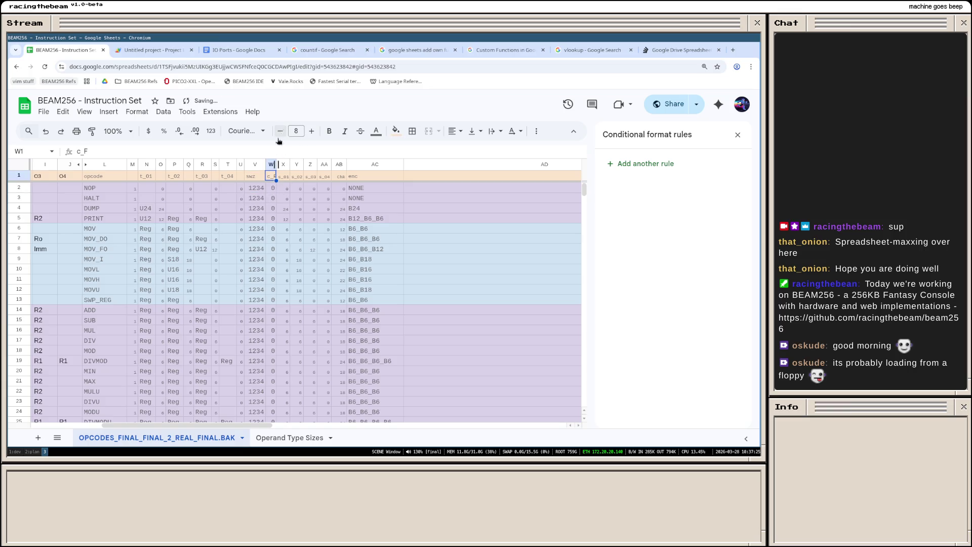
pyautogui.moveTo(279, 165); pyautogui.dragTo(280, 166)
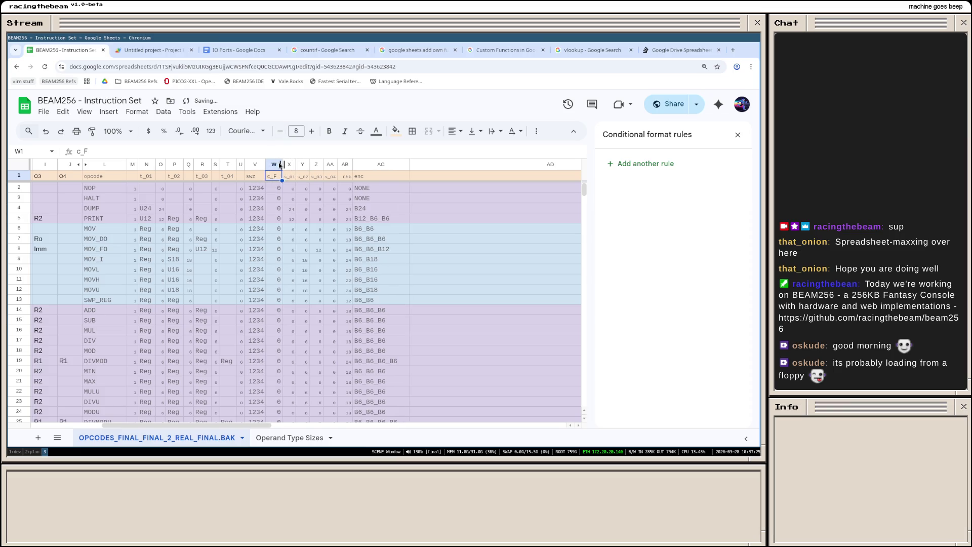
# Step: Realign the c_F header horizontally, then inspect the encoding formulas on rows 7 and 11
pyautogui.click(279, 165)
pyautogui.click(451, 132)
pyautogui.click(480, 150)
pyautogui.scroll(-5, 384, 285)
pyautogui.scroll(-5, 383, 289)
pyautogui.scroll(-5, 384, 292)
pyautogui.scroll(-5, 384, 299)
pyautogui.scroll(7, 382, 296)
pyautogui.scroll(7, 382, 295)
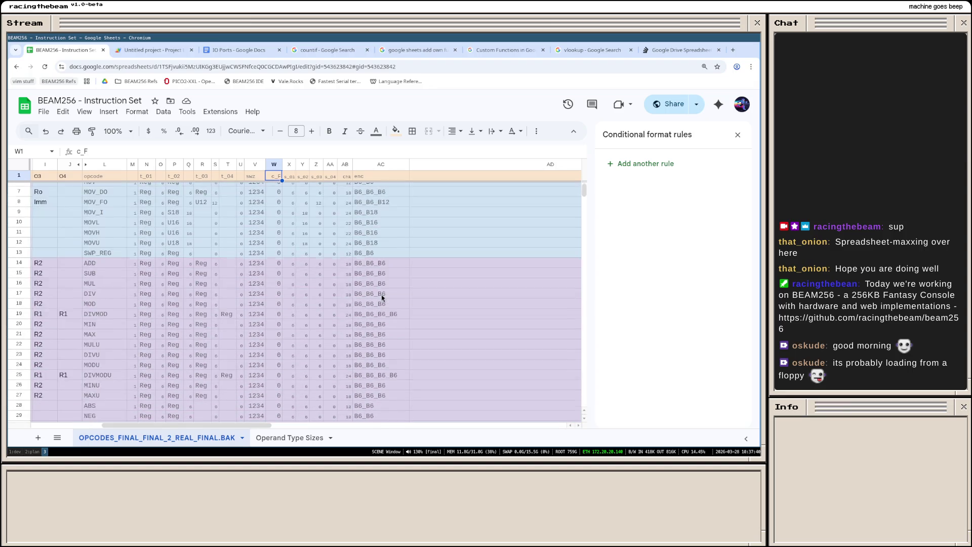
pyautogui.scroll(6, 373, 278)
pyautogui.click(376, 241)
pyautogui.click(380, 282)
pyautogui.scroll(-5, 379, 284)
pyautogui.scroll(-10, 376, 286)
pyautogui.scroll(-10, 372, 297)
pyautogui.scroll(-9, 369, 306)
pyautogui.scroll(5, 369, 306)
pyautogui.scroll(10, 368, 306)
pyautogui.scroll(10, 369, 306)
pyautogui.scroll(8, 368, 306)
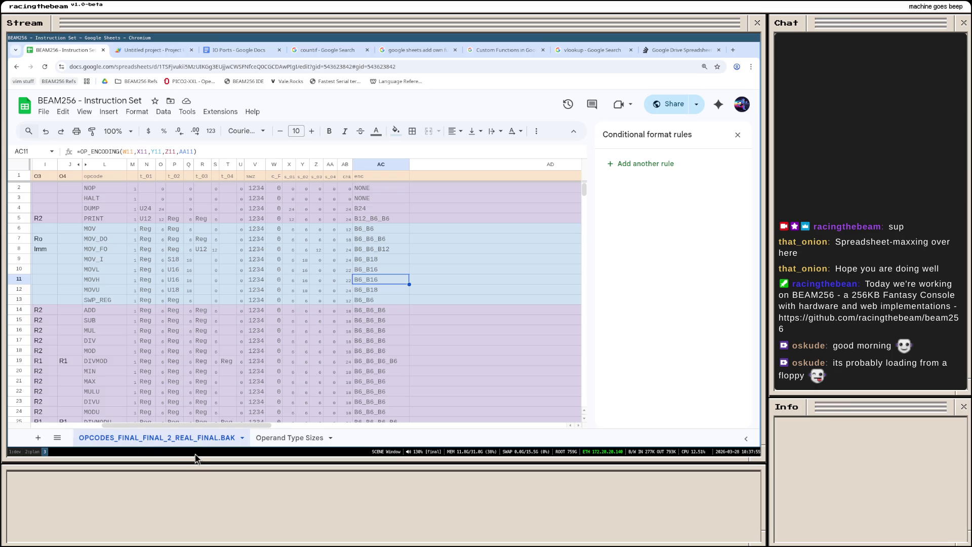
pyautogui.moveTo(214, 425)
pyautogui.mouseDown()
pyautogui.moveTo(117, 423)
pyautogui.moveTo(205, 420)
pyautogui.mouseUp()
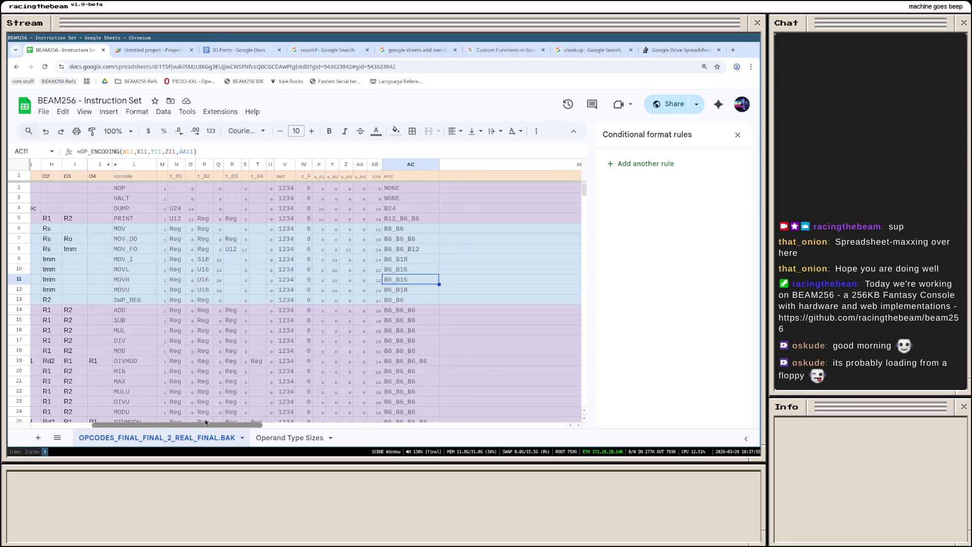
pyautogui.scroll(-3, 299, 267)
pyautogui.scroll(-3, 273, 304)
pyautogui.scroll(-2, 278, 307)
pyautogui.scroll(-2, 282, 311)
pyautogui.scroll(-2, 282, 328)
pyautogui.scroll(-3, 282, 336)
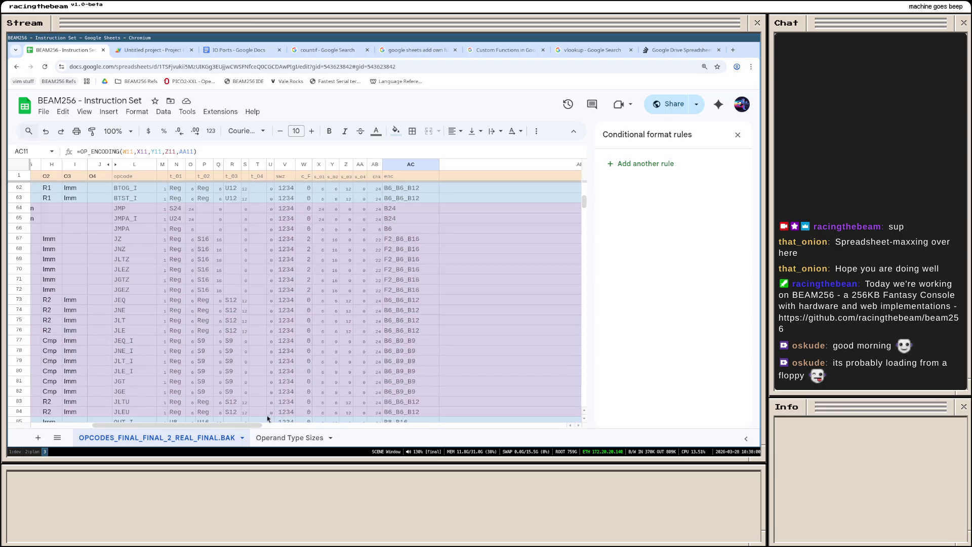
pyautogui.moveTo(248, 423); pyautogui.dragTo(136, 426)
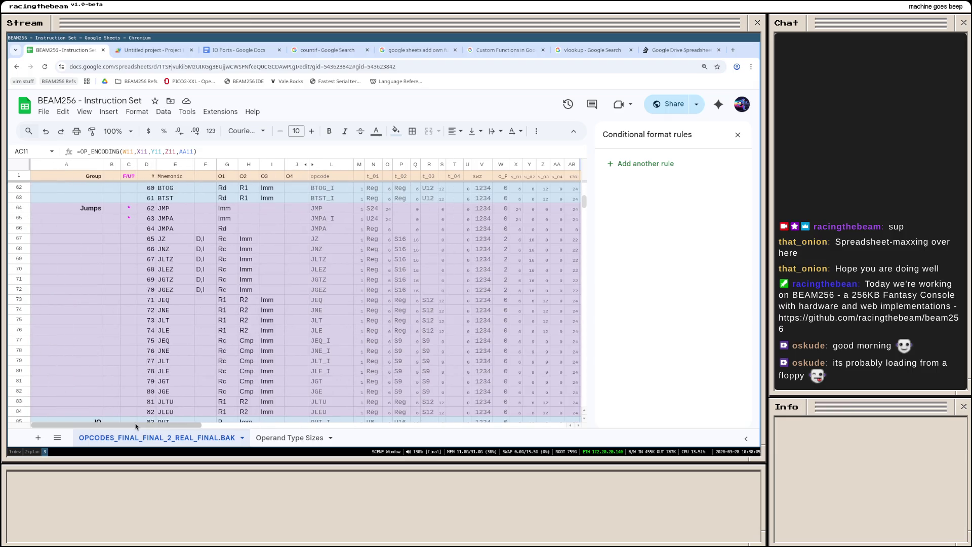
pyautogui.scroll(10, 401, 385)
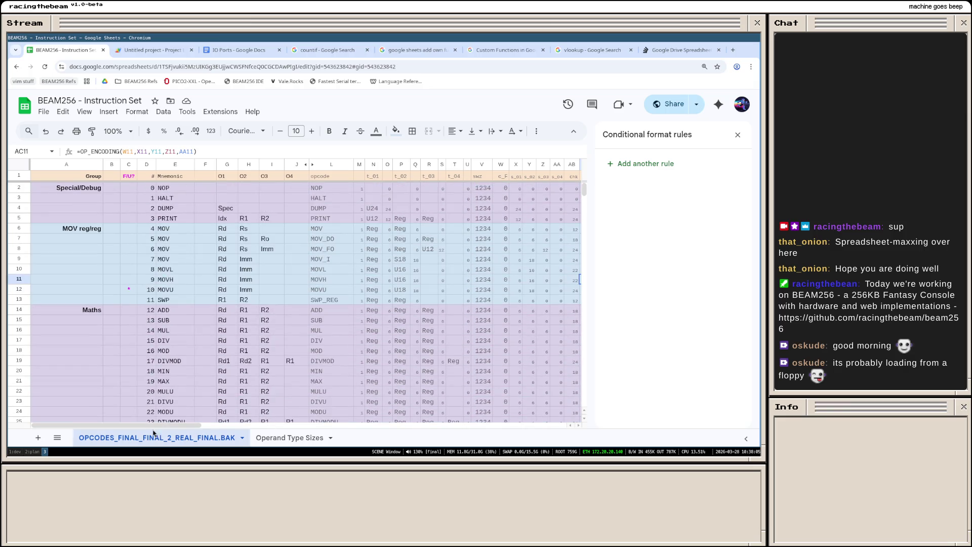
pyautogui.moveTo(157, 425)
pyautogui.mouseDown()
pyautogui.moveTo(239, 424)
pyautogui.moveTo(154, 436)
pyautogui.moveTo(224, 428)
pyautogui.moveTo(173, 427)
pyautogui.mouseUp()
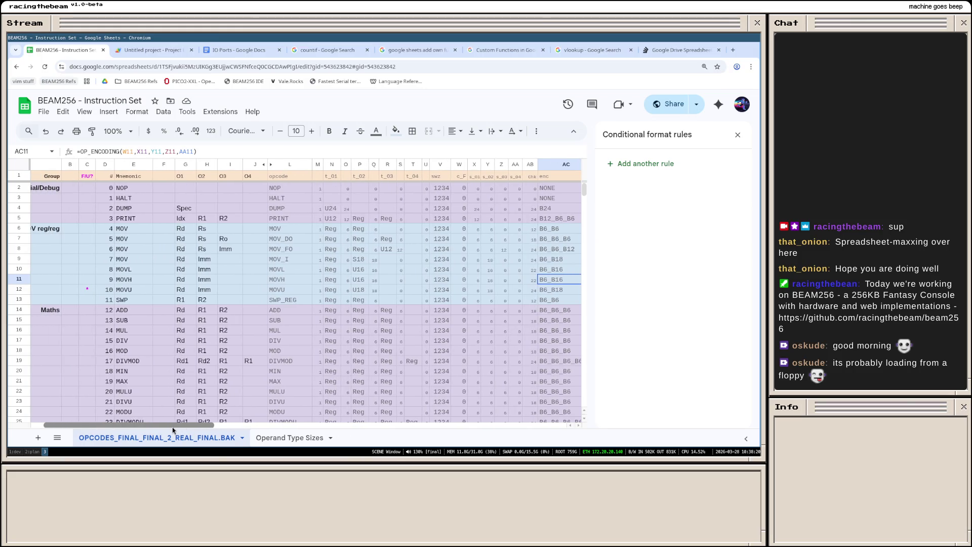
pyautogui.click(241, 437)
pyautogui.click(116, 314)
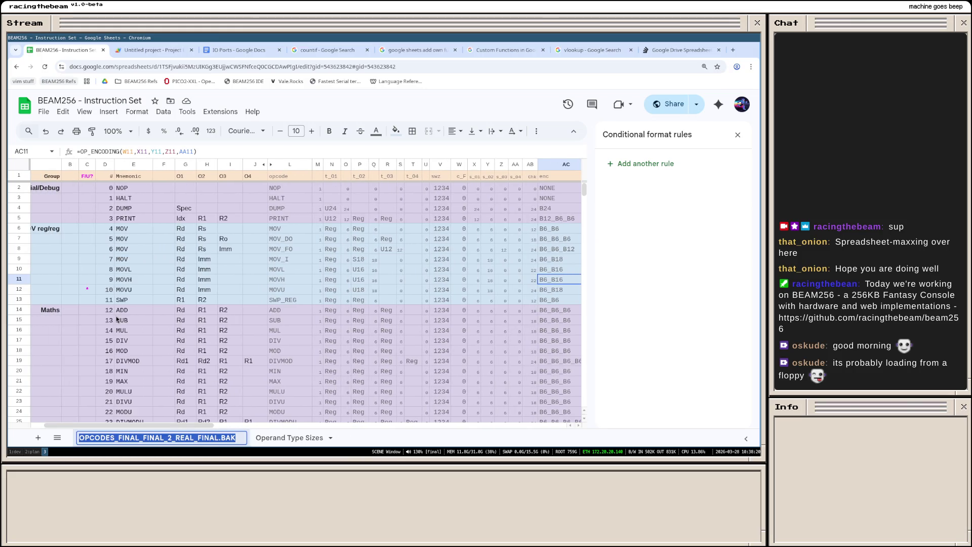
pyautogui.write('Opcodes')
pyautogui.press('Return')
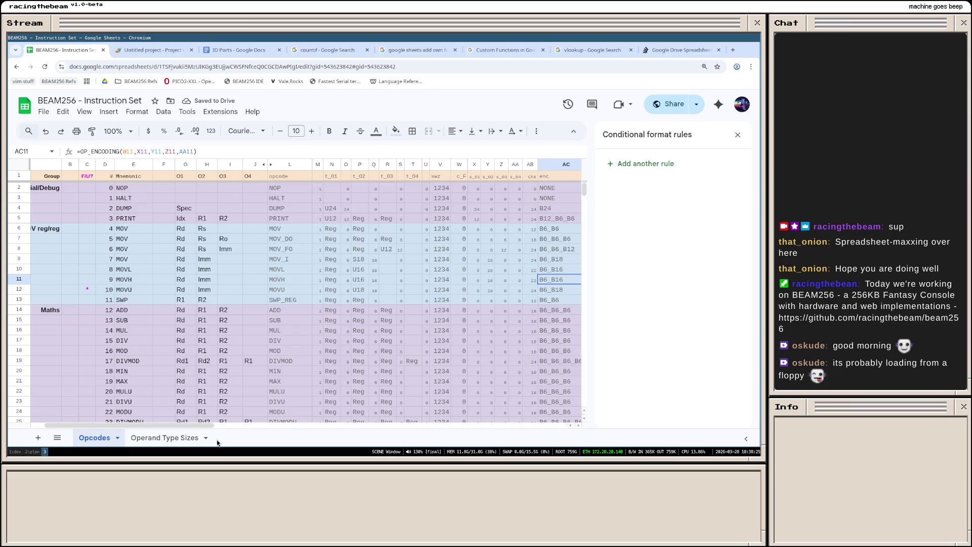
pyautogui.scroll(-2, 214, 392)
pyautogui.scroll(-3, 217, 388)
pyautogui.scroll(5, 228, 379)
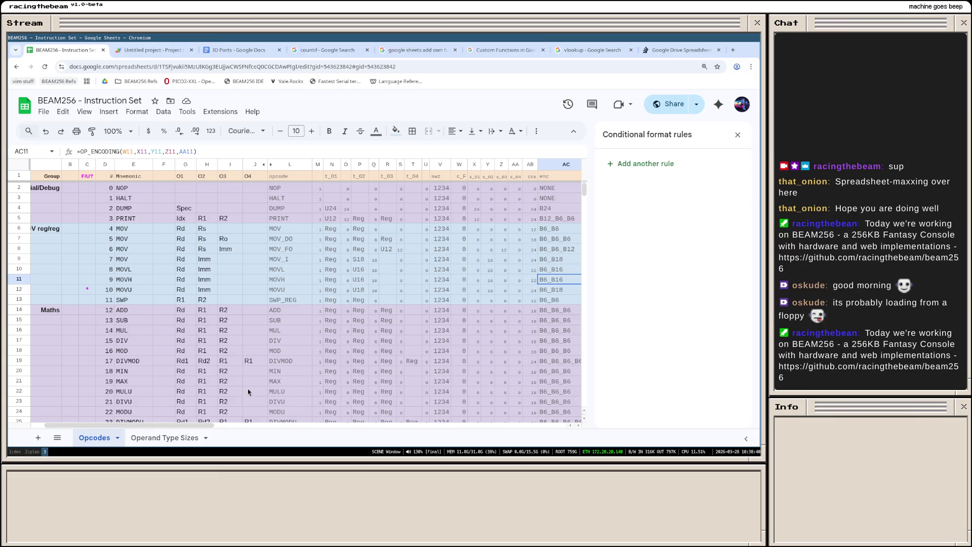
pyautogui.moveTo(185, 427)
pyautogui.mouseDown()
pyautogui.moveTo(223, 424)
pyautogui.moveTo(164, 426)
pyautogui.moveTo(266, 422)
pyautogui.mouseUp()
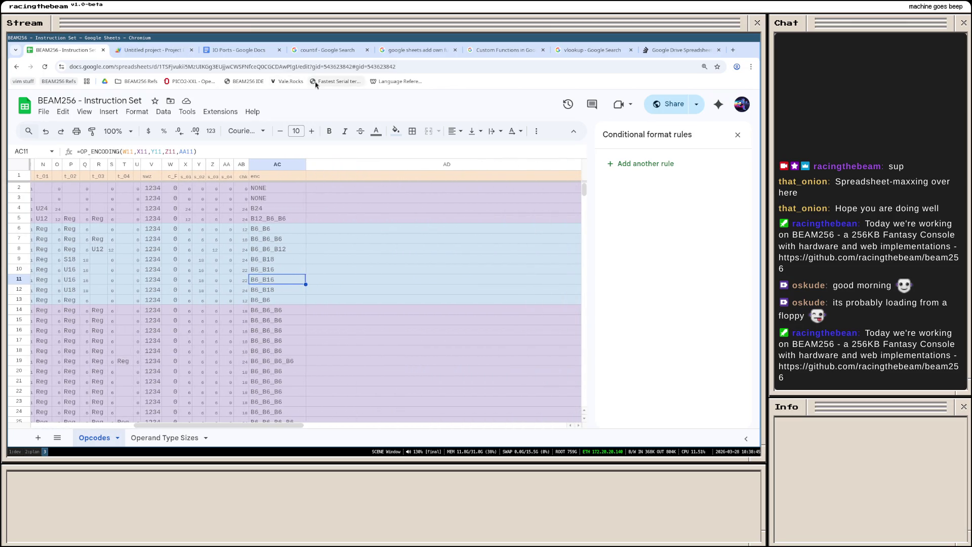
# Step: Search 'google sheets find unique values for column' in a new tab and return to the spreadsheet
pyautogui.hotkey('ctrl', 't')
pyautogui.write('goog')
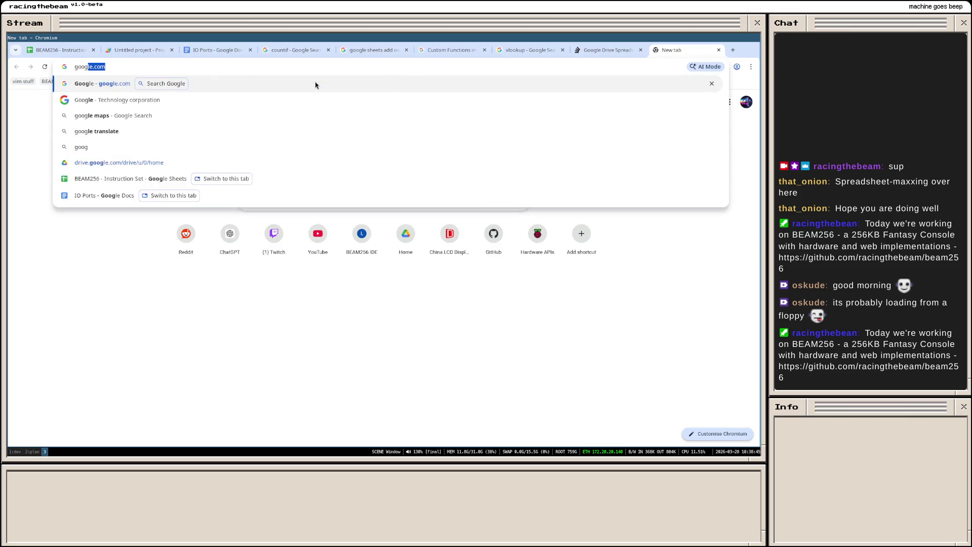
pyautogui.write('le sheets ')
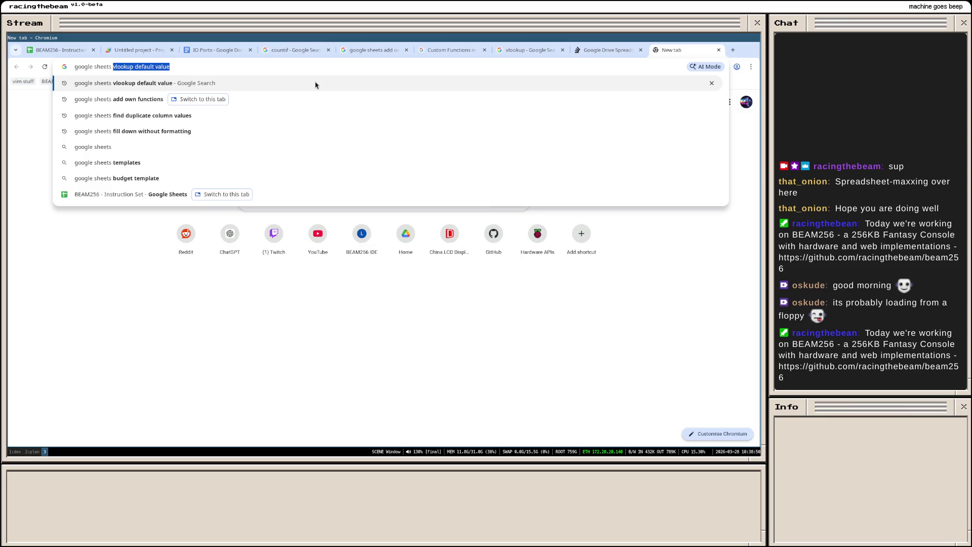
pyautogui.write('find unique values for column')
pyautogui.press('Return')
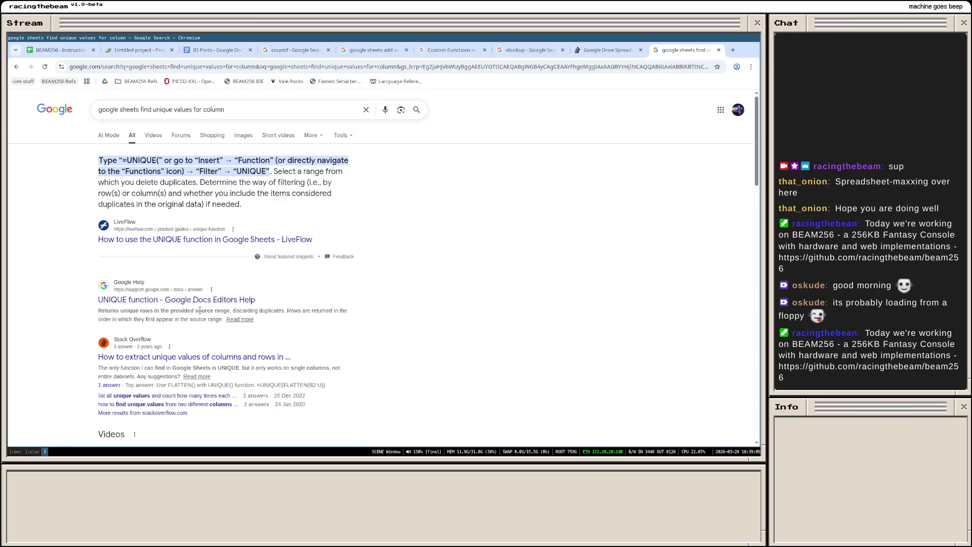
pyautogui.click(63, 52)
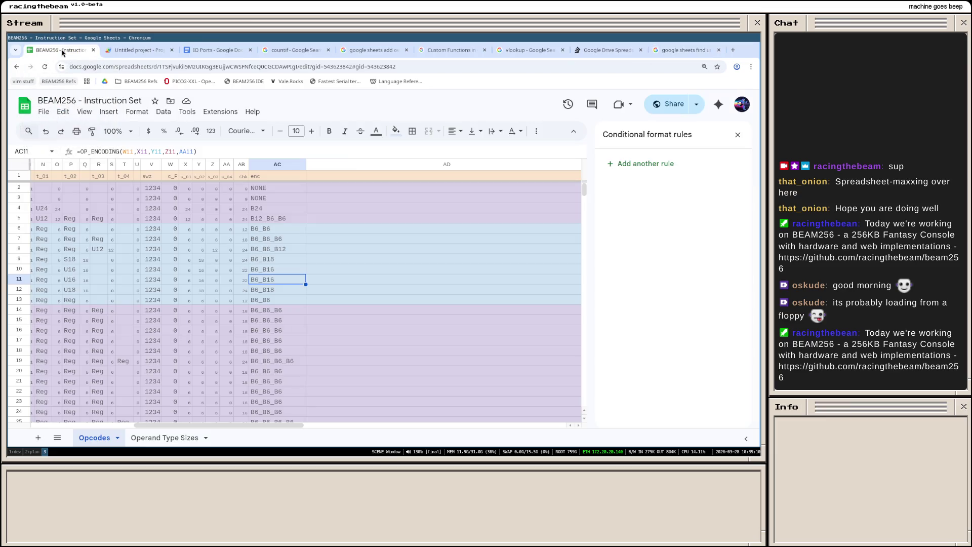
# Step: Add a new sheet at the end and rename it Encodings
pyautogui.click(37, 439)
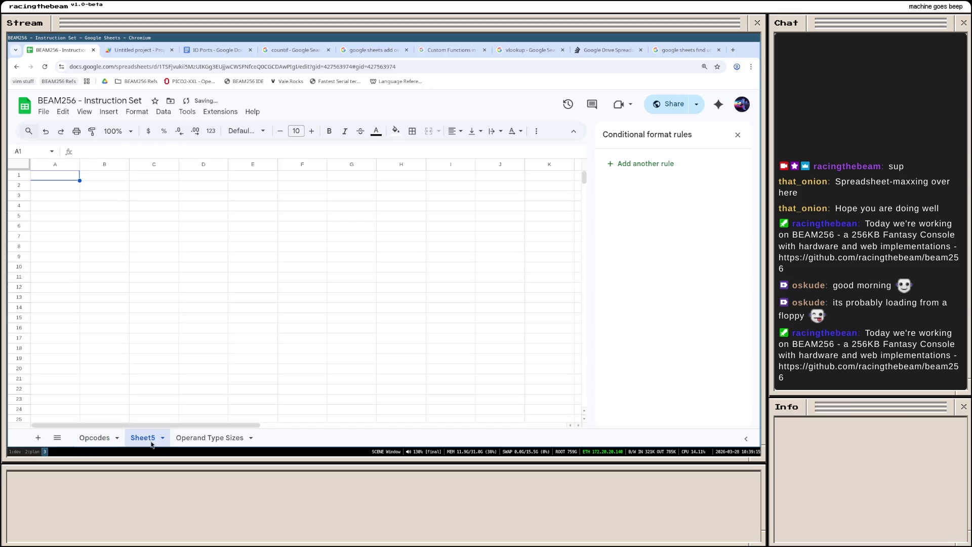
pyautogui.moveTo(152, 439); pyautogui.dragTo(253, 439)
pyautogui.click(253, 439)
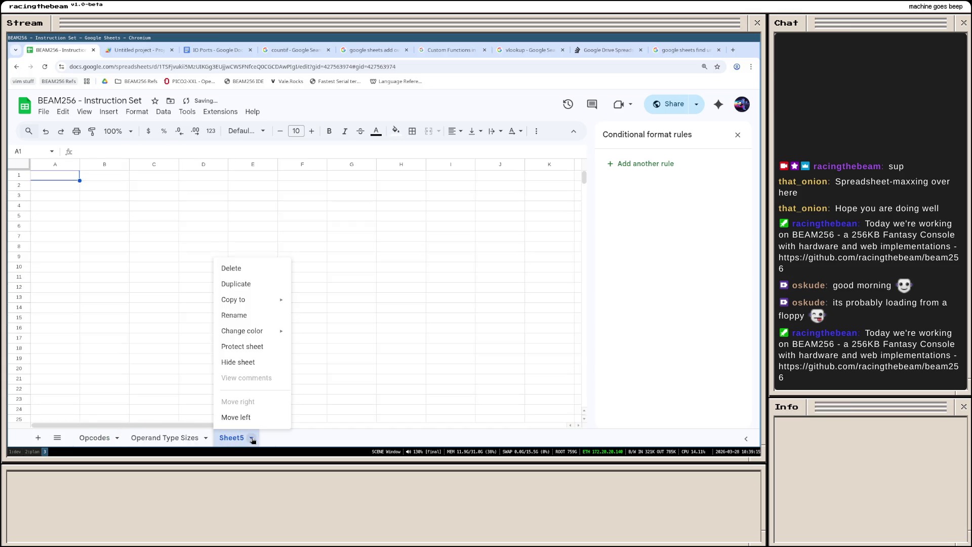
pyautogui.click(248, 314)
pyautogui.write('Encodings')
pyautogui.press('Return')
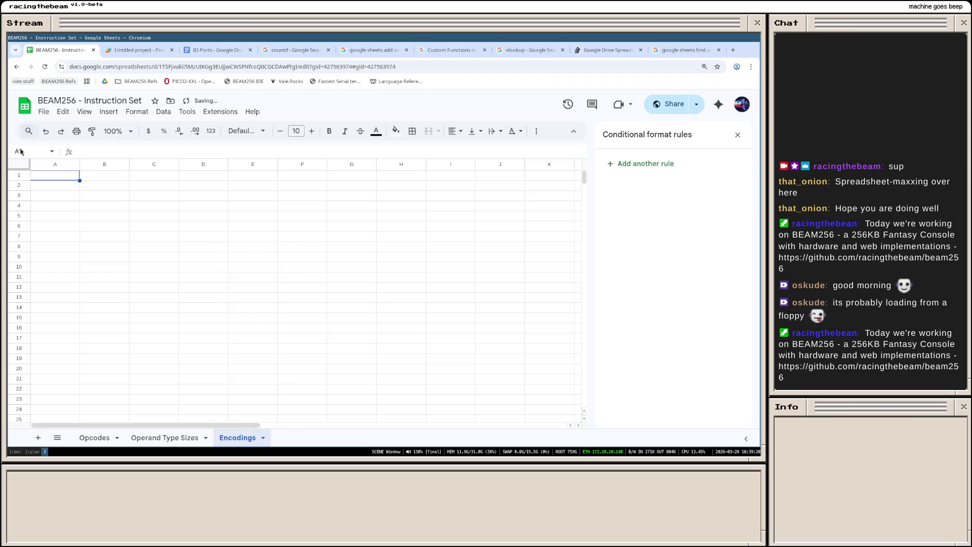
# Step: Enter headers Encoding and Count in A1:B1 and freeze the top row
pyautogui.click(42, 174)
pyautogui.write('Encodi')
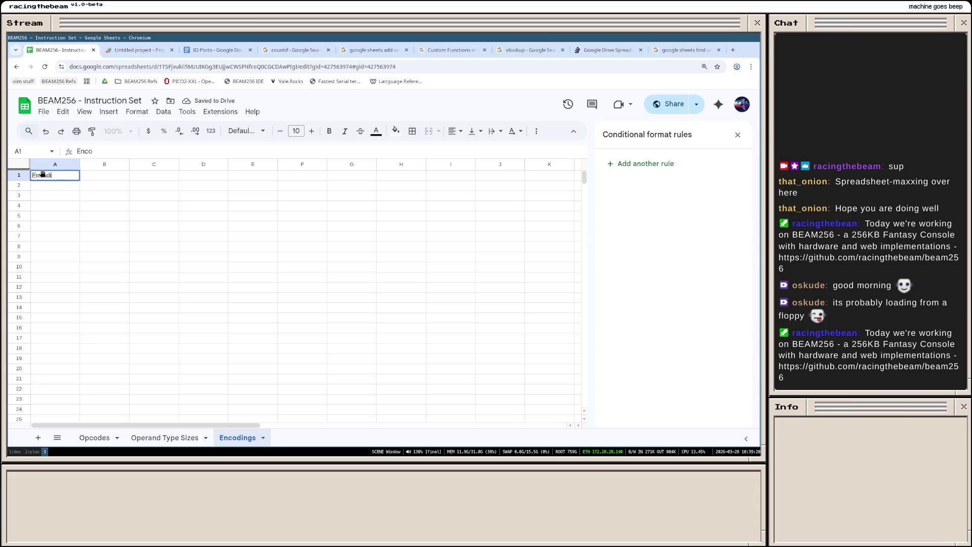
pyautogui.write('ng')
pyautogui.press('Tab')
pyautogui.write('Cou')
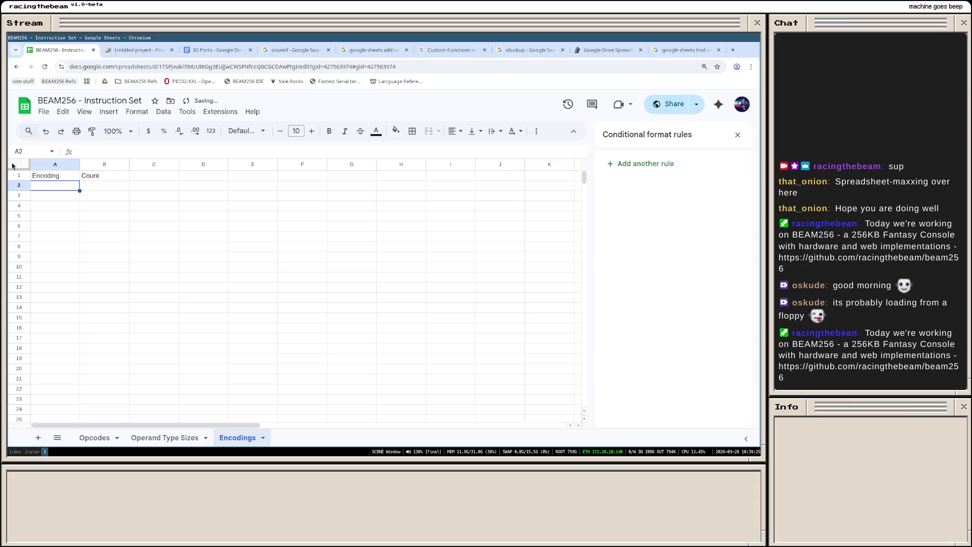
pyautogui.moveTo(20, 172); pyautogui.dragTo(22, 183)
pyautogui.write('=UNIQUE(')
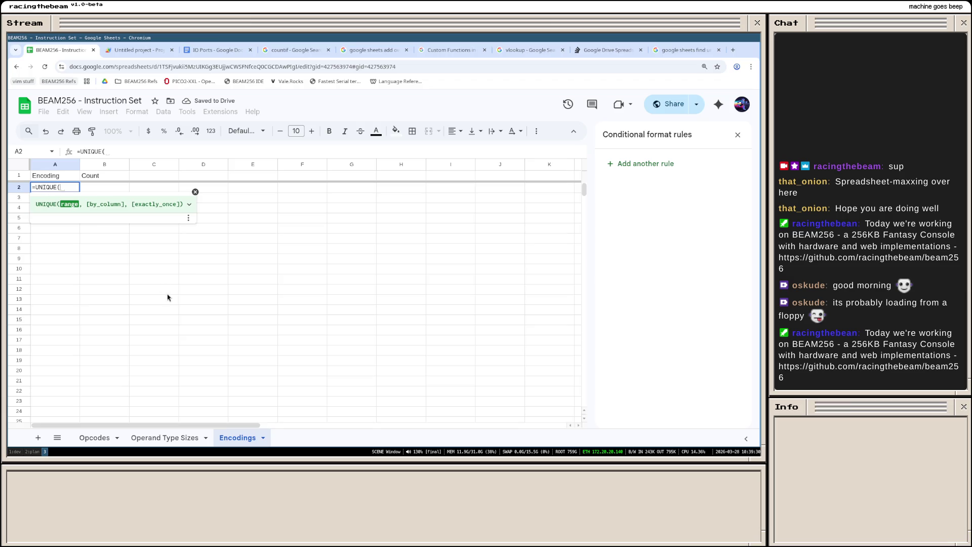
# Step: Enter =UNIQUE(Opcodes!AC2:AC129) in A2 so Encoding lists NONE, B24, B12_B6_B6 and the rest
pyautogui.click(196, 438)
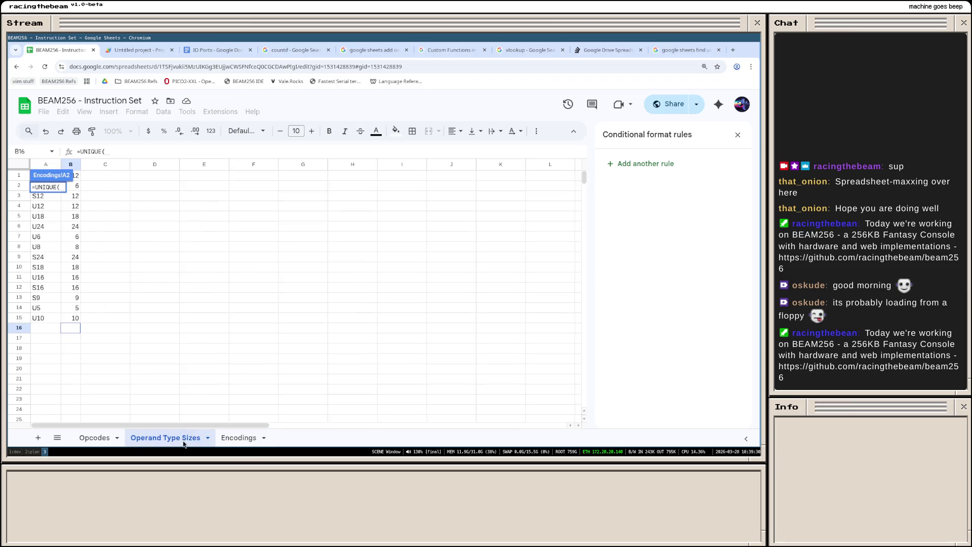
pyautogui.click(95, 437)
pyautogui.click(272, 189)
pyautogui.scroll(-5, 283, 279)
pyautogui.scroll(-5, 274, 309)
pyautogui.scroll(-5, 273, 306)
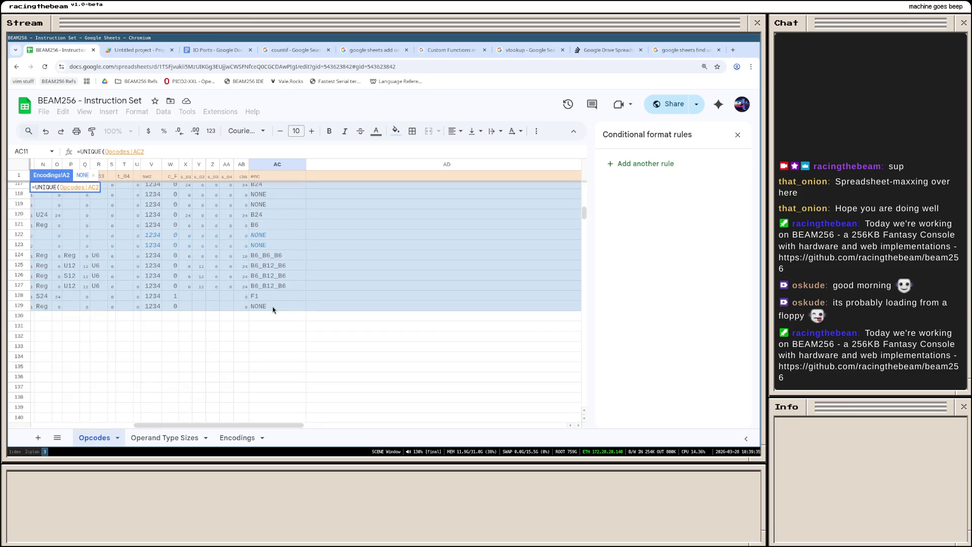
pyautogui.keyDown('shift'); pyautogui.click(273, 307); pyautogui.keyUp('shift')
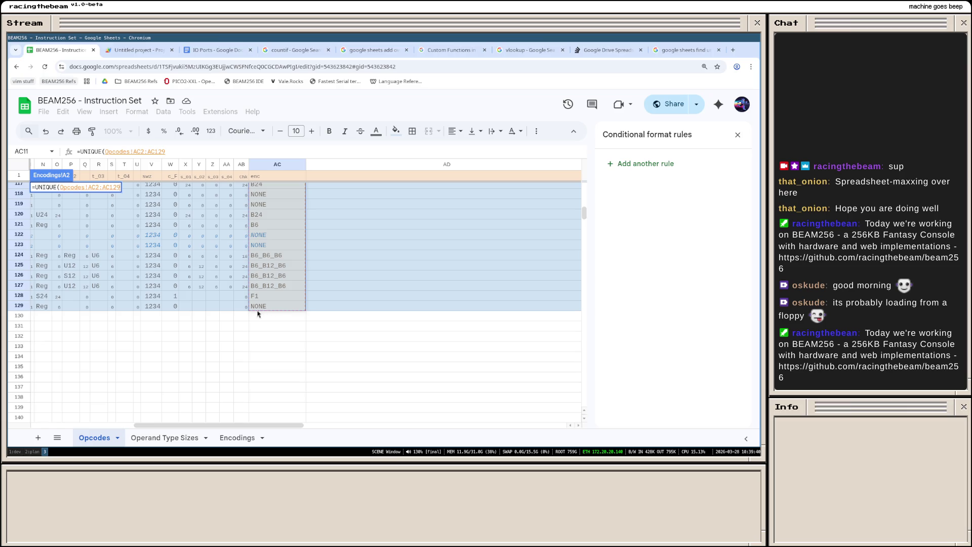
pyautogui.click(235, 441)
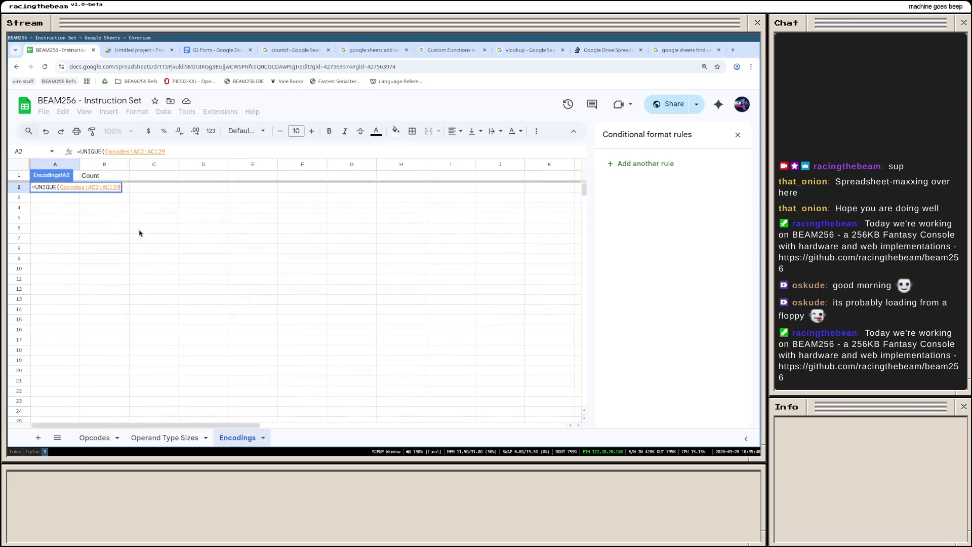
pyautogui.write(',')
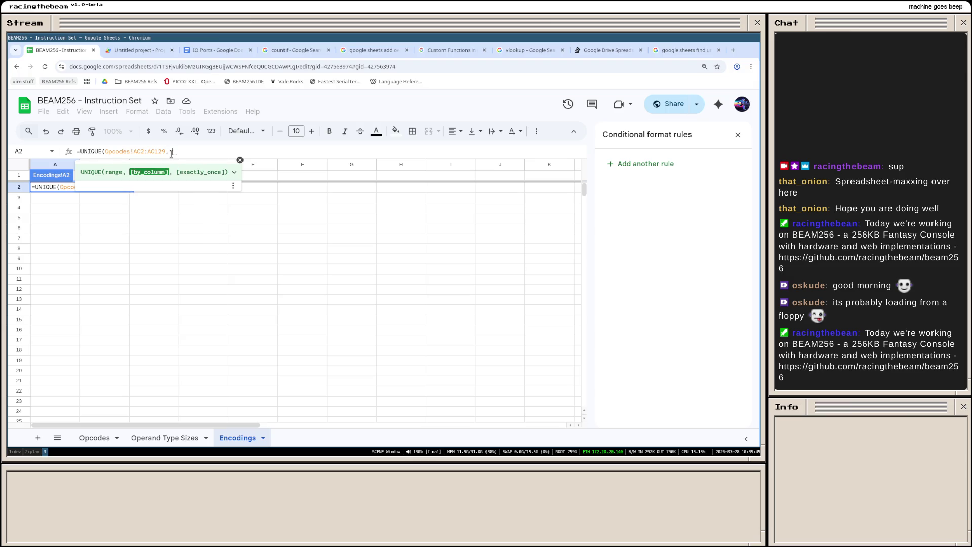
pyautogui.write(' 1')
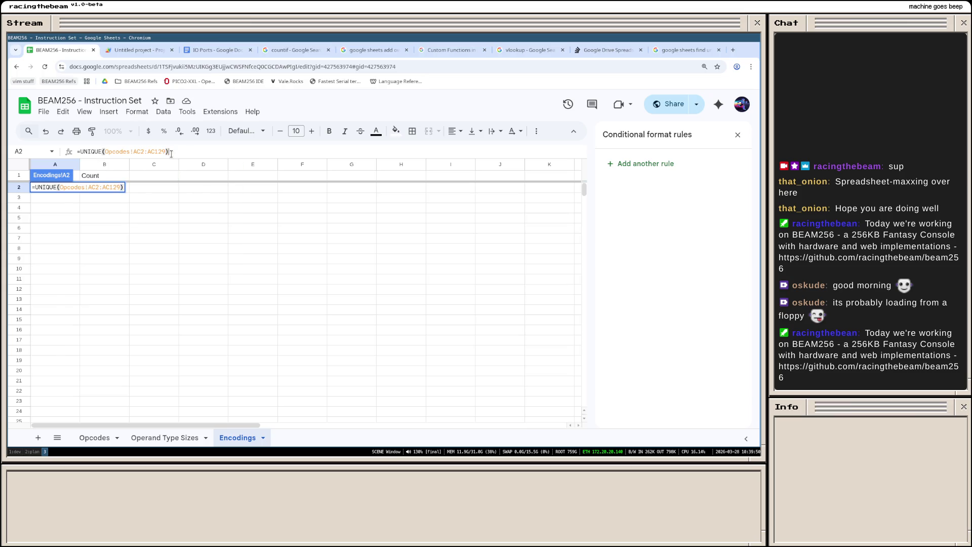
pyautogui.press('Return')
pyautogui.scroll(-5, 213, 304)
pyautogui.scroll(5, 181, 312)
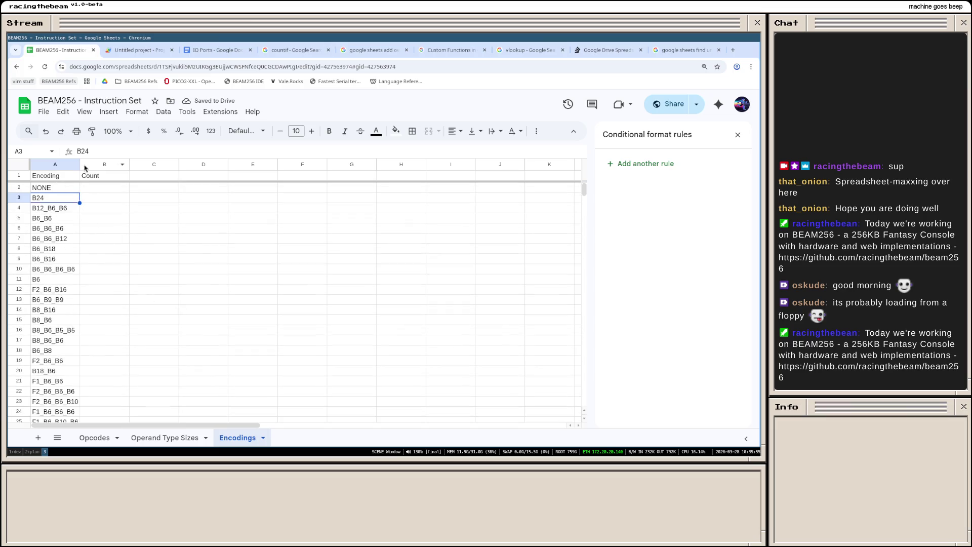
pyautogui.moveTo(81, 165); pyautogui.dragTo(85, 164)
pyautogui.click(100, 191)
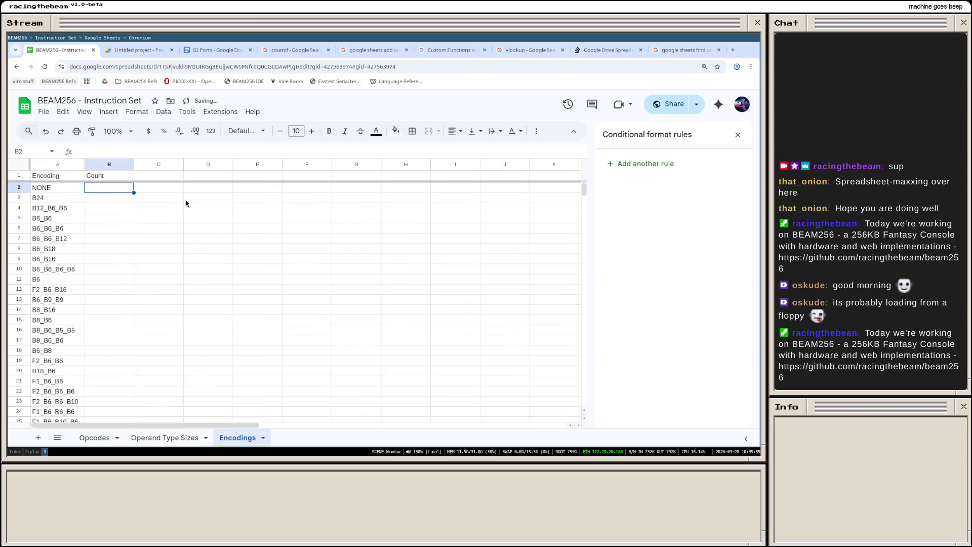
pyautogui.write('=COUNTIF(')
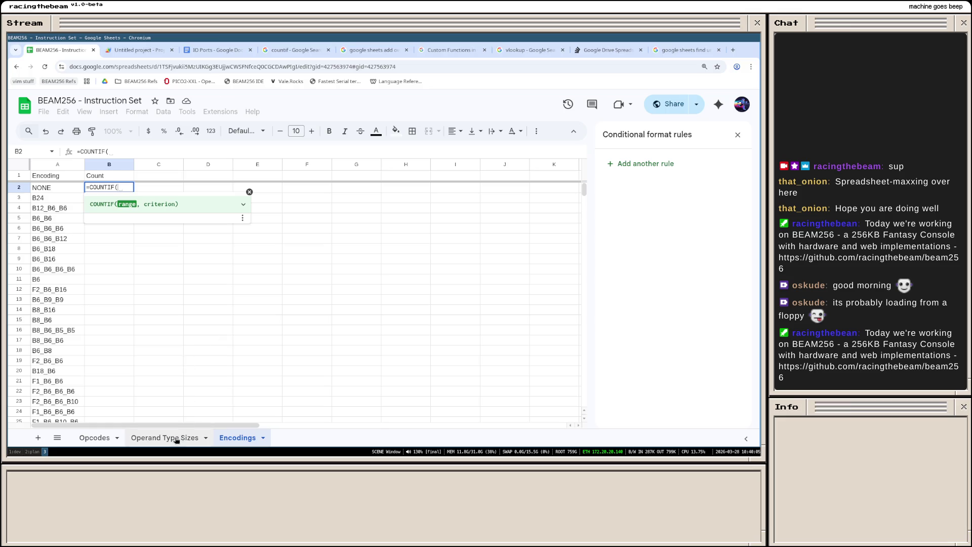
# Step: Enter =COUNTIF(Opcodes!AC2:AC129, A2) in B2 to tally opcodes per encoding
pyautogui.click(93, 437)
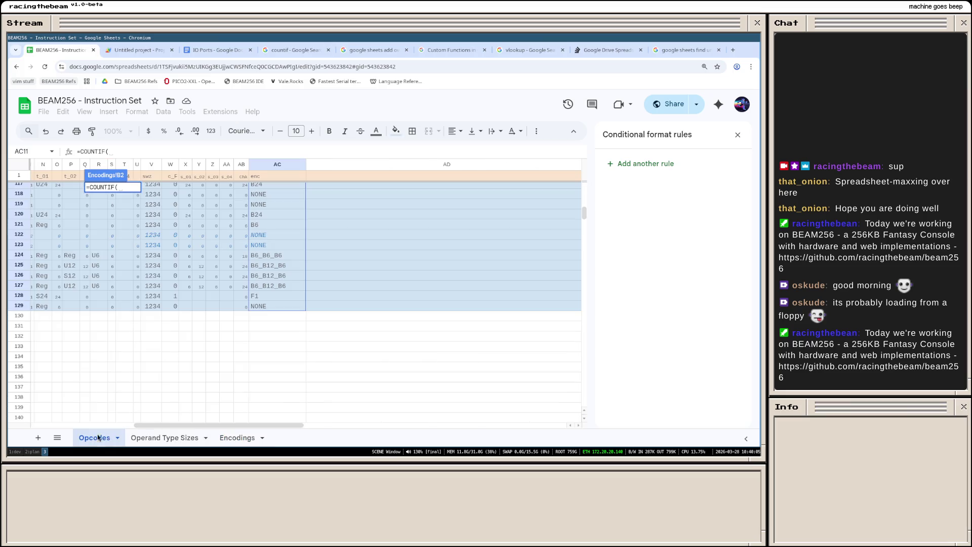
pyautogui.scroll(10, 227, 221)
pyautogui.scroll(5, 227, 221)
pyautogui.scroll(5, 228, 221)
pyautogui.click(278, 188)
pyautogui.scroll(-7, 274, 228)
pyautogui.scroll(-7, 263, 320)
pyautogui.scroll(-6, 262, 320)
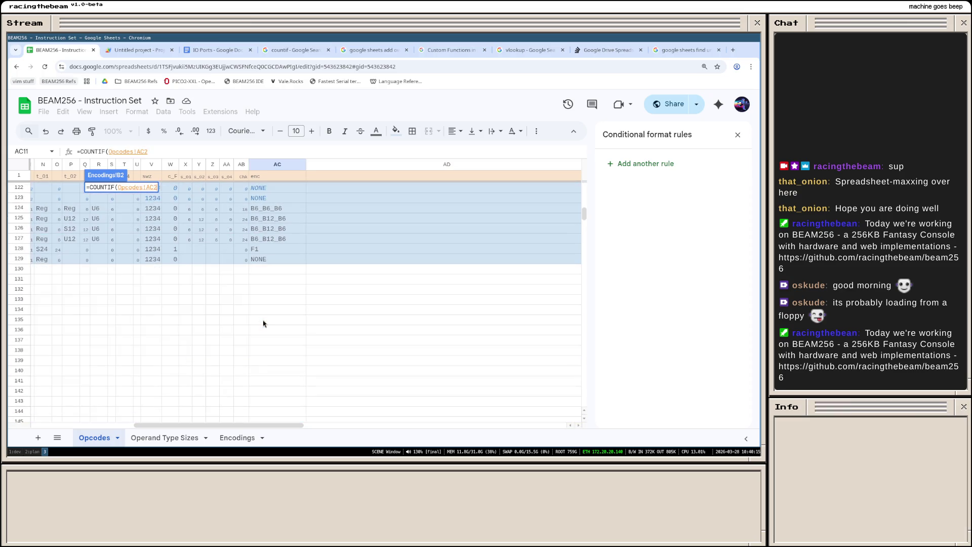
pyautogui.keyDown('shift'); pyautogui.click(266, 263); pyautogui.keyUp('shift')
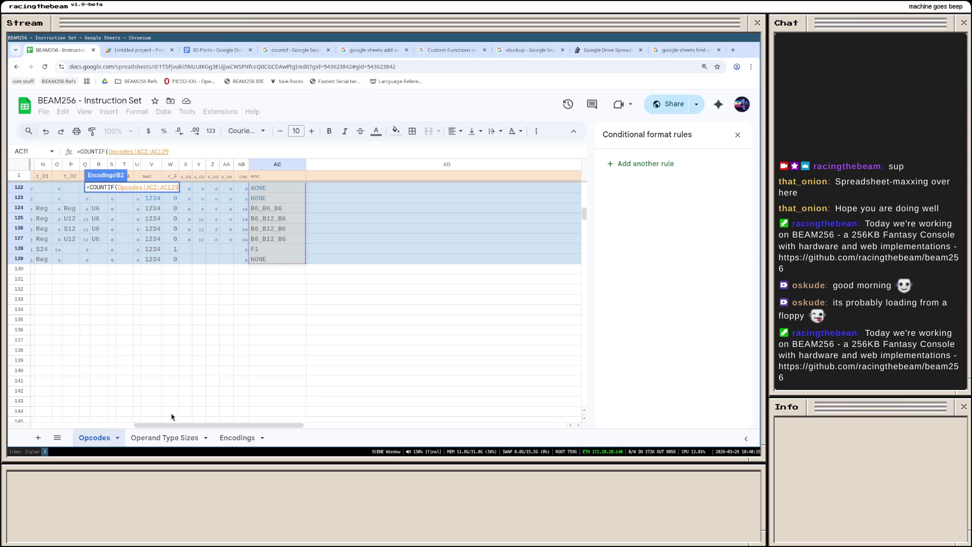
pyautogui.click(238, 439)
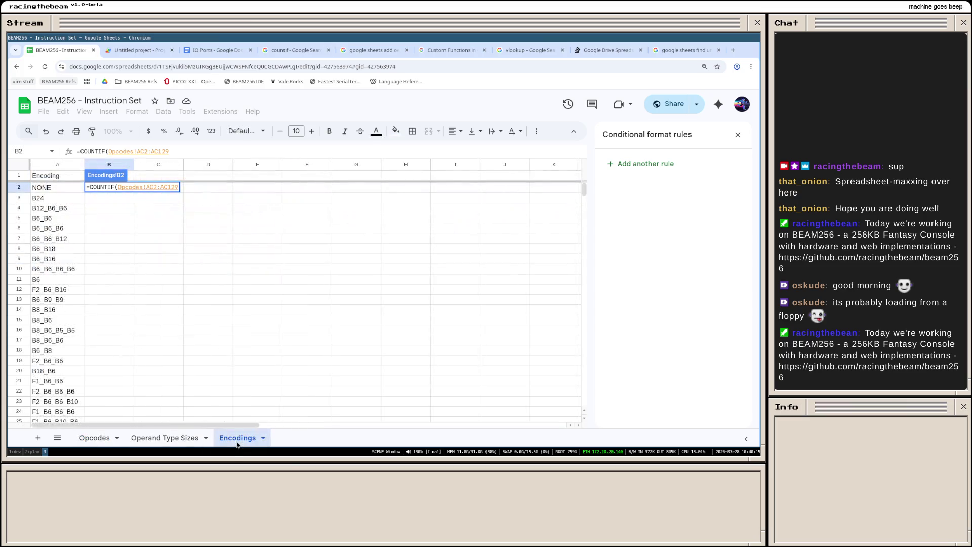
pyautogui.write(',')
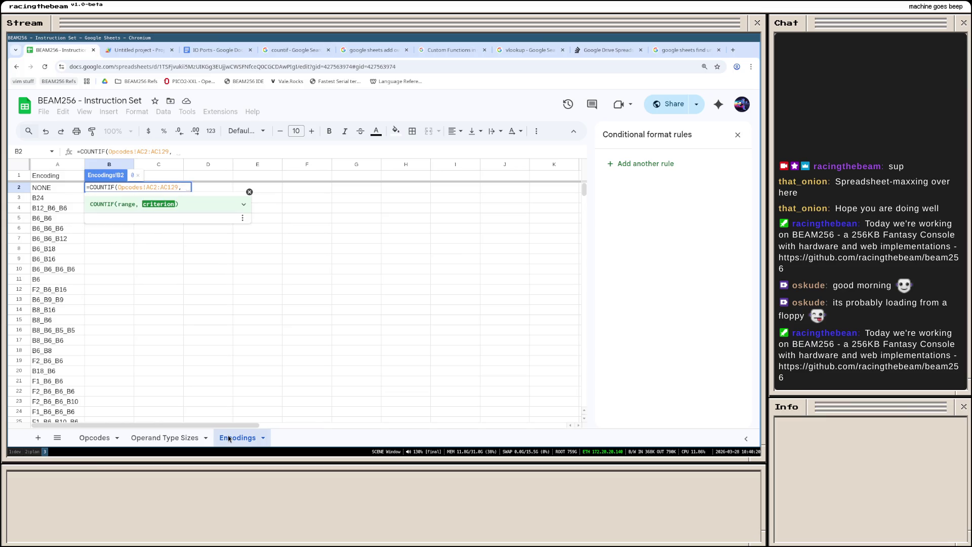
pyautogui.click(61, 188)
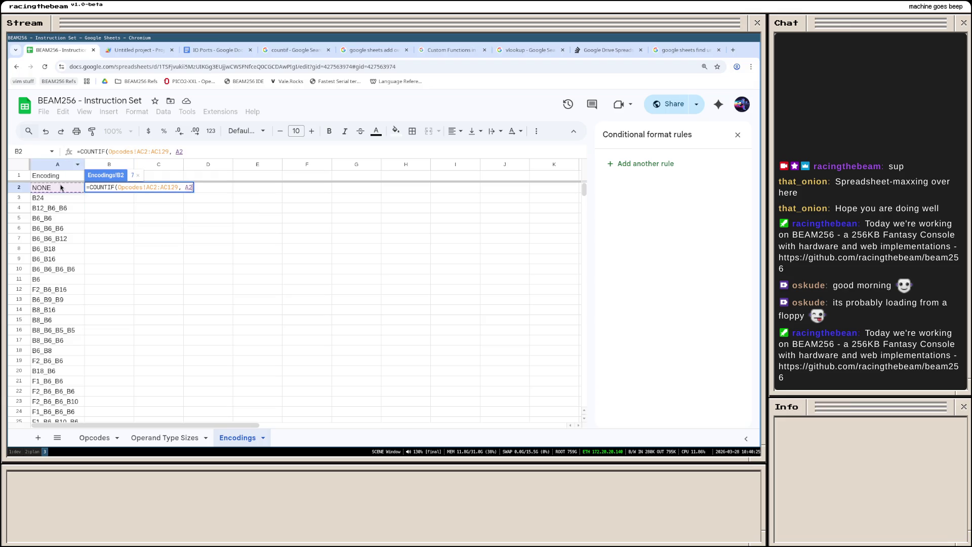
pyautogui.write(')')
pyautogui.press('Return')
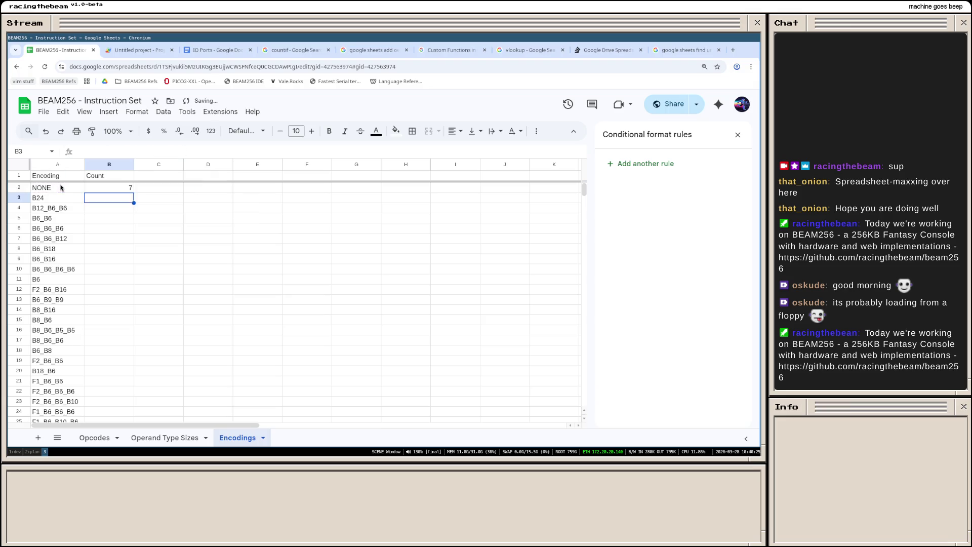
# Step: Fill the COUNTIF formula down to row 26 and make column B narrower
pyautogui.click(100, 188)
pyautogui.moveTo(134, 193); pyautogui.dragTo(133, 329)
pyautogui.scroll(-3, 130, 322)
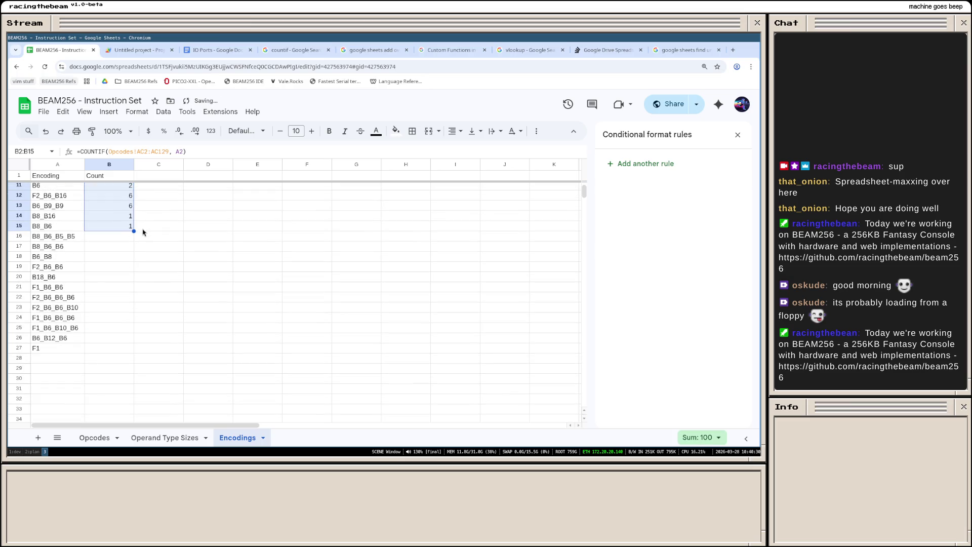
pyautogui.moveTo(134, 231)
pyautogui.mouseDown()
pyautogui.moveTo(132, 353)
pyautogui.moveTo(156, 343)
pyautogui.mouseUp()
pyautogui.click(157, 338)
pyautogui.scroll(3, 156, 339)
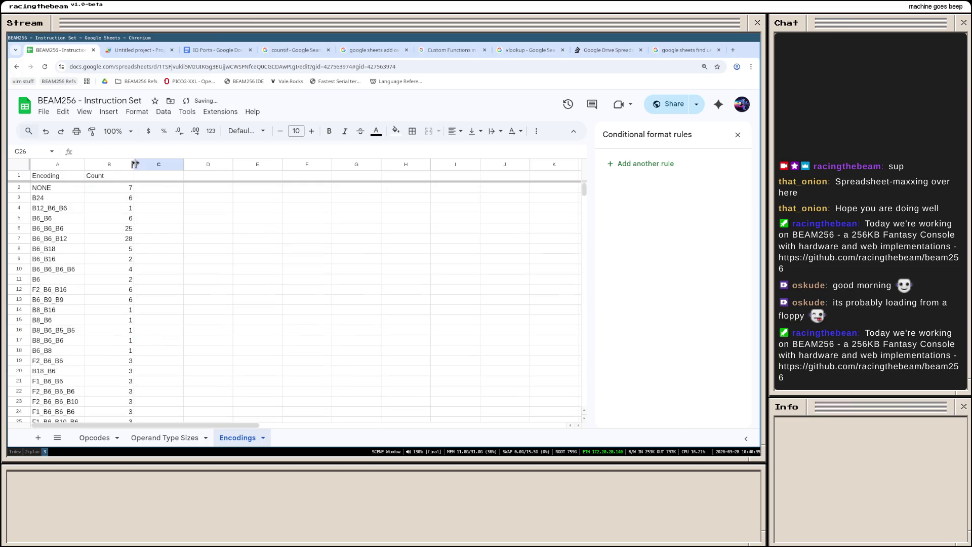
pyautogui.moveTo(135, 164); pyautogui.dragTo(82, 164)
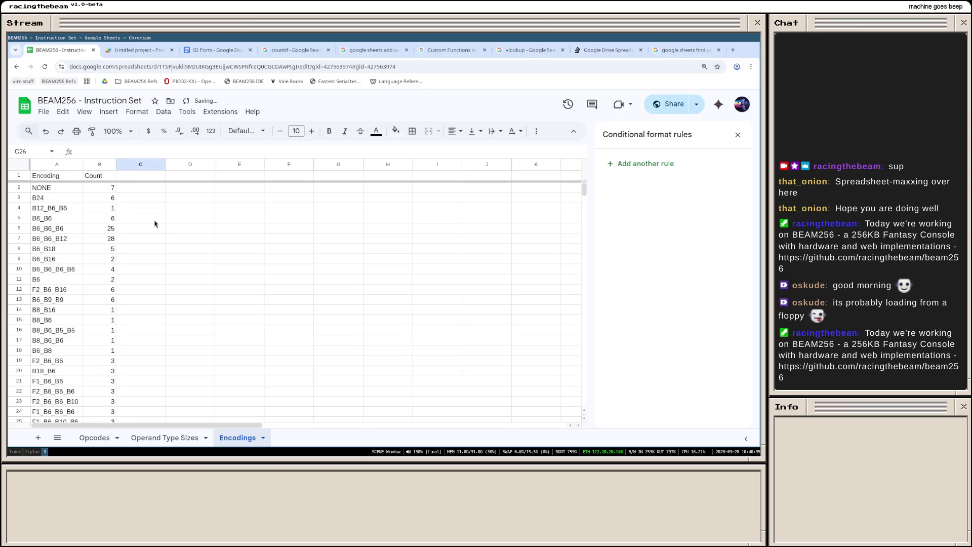
# Step: Review the Count formulas and return to the Count header at the top of the table
pyautogui.click(109, 229)
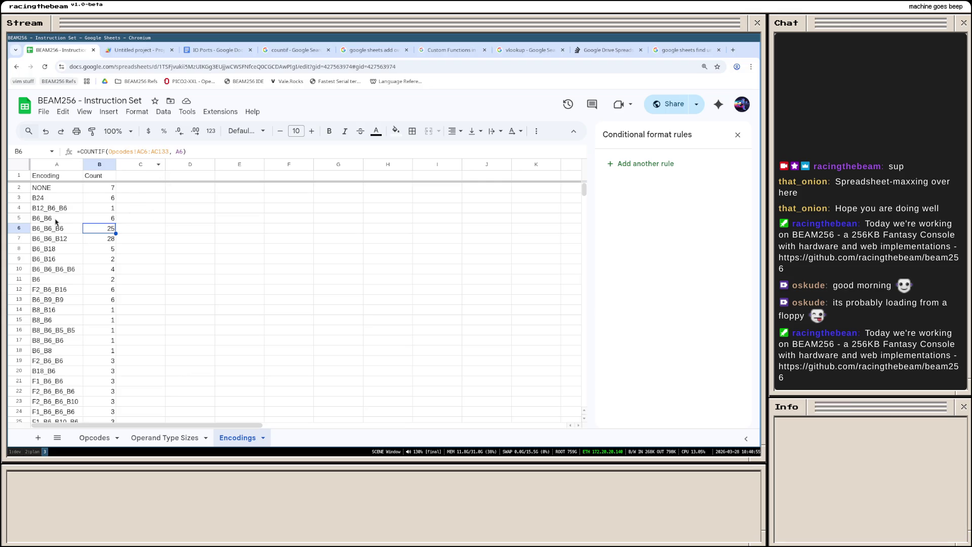
pyautogui.scroll(-3, 84, 236)
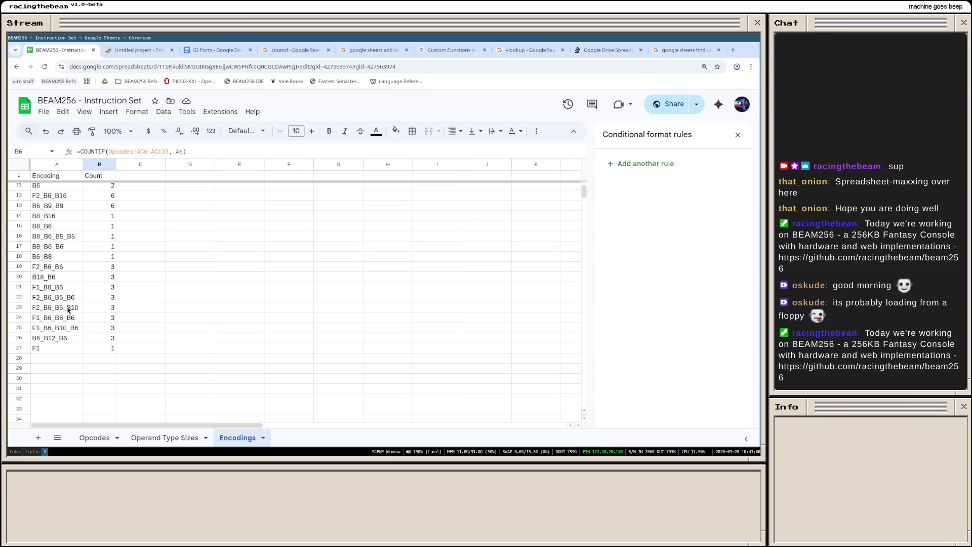
pyautogui.scroll(2, 63, 302)
pyautogui.scroll(2, 63, 301)
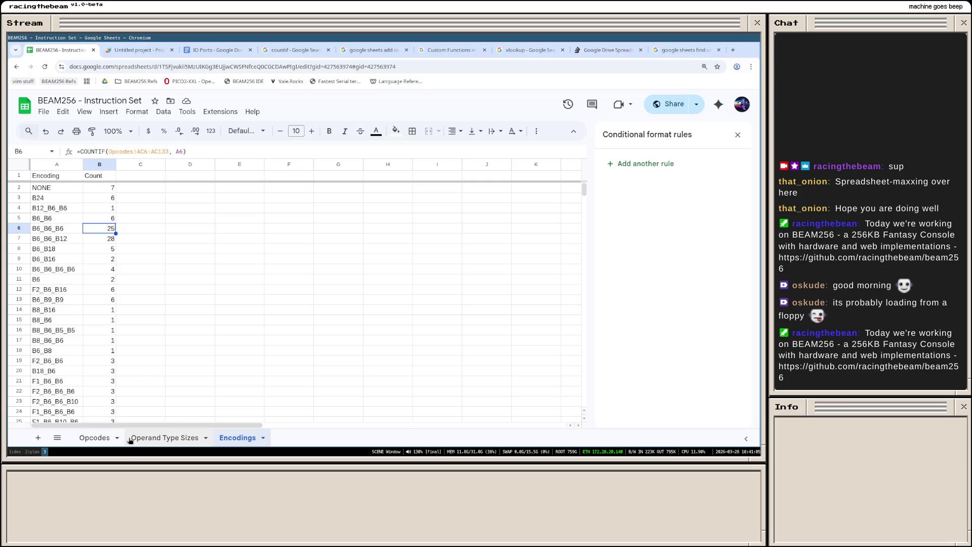
pyautogui.click(97, 178)
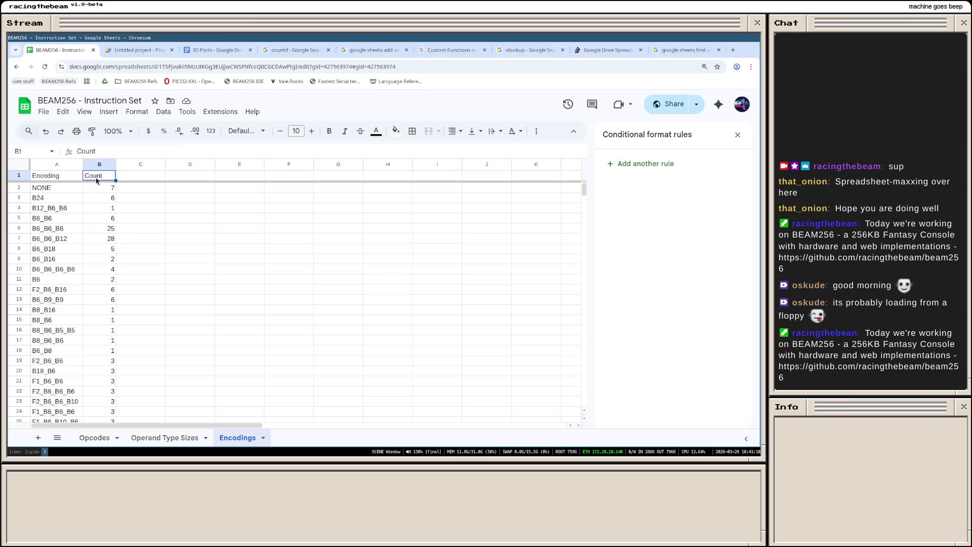
# Step: Insert a column left of Count, head it Size, and move to its first data cell
pyautogui.rightClick(97, 178)
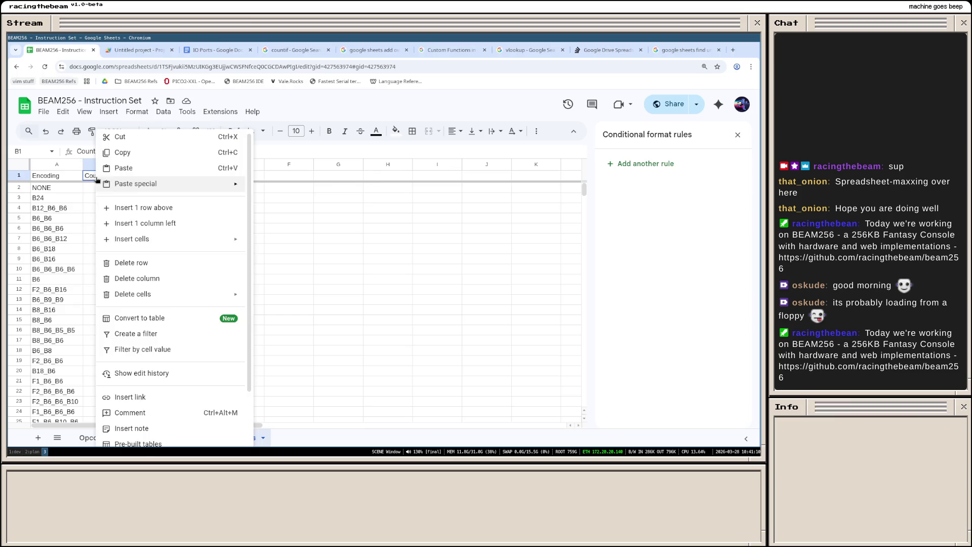
pyautogui.click(170, 225)
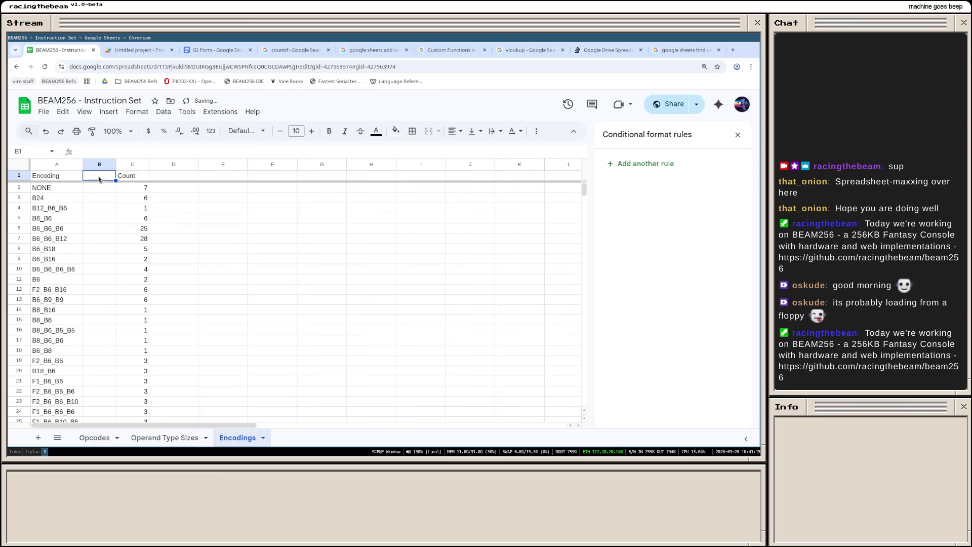
pyautogui.write('Size')
pyautogui.press('Tab')
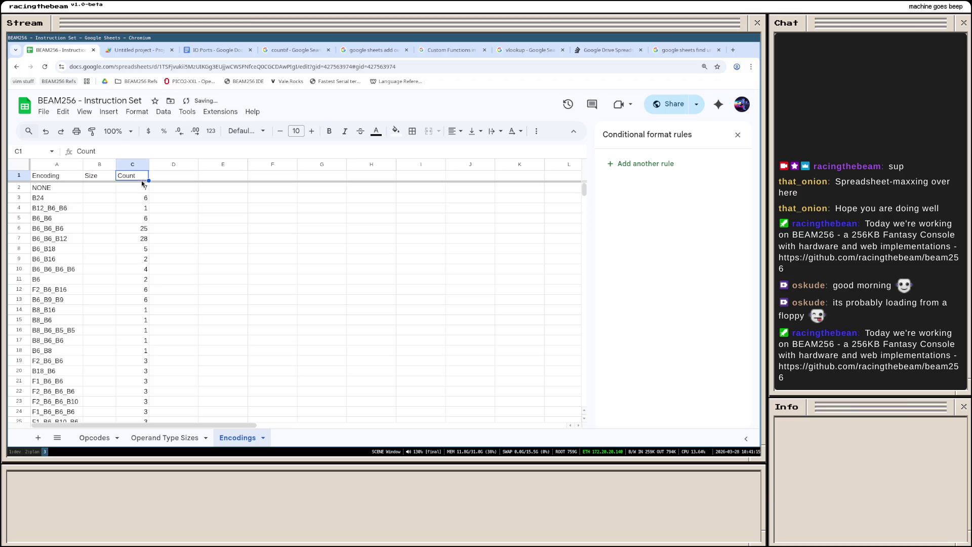
pyautogui.press('Down')
pyautogui.press('Left')
pyautogui.write('=V')
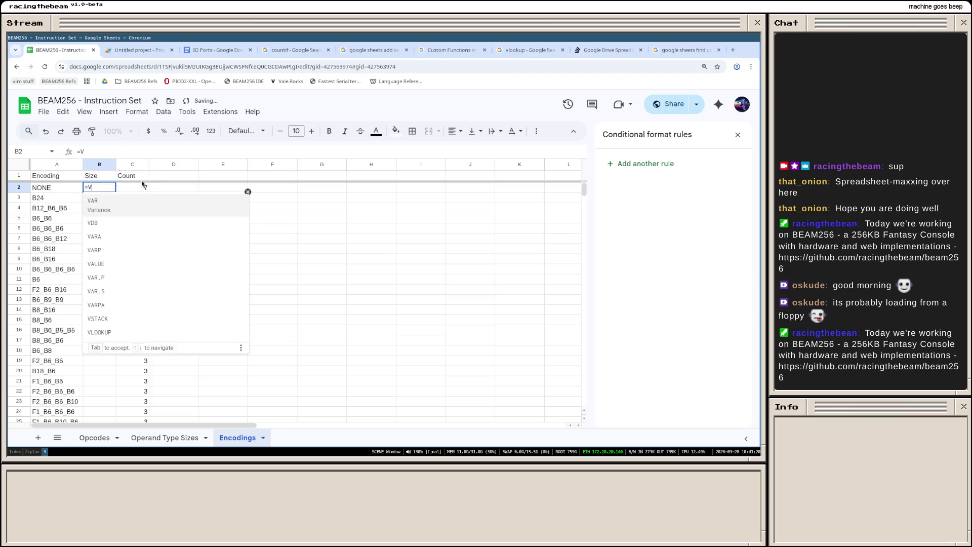
pyautogui.write('LOOKUP(')
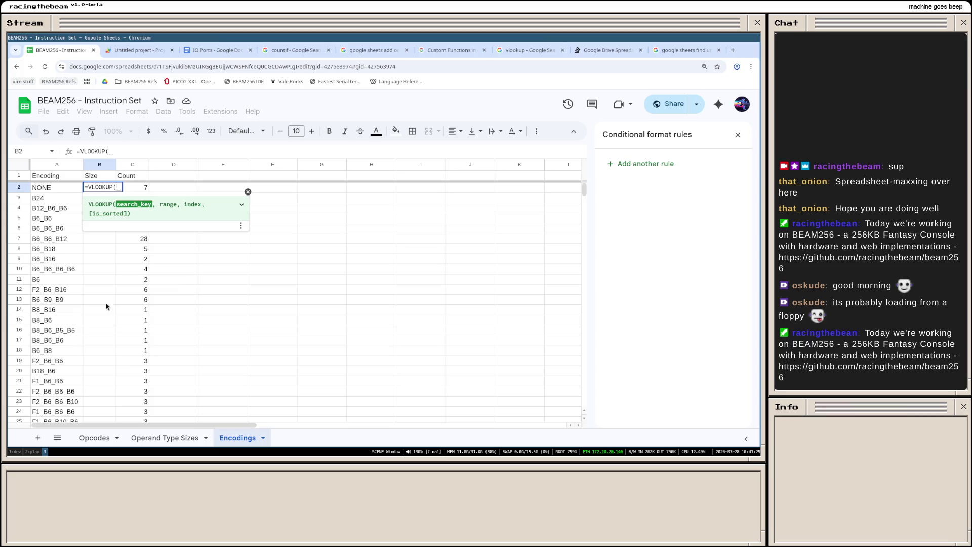
# Step: Enter =VLOOKUP(A2,Opcodes!AB2:AC129,-1) in B2 to look up NONE's size
pyautogui.click(59, 189)
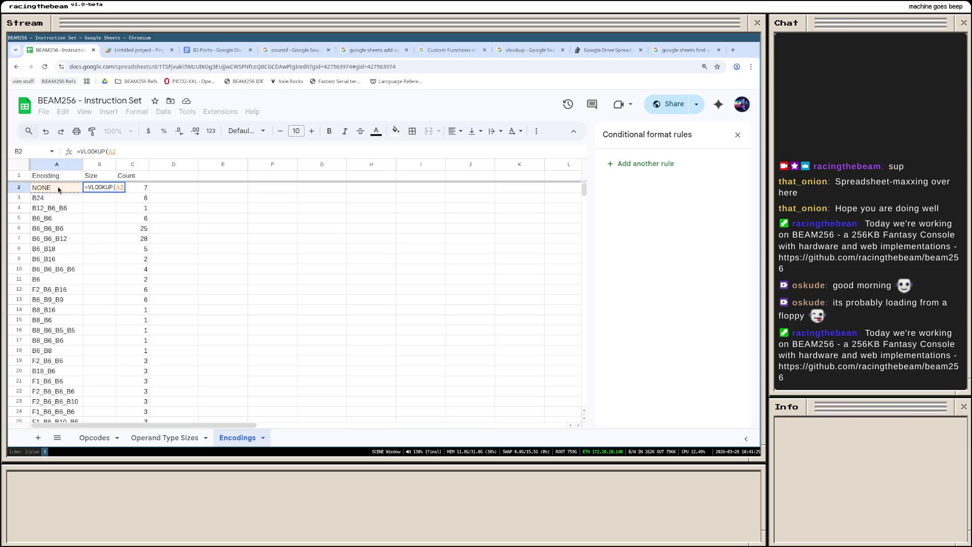
pyautogui.write(',')
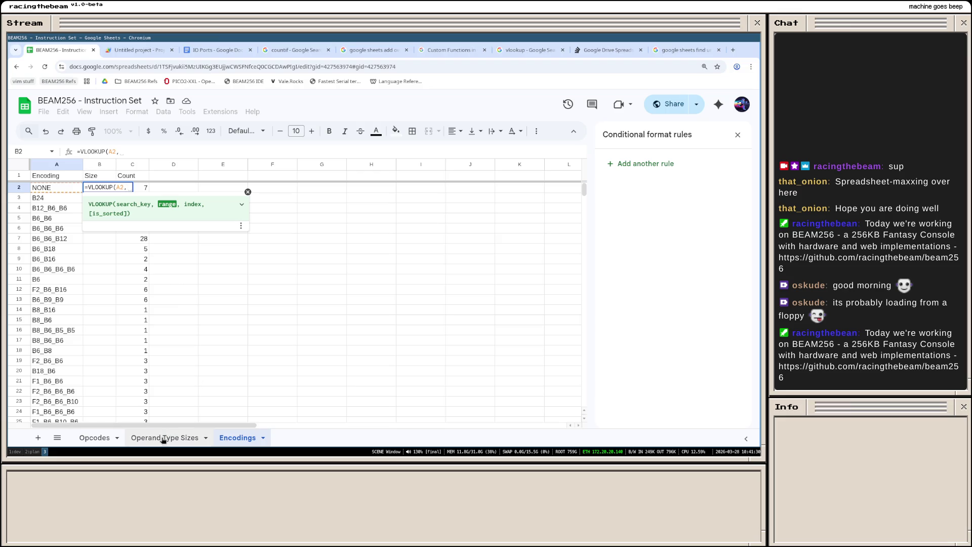
pyautogui.click(94, 439)
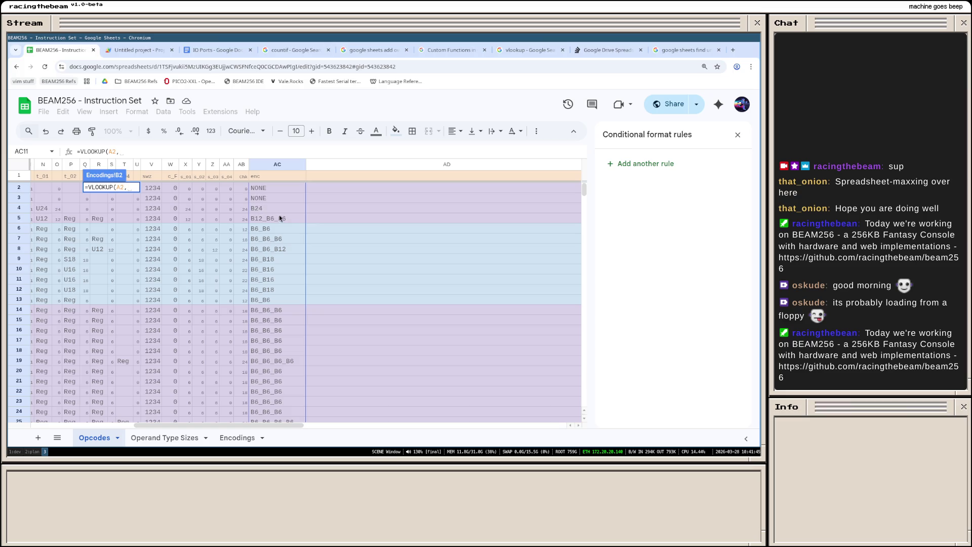
pyautogui.moveTo(242, 188)
pyautogui.mouseDown()
pyautogui.moveTo(256, 463)
pyautogui.moveTo(275, 421)
pyautogui.mouseUp()
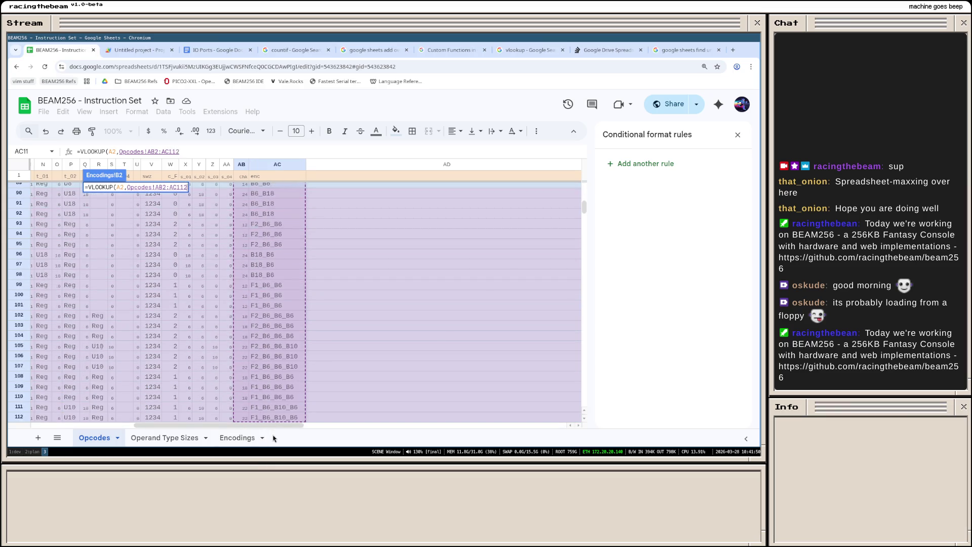
pyautogui.moveTo(275, 421); pyautogui.dragTo(277, 388)
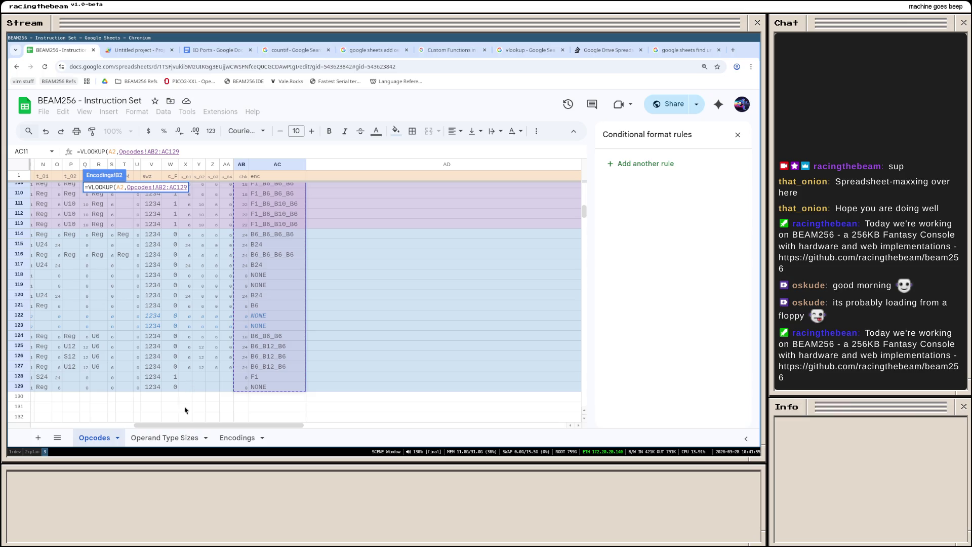
pyautogui.click(231, 438)
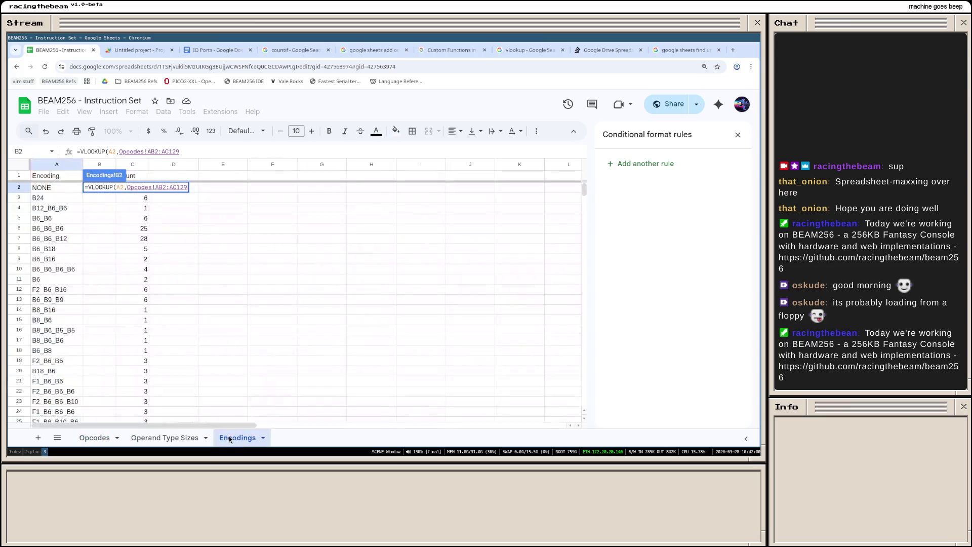
pyautogui.write(',')
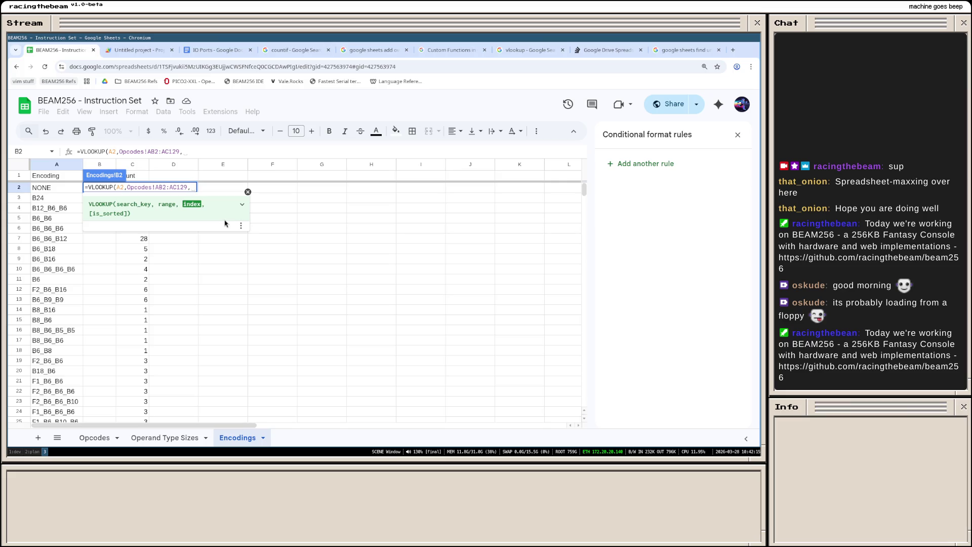
pyautogui.write('-')
pyautogui.write('1)')
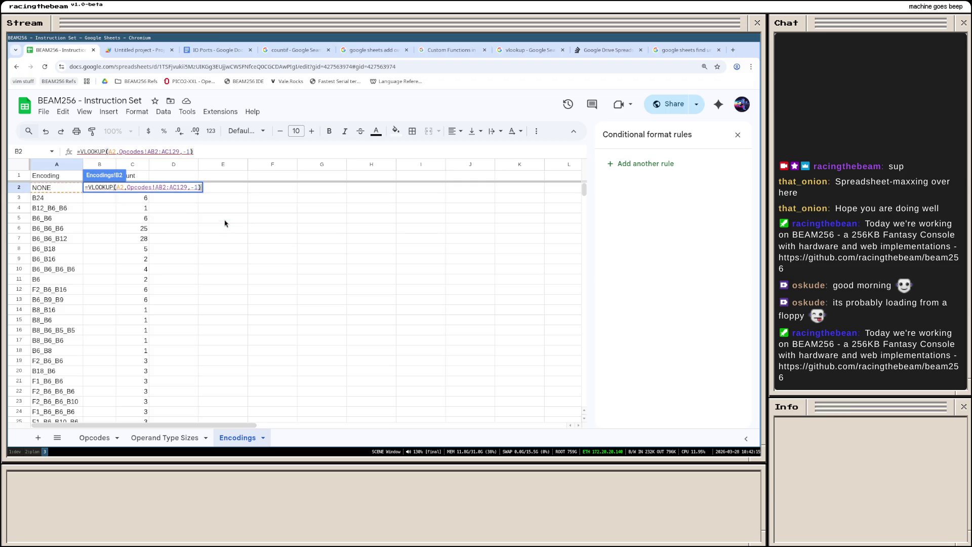
pyautogui.press('Return')
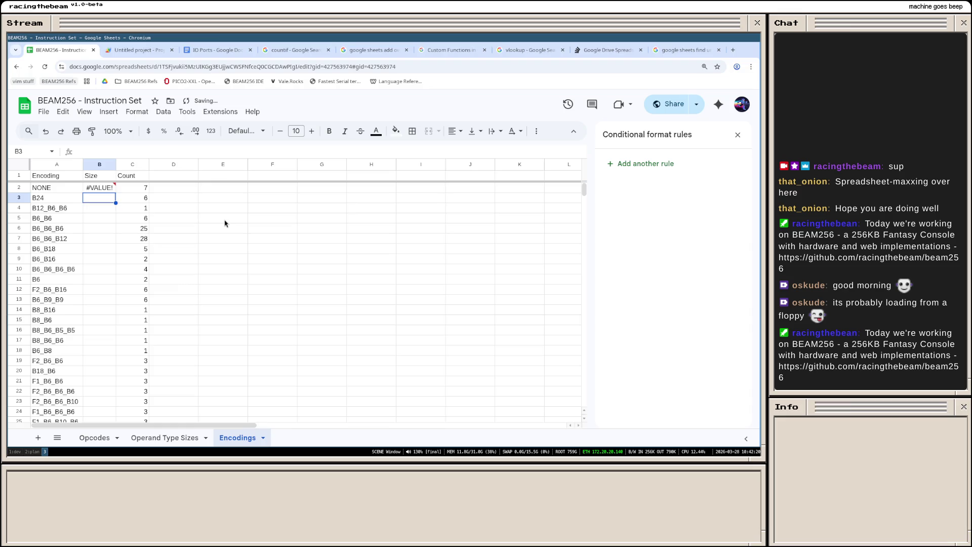
# Step: Change the lookup index to -2, then clear the still-erroring formula from B2
pyautogui.press('Up')
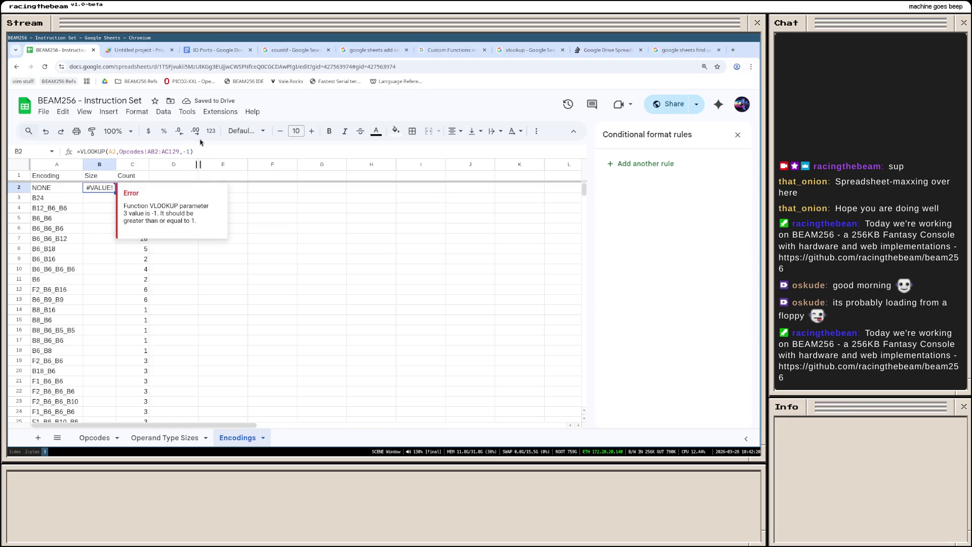
pyautogui.press('Return')
pyautogui.press('Left')
pyautogui.press('BackSpace')
pyautogui.write('2')
pyautogui.press('Return')
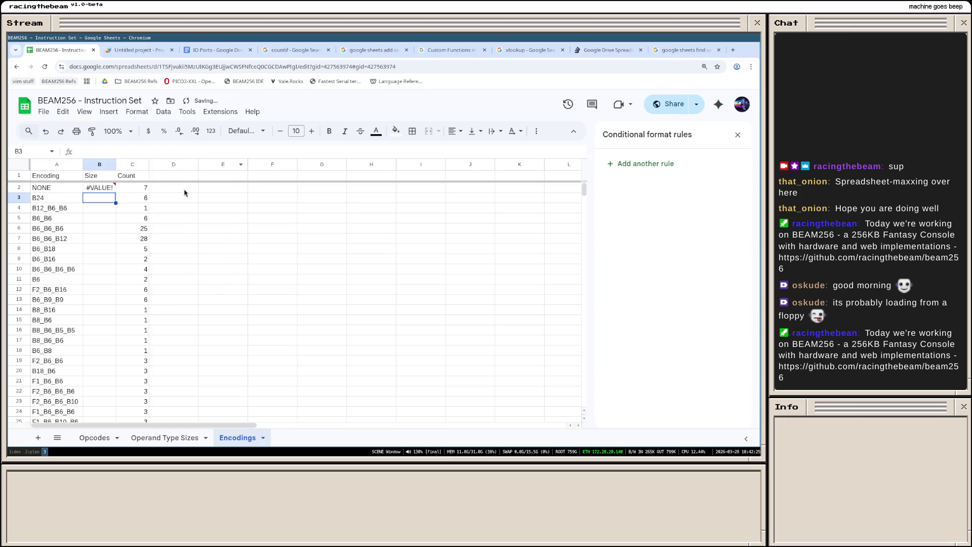
pyautogui.press('Up')
pyautogui.press('Delete')
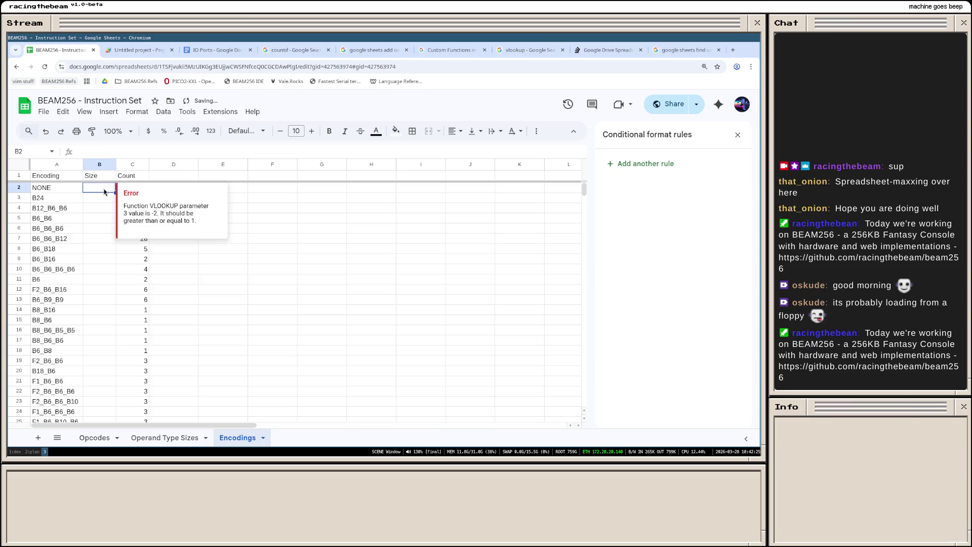
pyautogui.press('Down')
pyautogui.press('Down')
# Step: Delete the Size column so Count sits beside Encoding again
pyautogui.rightClick(100, 165)
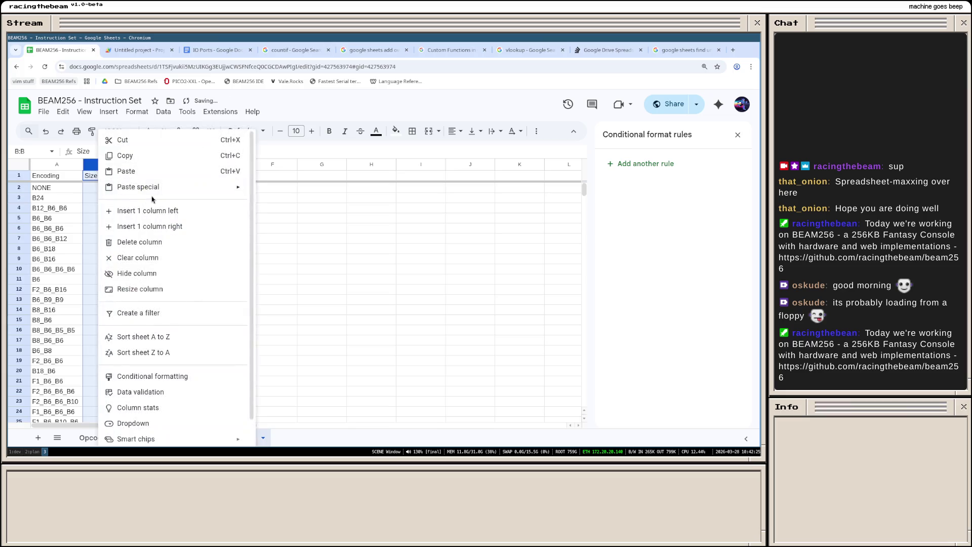
pyautogui.click(170, 244)
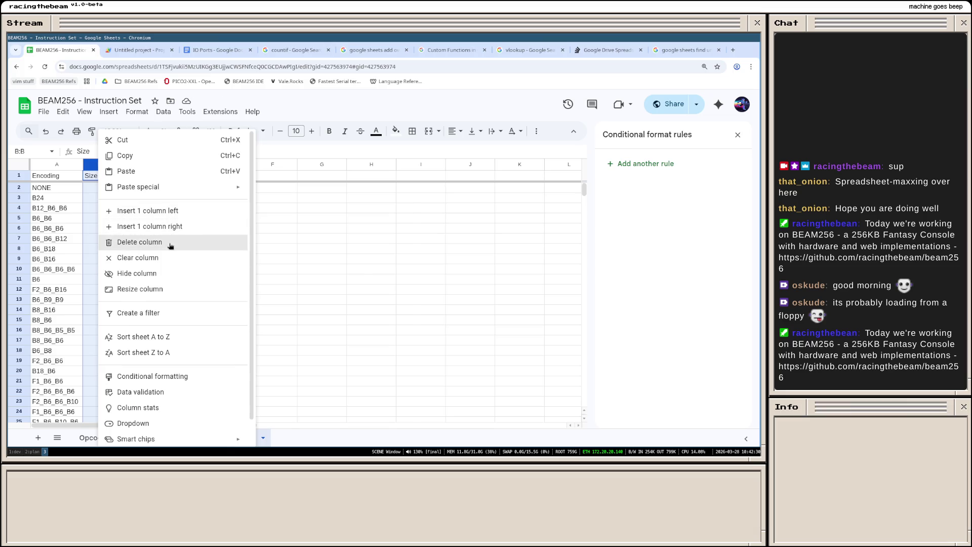
pyautogui.click(107, 199)
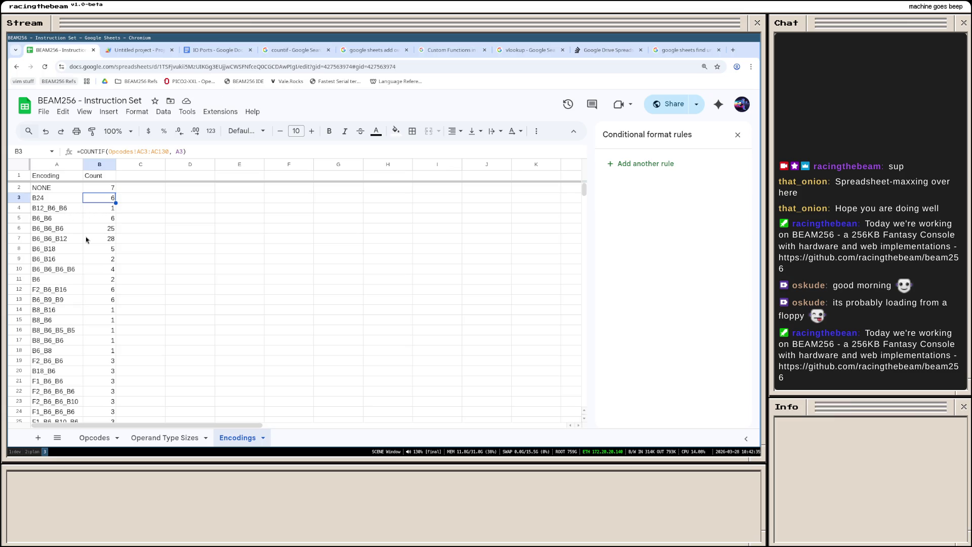
# Step: Inspect the B6_B6_B12, B12_B6_B6, B6_B16 and B6_B18 encoding cells
pyautogui.click(58, 240)
pyautogui.click(58, 214)
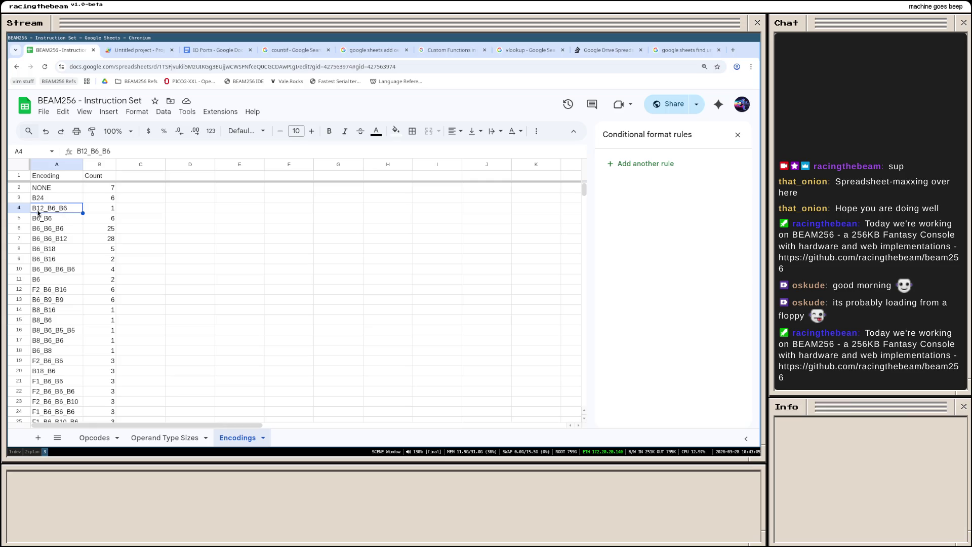
pyautogui.click(68, 261)
pyautogui.press('Up')
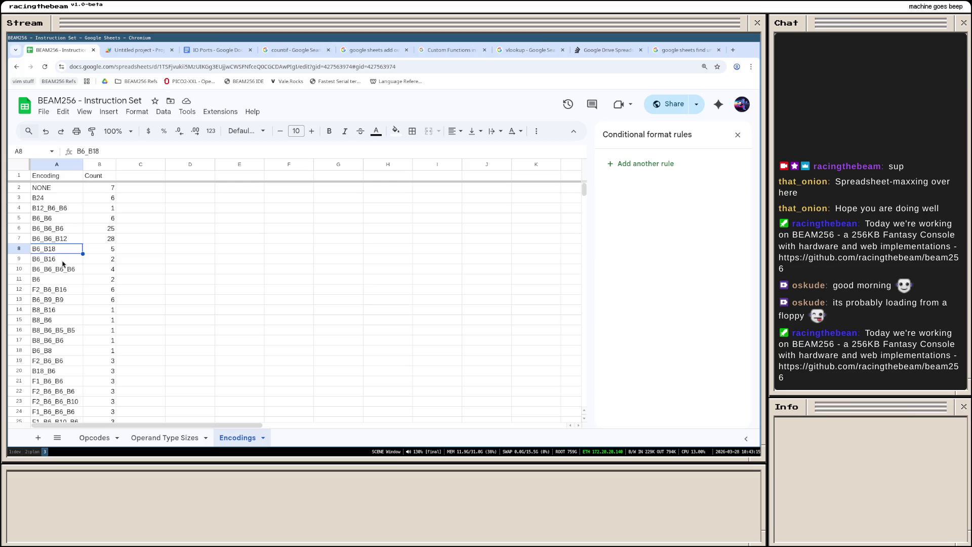
pyautogui.click(59, 263)
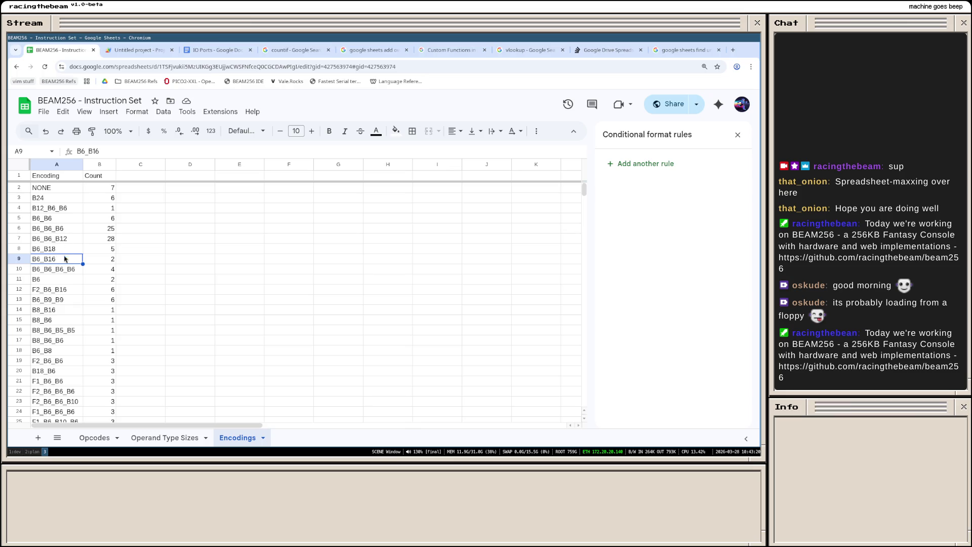
# Step: Widen column C and note 'swizzle to B6_B6_B12' beside B12_B6_B6
pyautogui.click(129, 252)
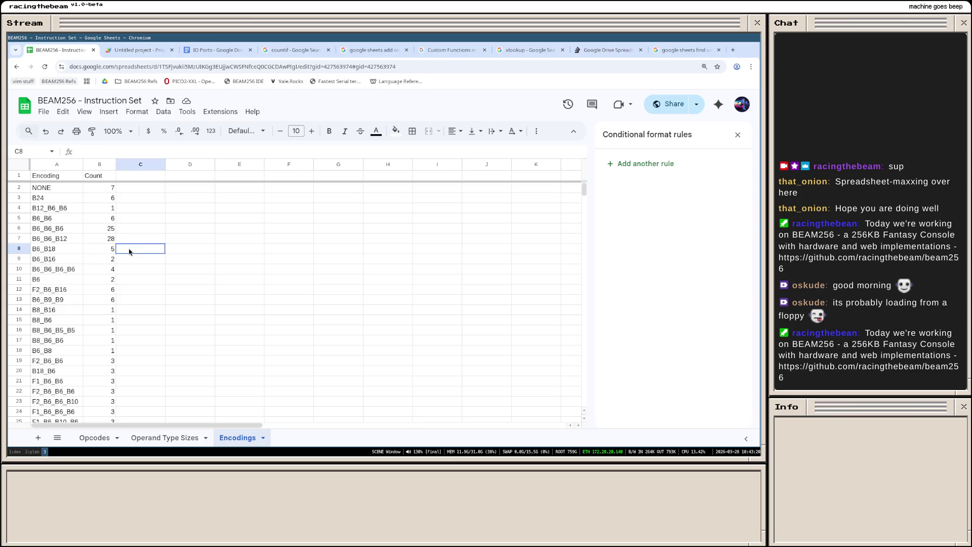
pyautogui.click(126, 205)
pyautogui.click(141, 215)
pyautogui.moveTo(216, 164); pyautogui.dragTo(314, 165)
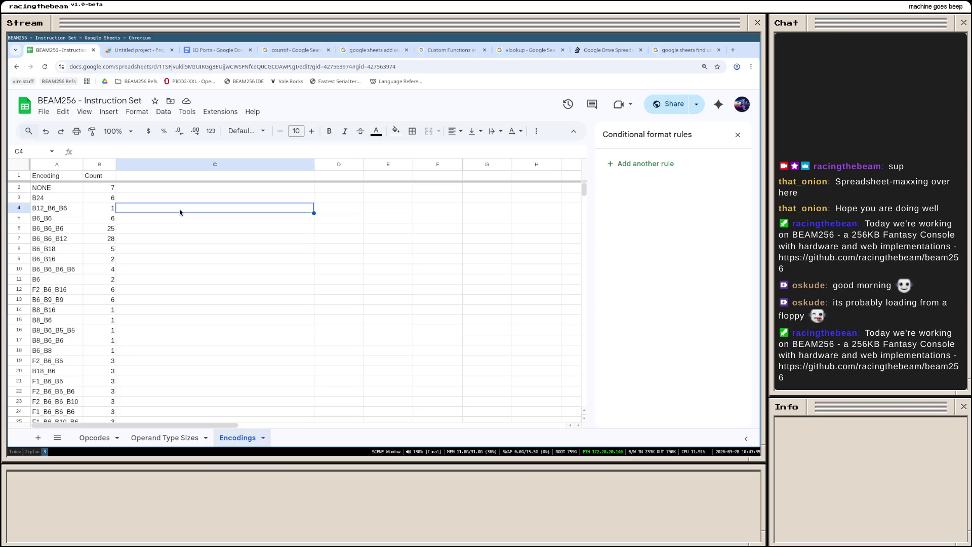
pyautogui.write('swizzle to B6')
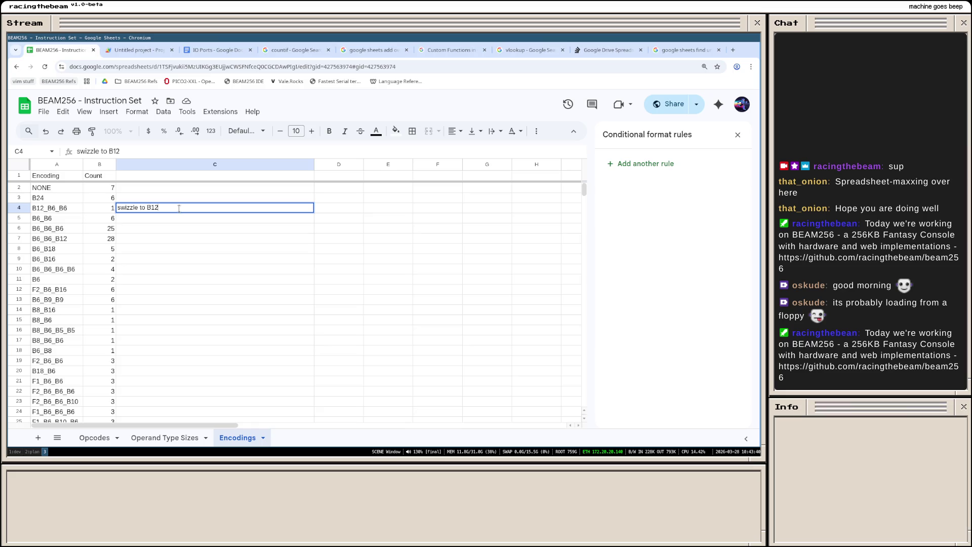
pyautogui.write('_B6_B12')
pyautogui.press('Return')
pyautogui.click(179, 210)
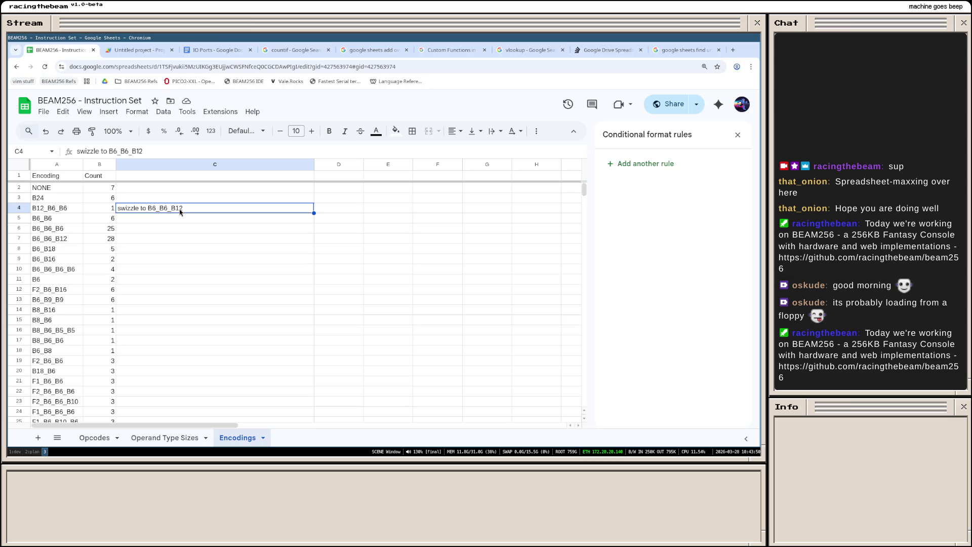
# Step: Add 'expand to B6_B18?' notes beside B6_B16 and B6_B6, then move down to the B6_B8 row
pyautogui.press('Down')
pyautogui.press('Down')
pyautogui.press('Down')
pyautogui.press('Down')
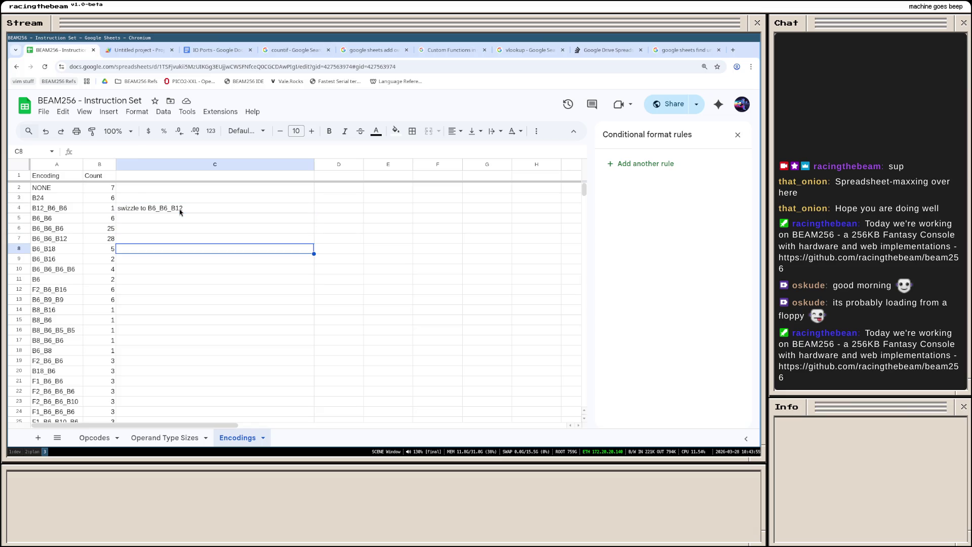
pyautogui.press('Down')
pyautogui.write('expand to B6_B18?')
pyautogui.press('Return')
pyautogui.press('Up')
pyautogui.press('Up')
pyautogui.press('Up')
pyautogui.press('Up')
pyautogui.press('Up')
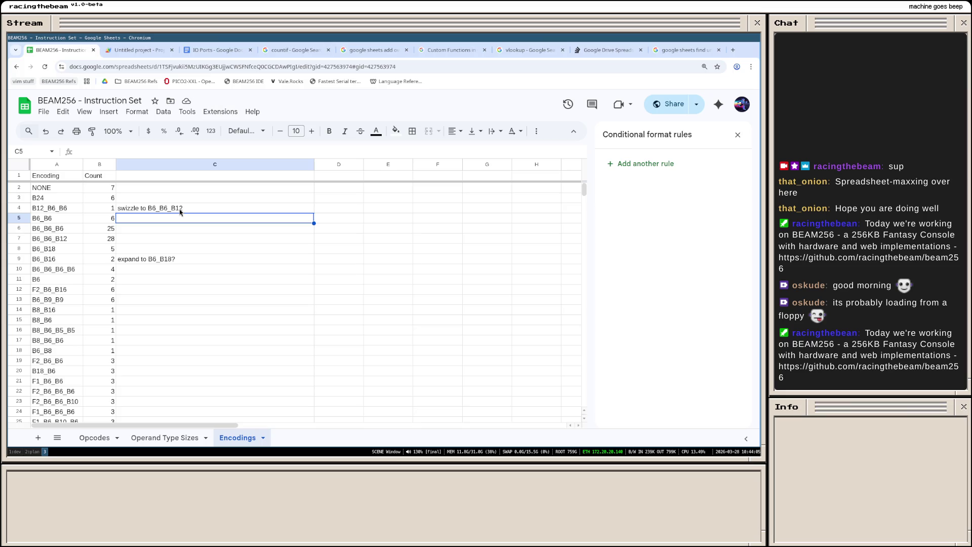
pyautogui.press('Down')
pyautogui.press('Down')
pyautogui.press('Down')
pyautogui.press('Down')
pyautogui.press('Down')
pyautogui.press('Up')
pyautogui.press('Up')
pyautogui.press('Up')
pyautogui.press('Up')
pyautogui.write('expand to B8_B6 ?')
pyautogui.press('Return')
pyautogui.press('Down')
pyautogui.press('Down')
pyautogui.press('Down')
pyautogui.press('Down')
pyautogui.press('Up')
pyautogui.press('Up')
pyautogui.press('Up')
pyautogui.press('Up')
pyautogui.press('Down')
pyautogui.press('Down')
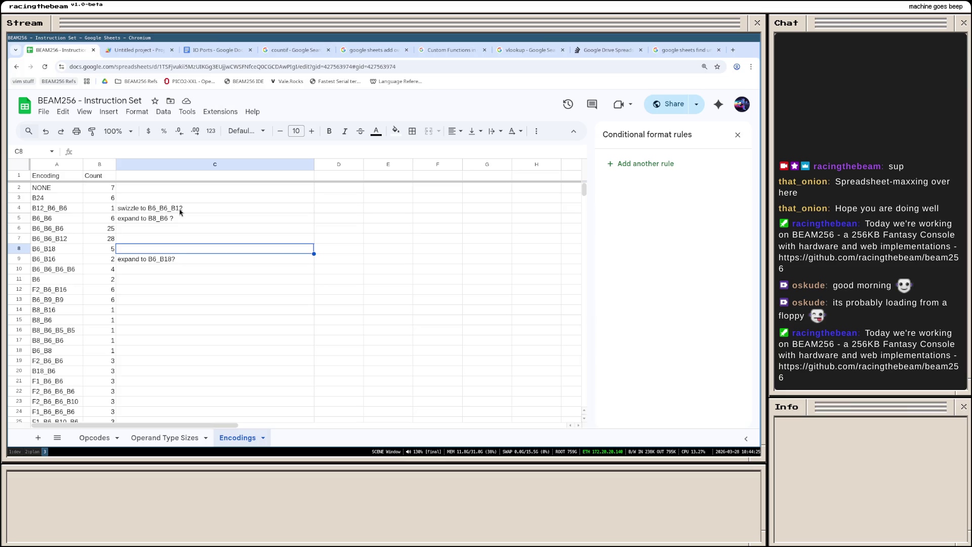
pyautogui.press('Down')
pyautogui.press('Down')
pyautogui.press('Down')
pyautogui.press('Down')
pyautogui.press('Down')
pyautogui.press('Down')
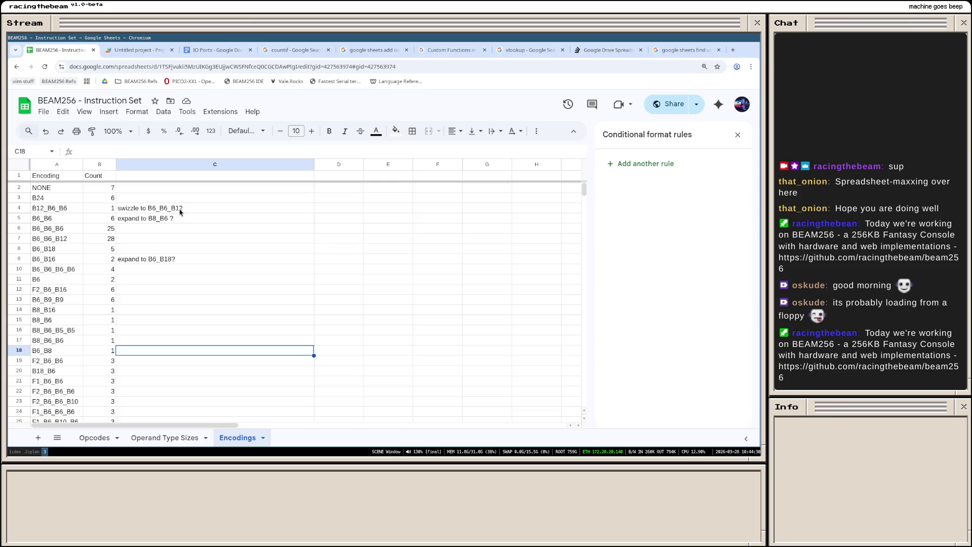
# Step: Note 'swizzle to B8_B6' beside the B6_B8 encoding
pyautogui.press('Up')
pyautogui.press('Up')
pyautogui.press('Up')
pyautogui.press('Down')
pyautogui.press('Down')
pyautogui.press('Down')
pyautogui.write('s')
pyautogui.press('BackSpace')
pyautogui.write('wizzle to B')
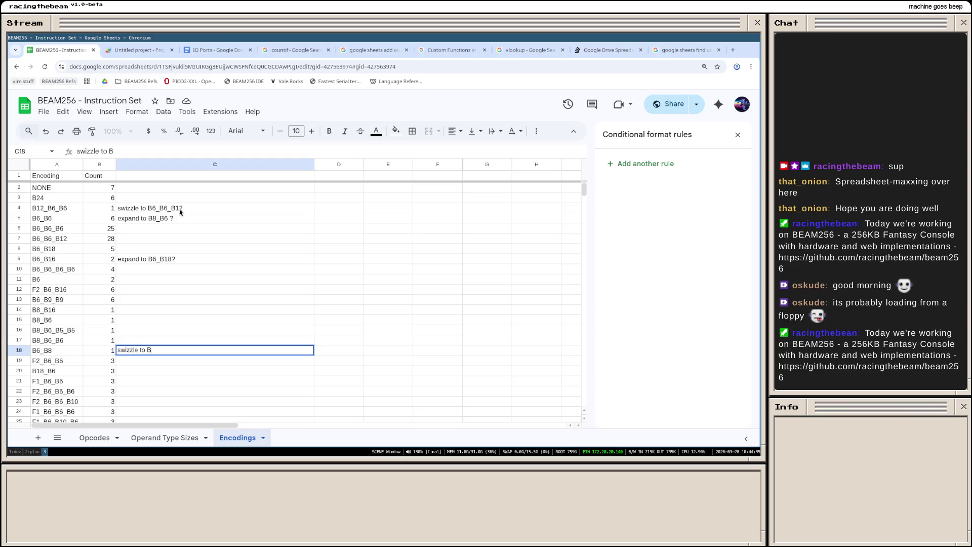
pyautogui.write('6_B')
pyautogui.press('BackSpace')
pyautogui.press('BackSpace')
pyautogui.press('BackSpace')
pyautogui.write('8_B6')
pyautogui.press('Return')
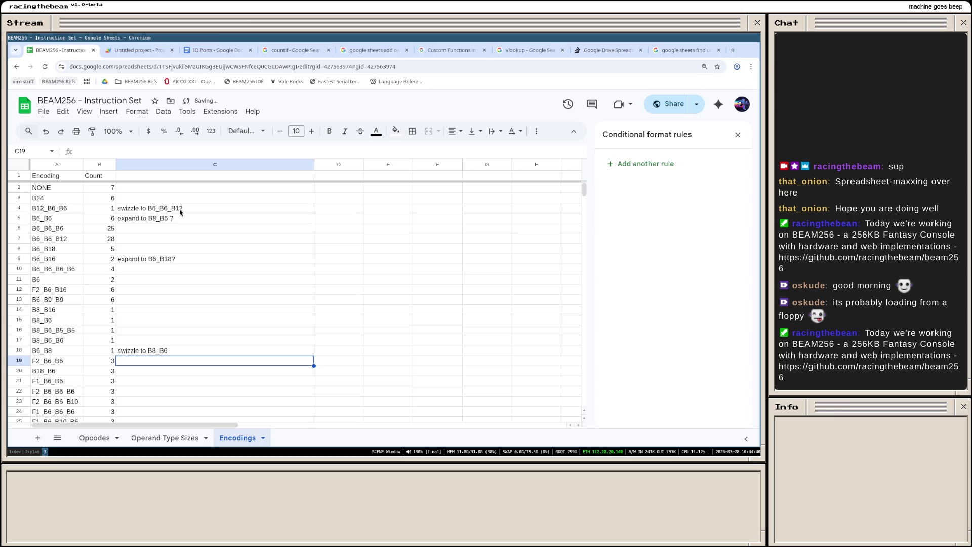
# Step: Compare the F1_B6_B6_B6 and F2_B6_B6_B6 encodings before annotating them
pyautogui.press('Up')
pyautogui.press('Up')
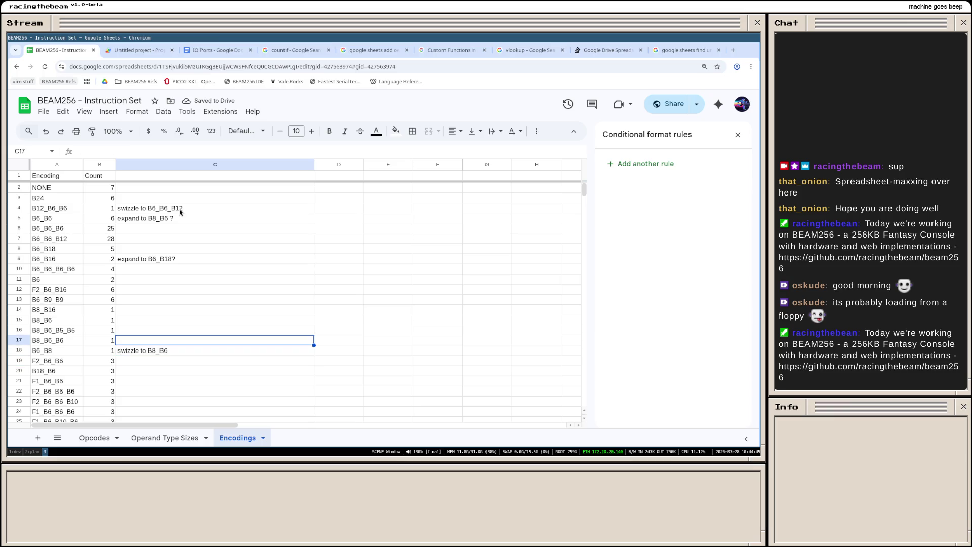
pyautogui.press('Up')
pyautogui.press('Up')
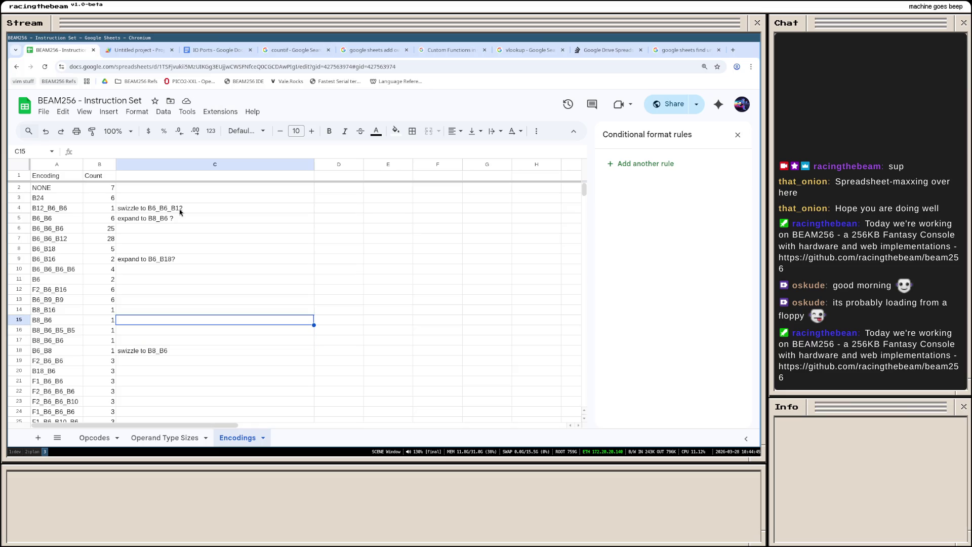
pyautogui.press('Up')
pyautogui.press('Down')
pyautogui.press('Down')
pyautogui.press('Down')
pyautogui.press('Down')
pyautogui.press('Down')
pyautogui.press('Down')
pyautogui.press('Up')
pyautogui.press('Up')
pyautogui.press('Up')
pyautogui.press('Up')
pyautogui.press('Up')
pyautogui.press('Up')
pyautogui.press('Up')
pyautogui.press('Down')
pyautogui.press('Down')
pyautogui.press('Down')
pyautogui.press('Up')
pyautogui.press('Up')
pyautogui.press('Up')
pyautogui.press('Down')
pyautogui.press('Down')
pyautogui.press('Down')
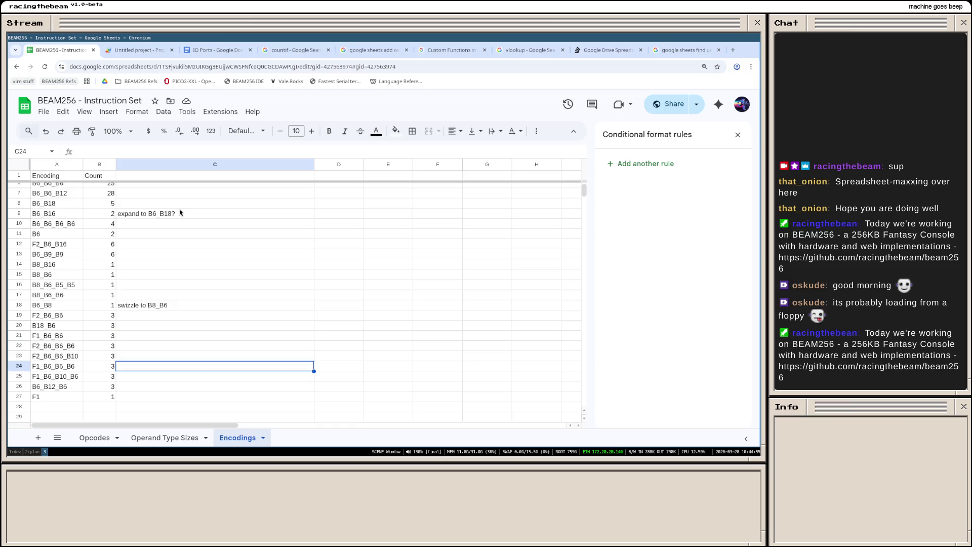
pyautogui.press('Left')
pyautogui.press('Left')
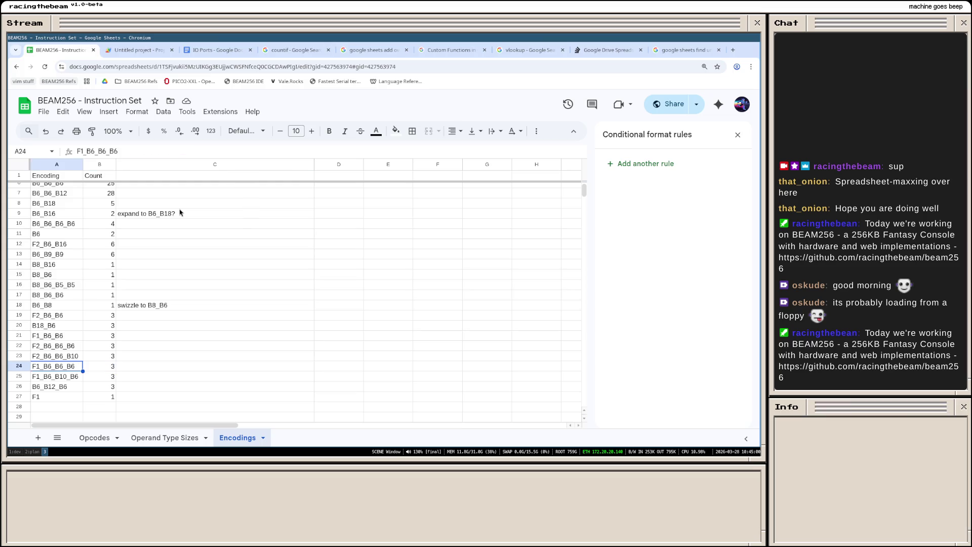
pyautogui.press('Up')
pyautogui.press('Up')
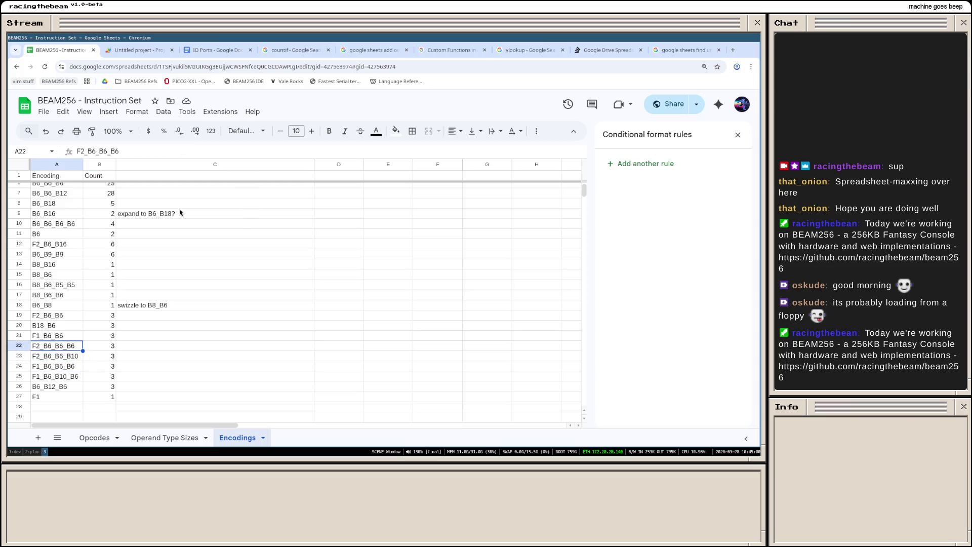
pyautogui.press('Down')
pyautogui.press('Down')
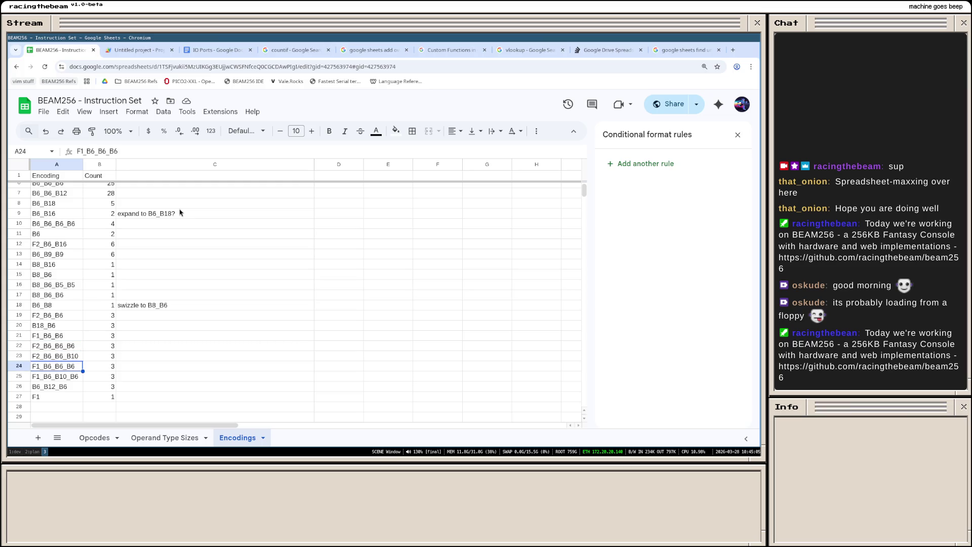
pyautogui.press('Right')
pyautogui.press('Right')
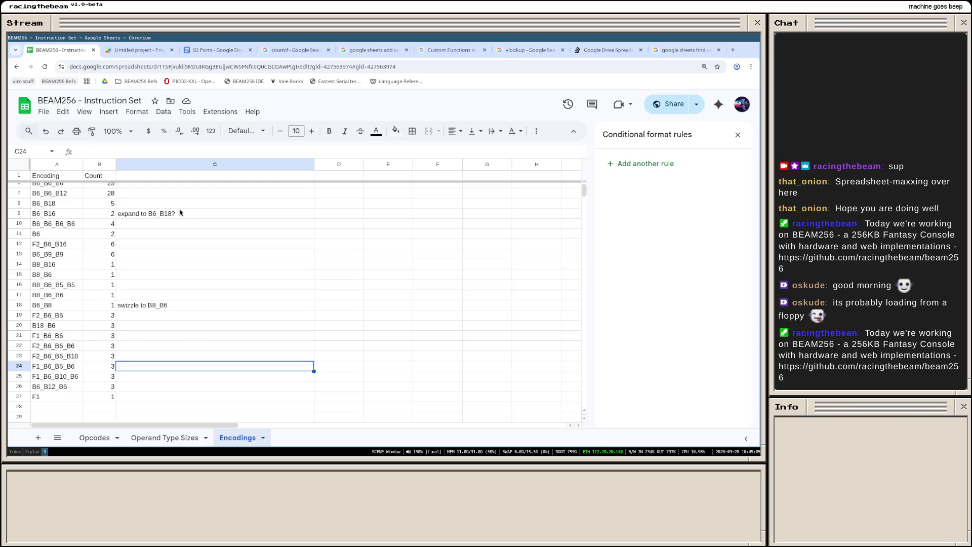
pyautogui.write('expand flags')
# Step: Note 'expand to 6 flags' beside both F2_B6_B6_B6 and F1_B6_B6_B6
pyautogui.press('BackSpace')
pyautogui.press('BackSpace')
pyautogui.press('BackSpace')
pyautogui.press('BackSpace')
pyautogui.press('BackSpace')
pyautogui.press('Up')
pyautogui.press('Up')
pyautogui.press('Up')
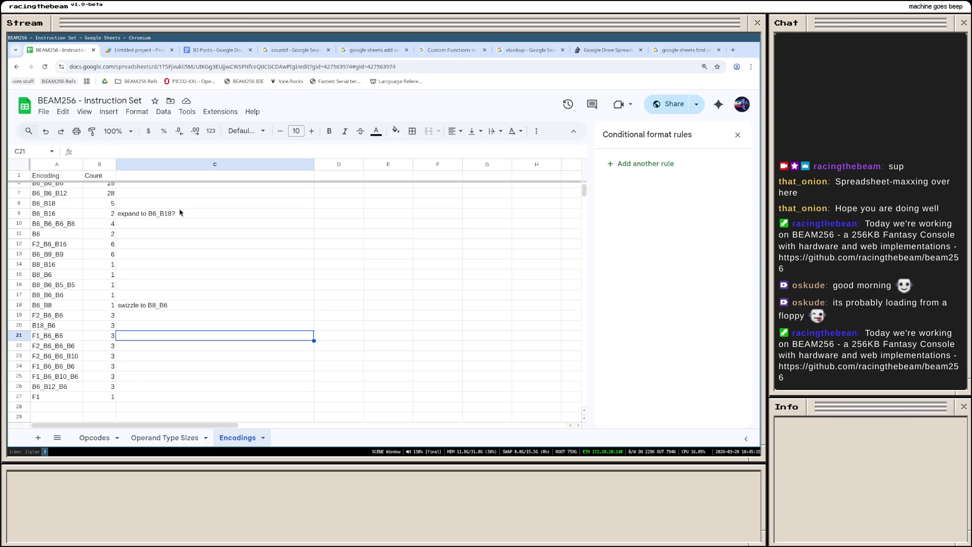
pyautogui.press('Down')
pyautogui.press('Down')
pyautogui.press('Up')
pyautogui.press('Up')
pyautogui.hotkey('ctrl', 'z')
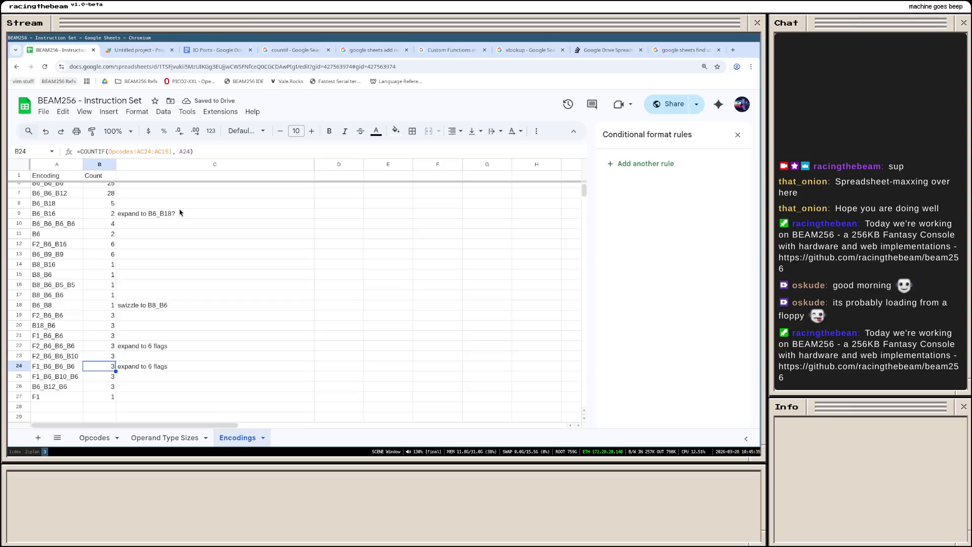
pyautogui.press('Left')
# Step: Note 'swizzle to B6_B6_B10' beside F1_B6_B10_B6
pyautogui.press('Down')
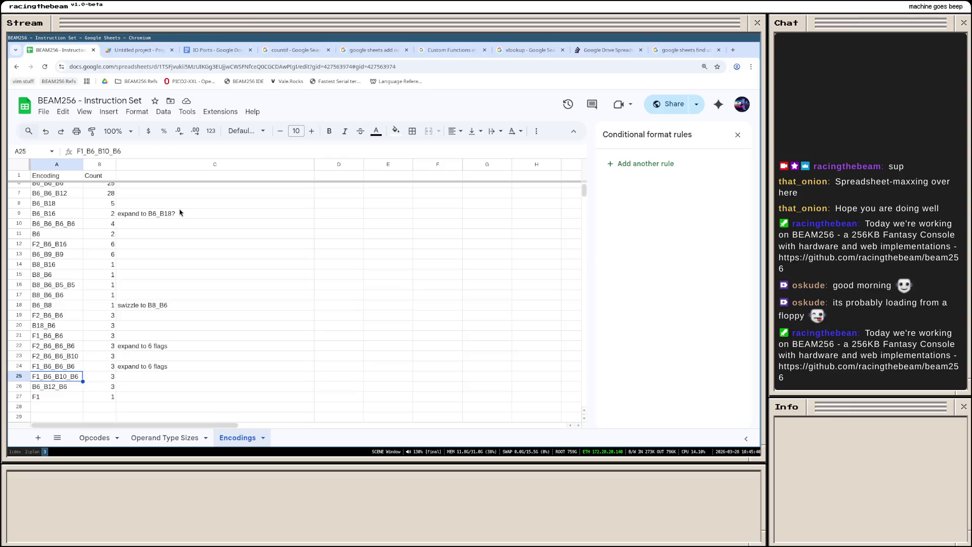
pyautogui.press('Right')
pyautogui.press('Right')
pyautogui.write('swi')
pyautogui.press('BackSpace')
pyautogui.write('zzle to B')
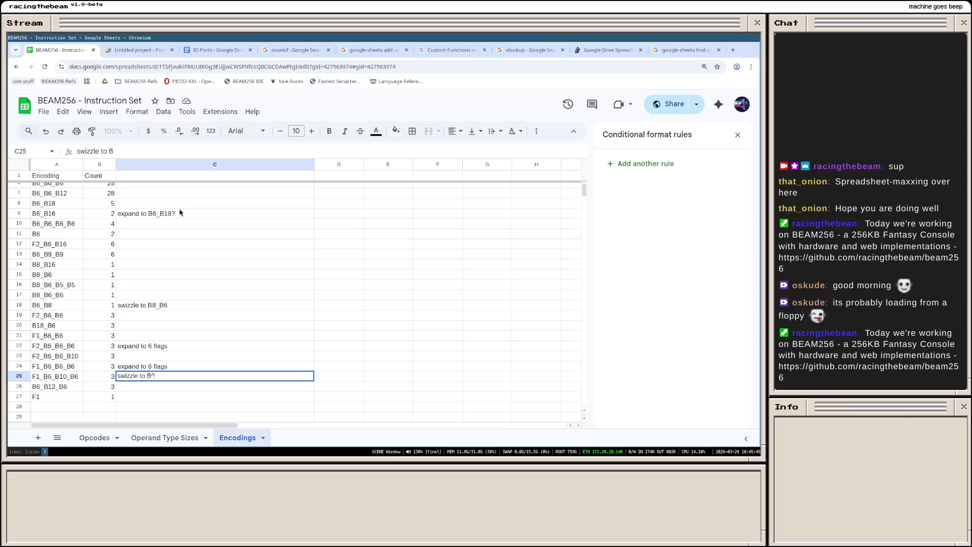
pyautogui.write('6_B6_B10')
pyautogui.press('Return')
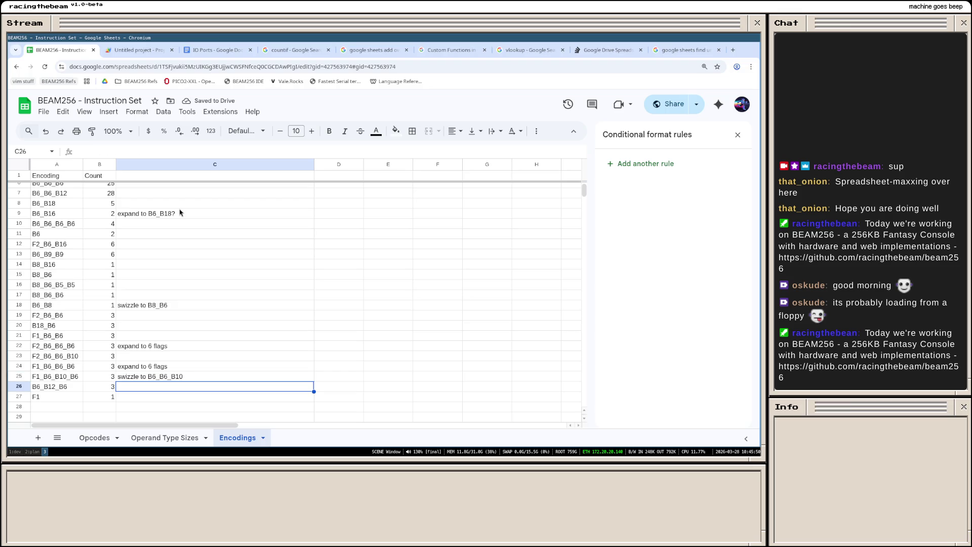
pyautogui.scroll(2, 213, 303)
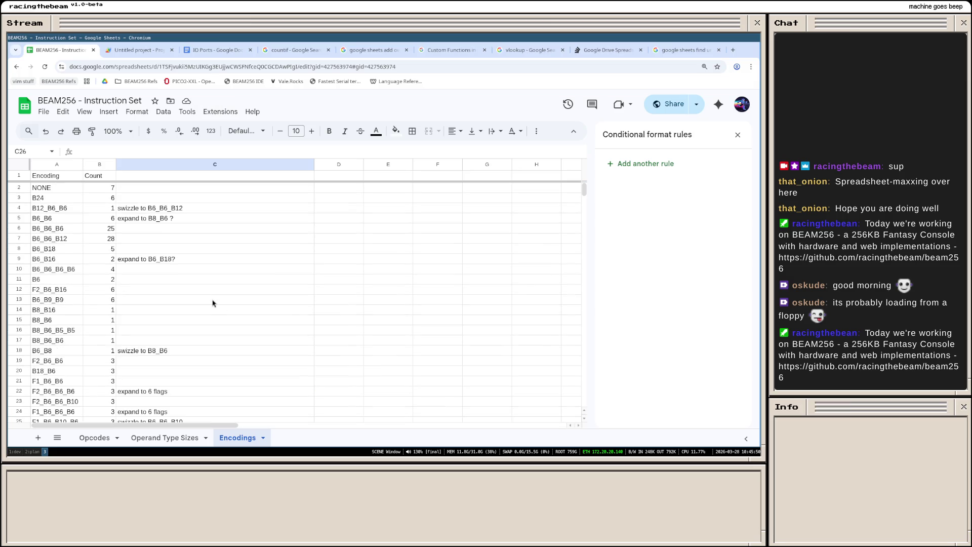
pyautogui.scroll(-2, 195, 259)
pyautogui.scroll(2, 194, 259)
# Step: Check STOREB's flag count and computed encoding on the Opcodes sheet against the tally
pyautogui.click(92, 437)
pyautogui.click(279, 326)
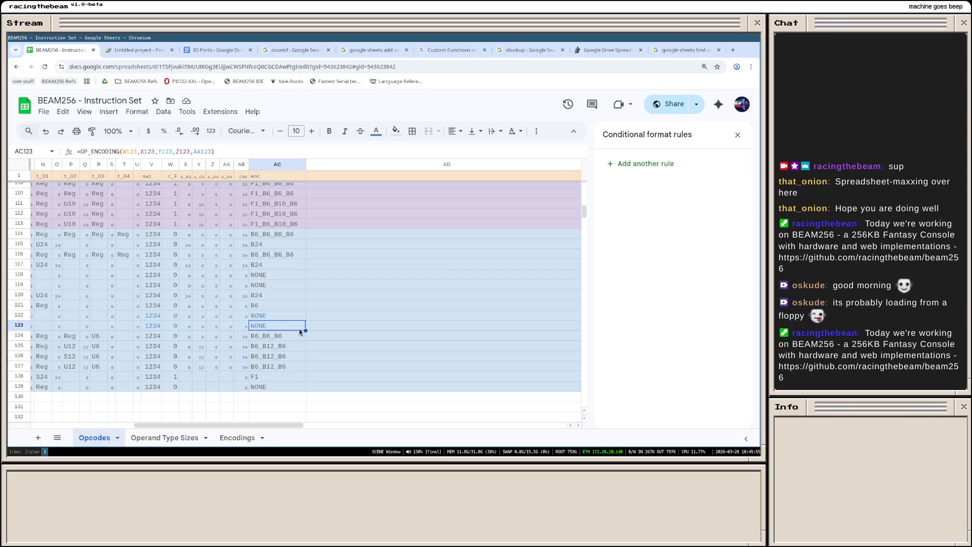
pyautogui.scroll(3, 253, 330)
pyautogui.scroll(-1, 253, 330)
pyautogui.scroll(1, 233, 330)
pyautogui.scroll(2, 230, 330)
pyautogui.scroll(-1, 202, 363)
pyautogui.moveTo(179, 424); pyautogui.dragTo(166, 424)
pyautogui.scroll(2, 261, 330)
pyautogui.scroll(-2, 261, 330)
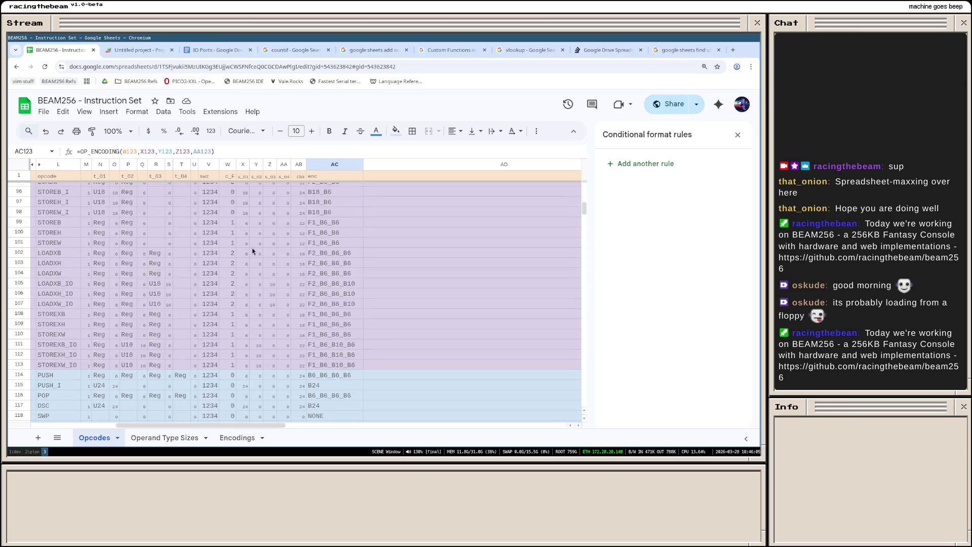
pyautogui.click(231, 226)
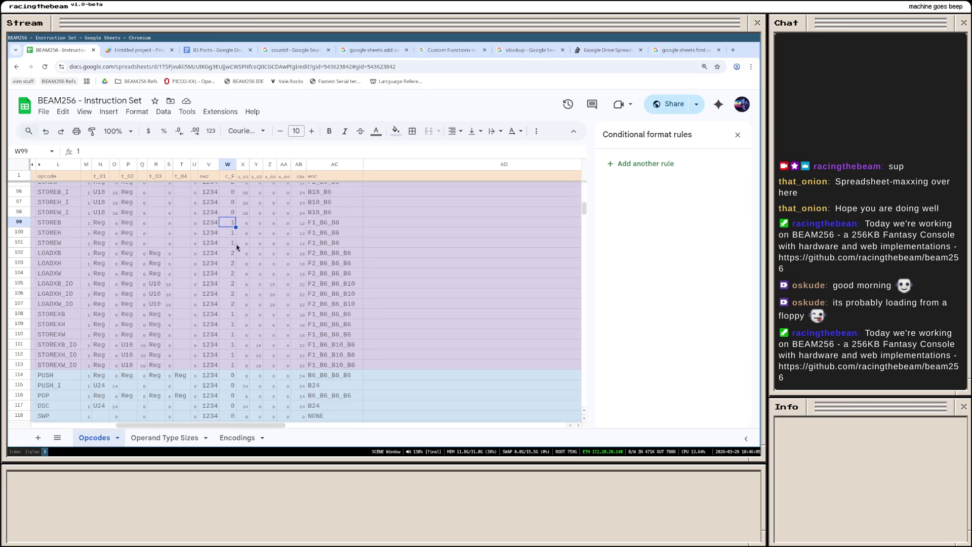
pyautogui.click(231, 438)
pyautogui.scroll(-3, 148, 353)
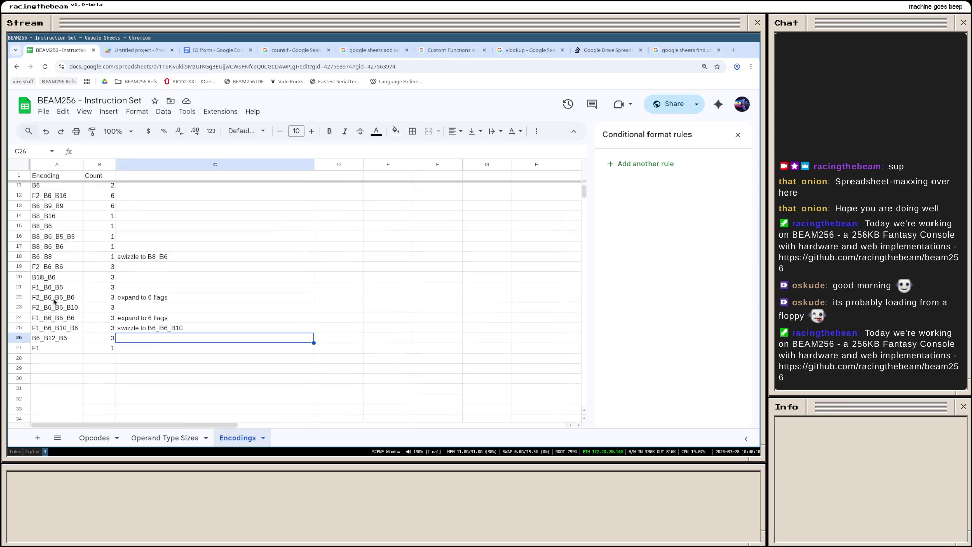
pyautogui.click(95, 437)
# Step: Set LOADXB, LOADXH and LOADXW to 6 flags, checking LOADXB's operand bit total
pyautogui.click(232, 256)
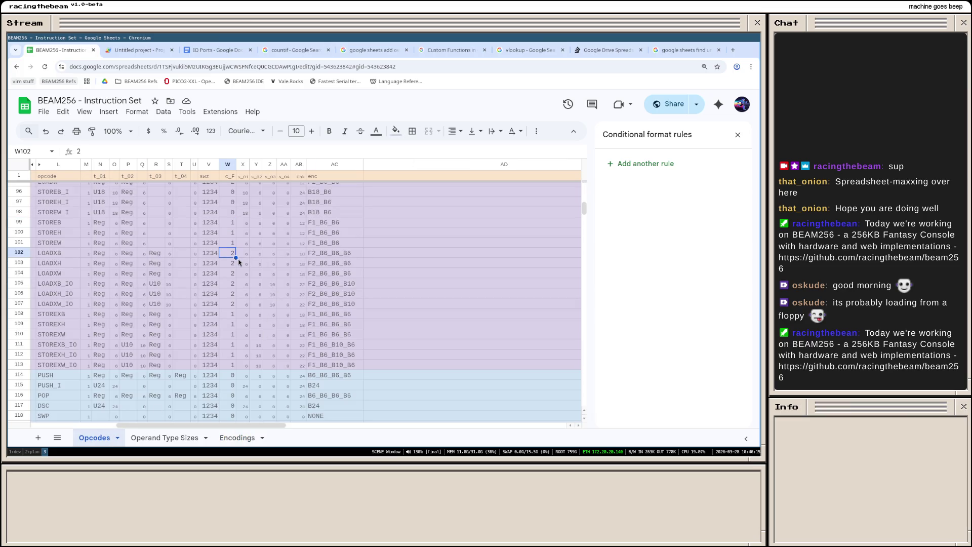
pyautogui.write('6')
pyautogui.press('Return')
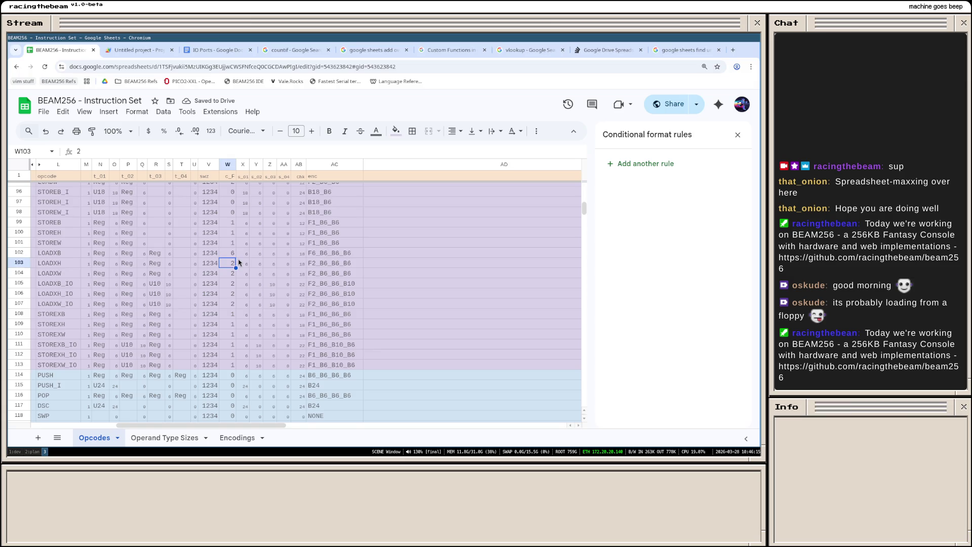
pyautogui.press('Up')
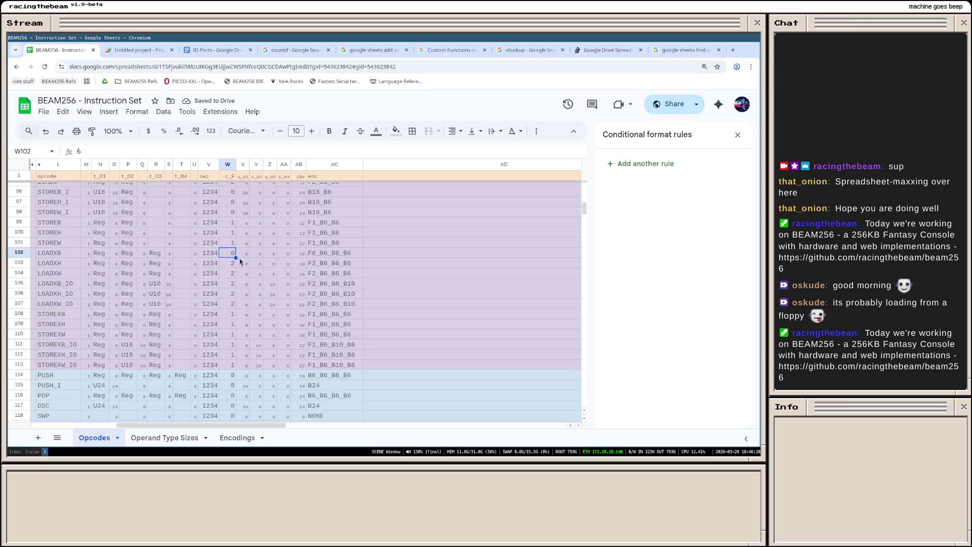
pyautogui.click(300, 254)
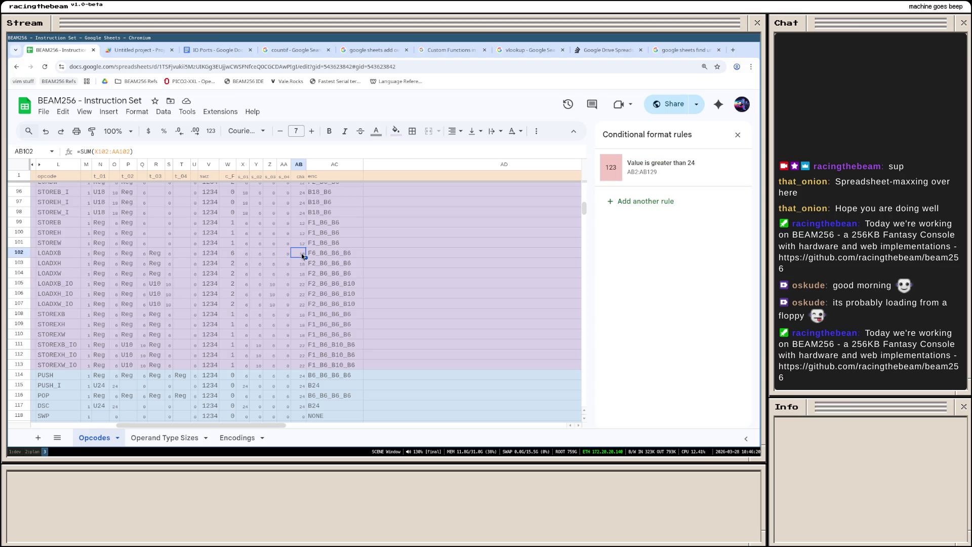
pyautogui.click(226, 263)
pyautogui.write('6')
pyautogui.press('Return')
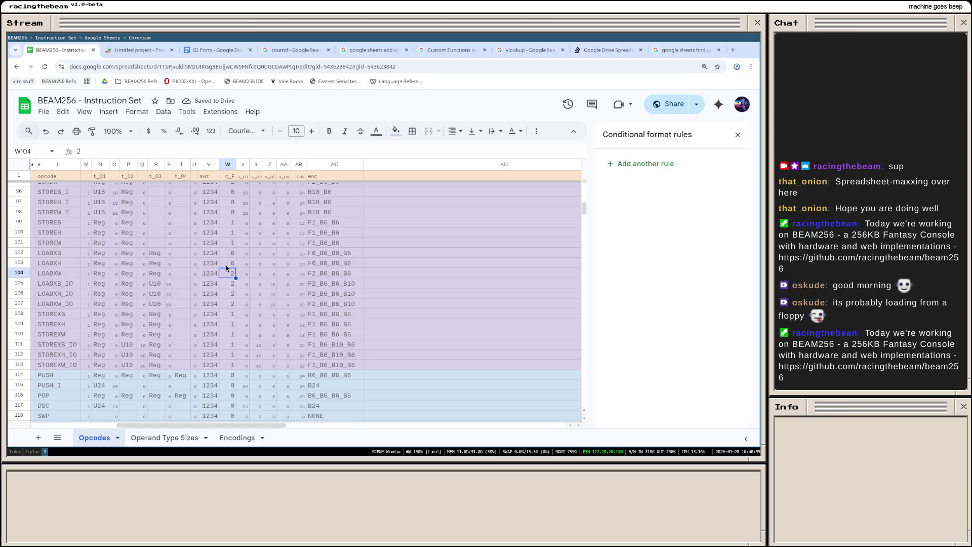
pyautogui.write('6')
pyautogui.press('Return')
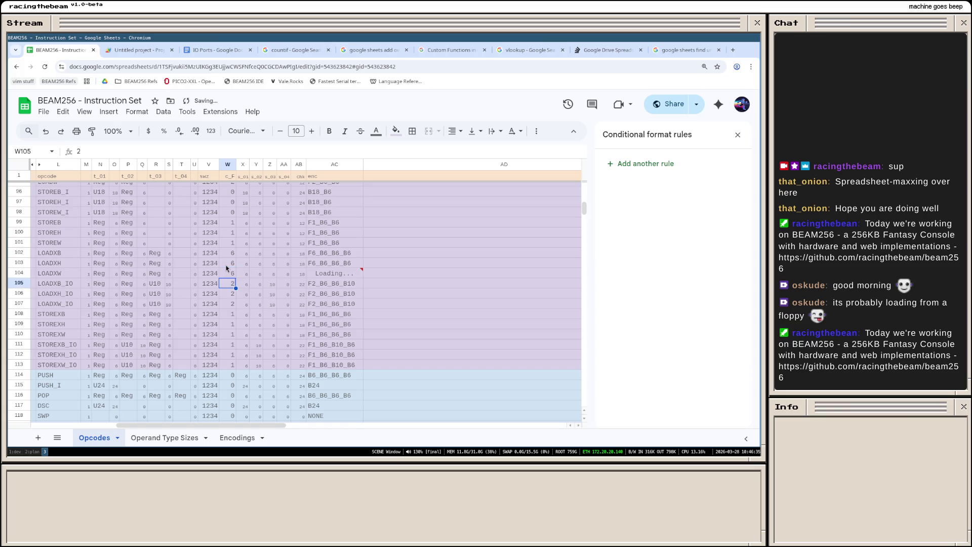
# Step: Set STOREXB, STOREXH and STOREXW to 6 flags and return to the Encodings tally
pyautogui.press('Down')
pyautogui.press('Down')
pyautogui.press('Down')
pyautogui.write('6')
pyautogui.press('Return')
pyautogui.write('6')
pyautogui.press('Return')
pyautogui.write('6')
pyautogui.press('Return')
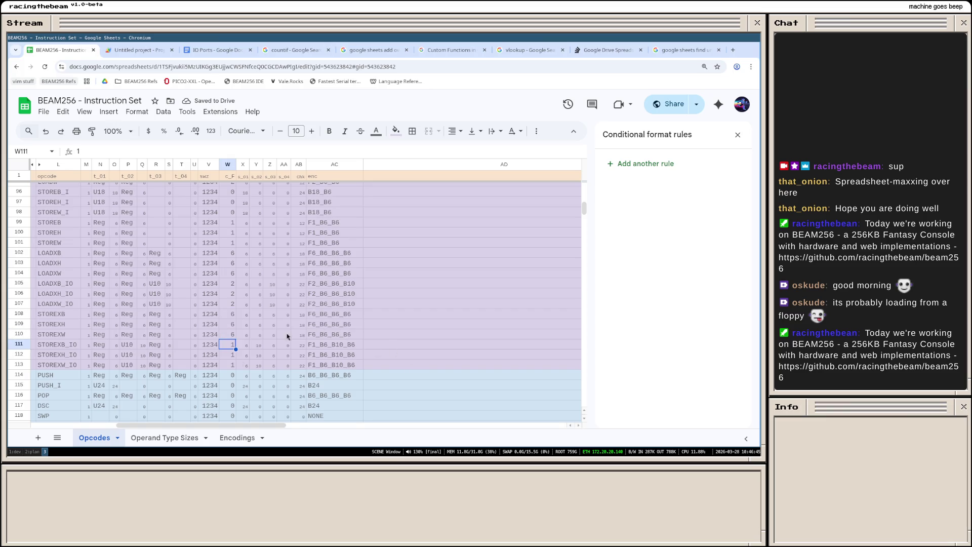
pyautogui.click(228, 438)
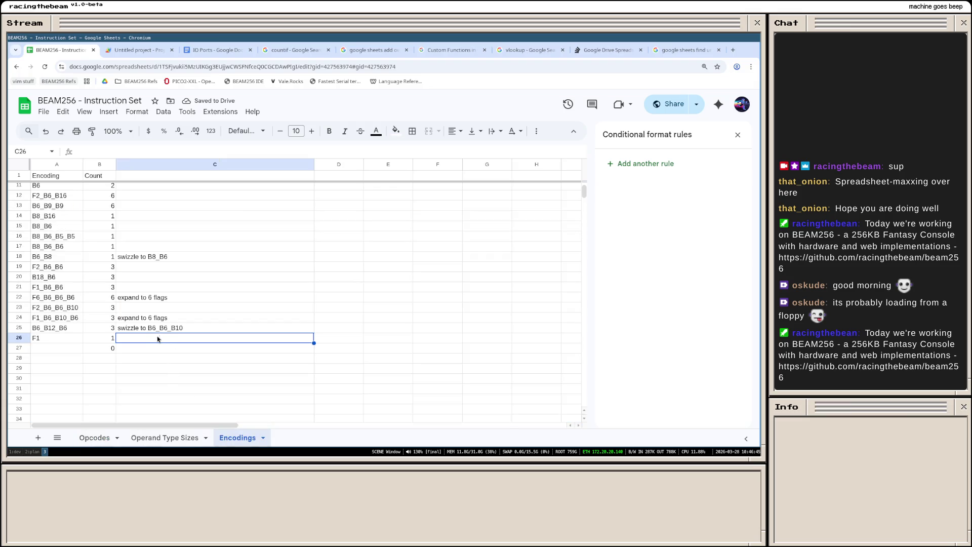
pyautogui.scroll(3, 148, 341)
pyautogui.scroll(-3, 137, 341)
pyautogui.scroll(2, 127, 339)
pyautogui.scroll(2, 129, 342)
pyautogui.scroll(-2, 135, 346)
# Step: Clear the outdated 'expand to 6 flags' notes beside F6_B6_B6_B6 and the row below
pyautogui.click(138, 346)
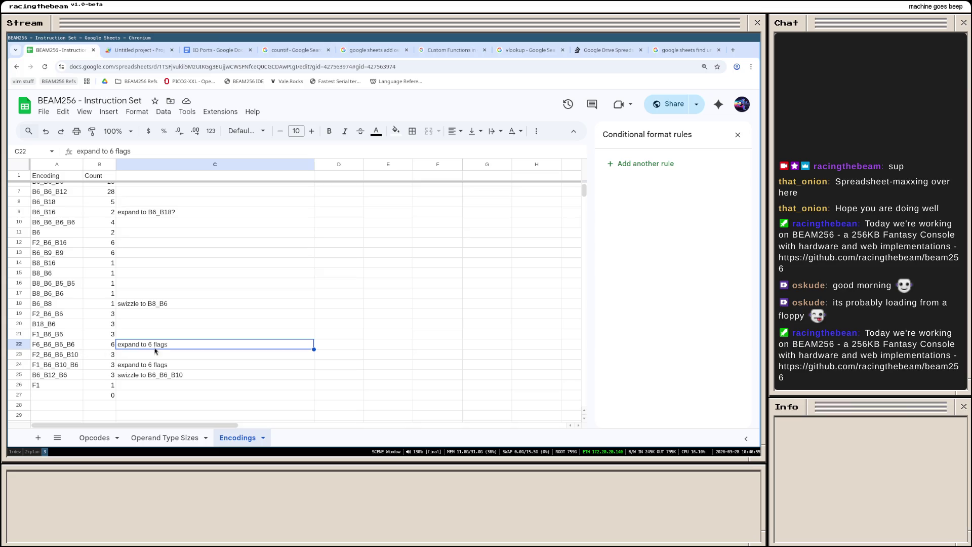
pyautogui.press('Down')
pyautogui.press('Up')
pyautogui.press('Delete')
pyautogui.press('Down')
pyautogui.press('Down')
pyautogui.press('Delete')
pyautogui.press('Down')
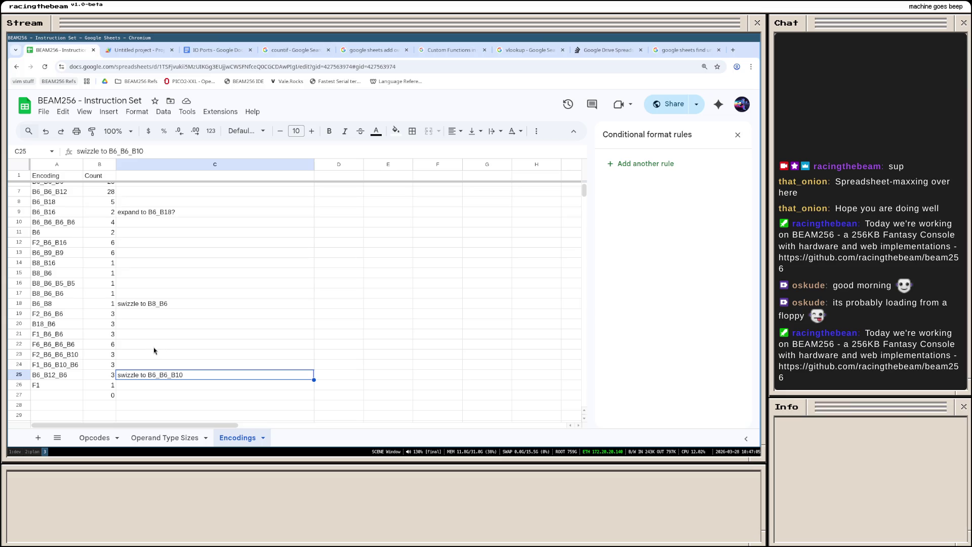
pyautogui.scroll(2, 155, 350)
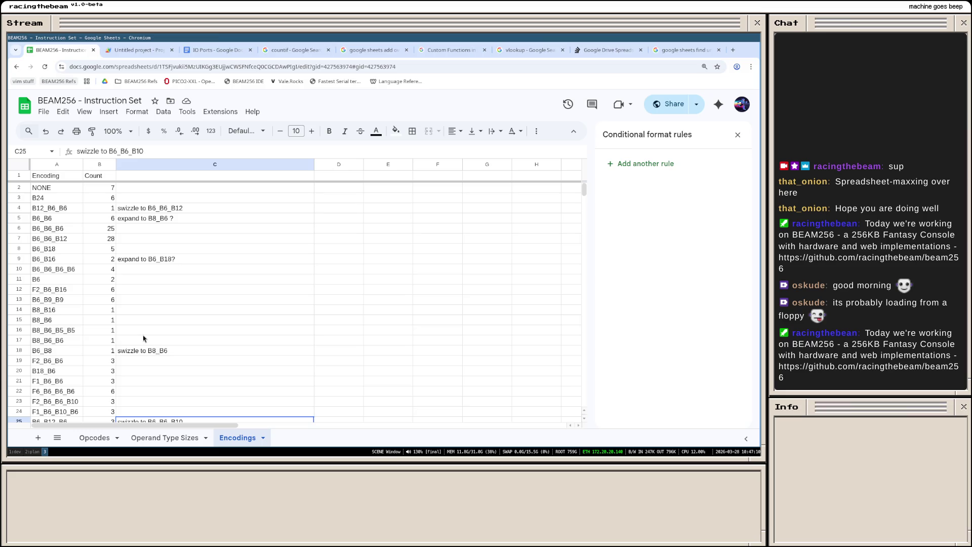
pyautogui.scroll(-2, 145, 339)
pyautogui.scroll(2, 139, 338)
pyautogui.scroll(-3, 174, 306)
pyautogui.scroll(-2, 173, 309)
pyautogui.scroll(5, 169, 309)
pyautogui.scroll(-3, 169, 309)
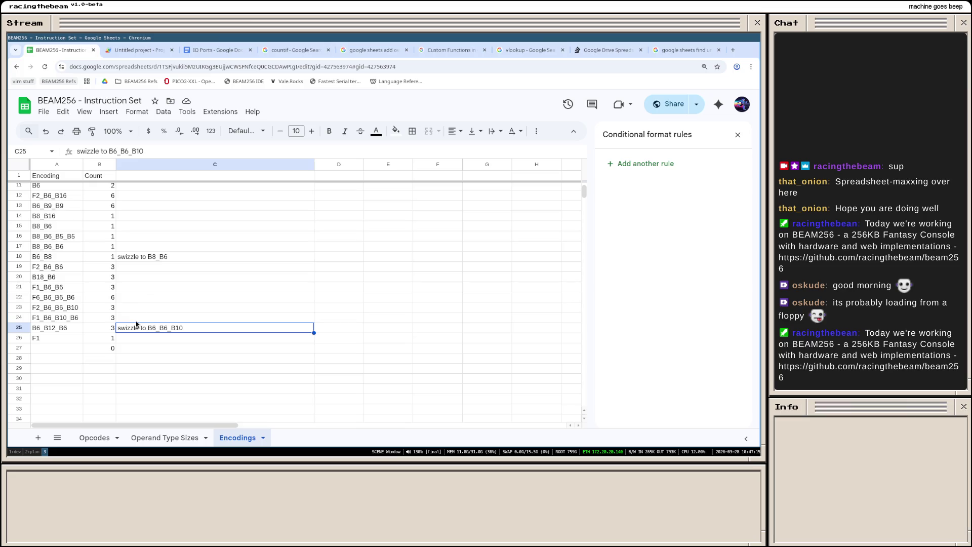
# Step: Paste the AB2 flag-count formula as formula-only into AB3:AB129 on the Opcodes sheet
pyautogui.click(95, 438)
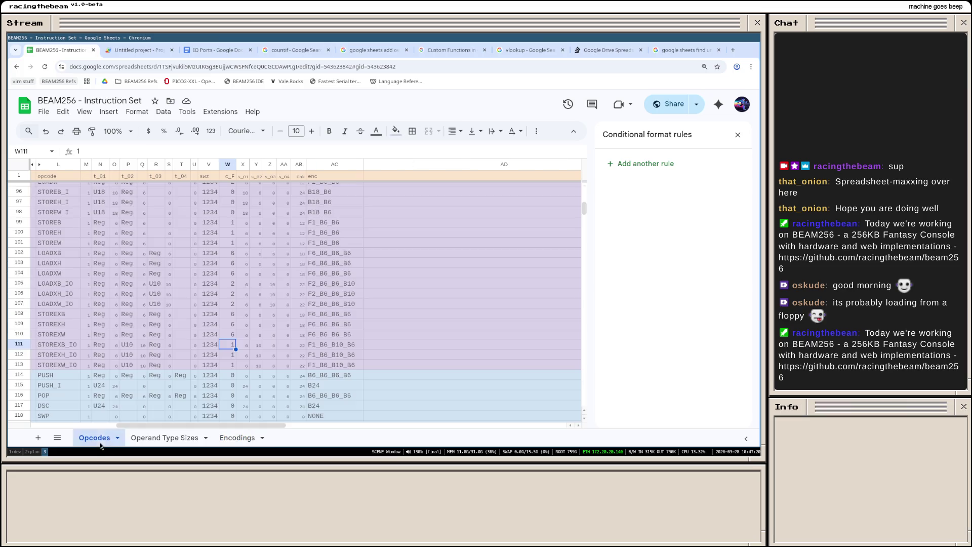
pyautogui.scroll(5, 342, 350)
pyautogui.scroll(5, 319, 288)
pyautogui.click(301, 190)
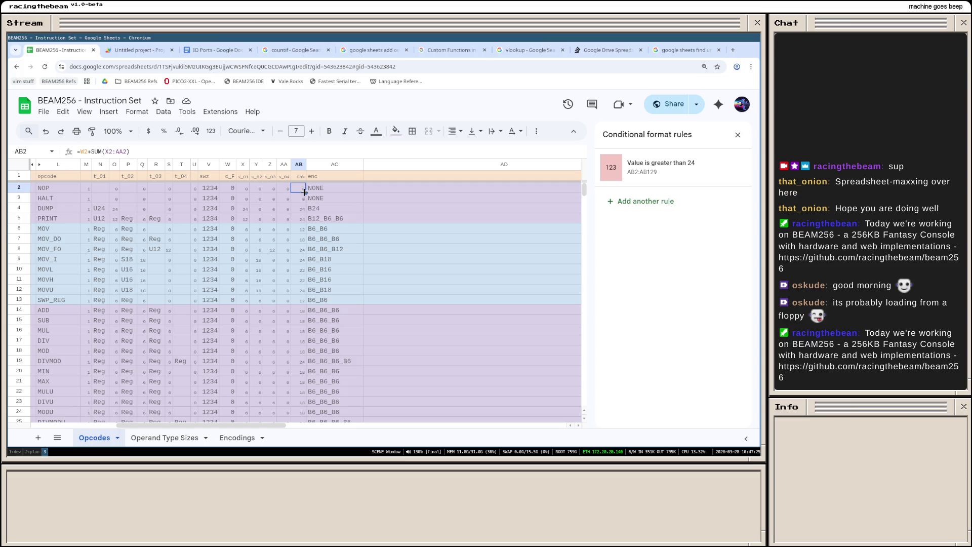
pyautogui.click(297, 197)
pyautogui.scroll(-5, 296, 266)
pyautogui.scroll(-5, 294, 345)
pyautogui.scroll(-10, 296, 342)
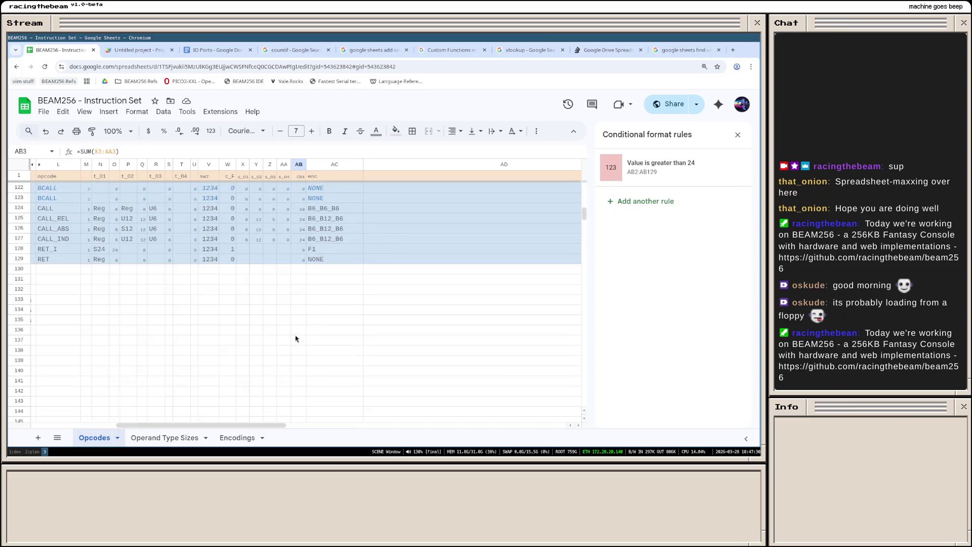
pyautogui.keyDown('shift'); pyautogui.click(302, 260); pyautogui.keyUp('shift')
pyautogui.rightClick(303, 258)
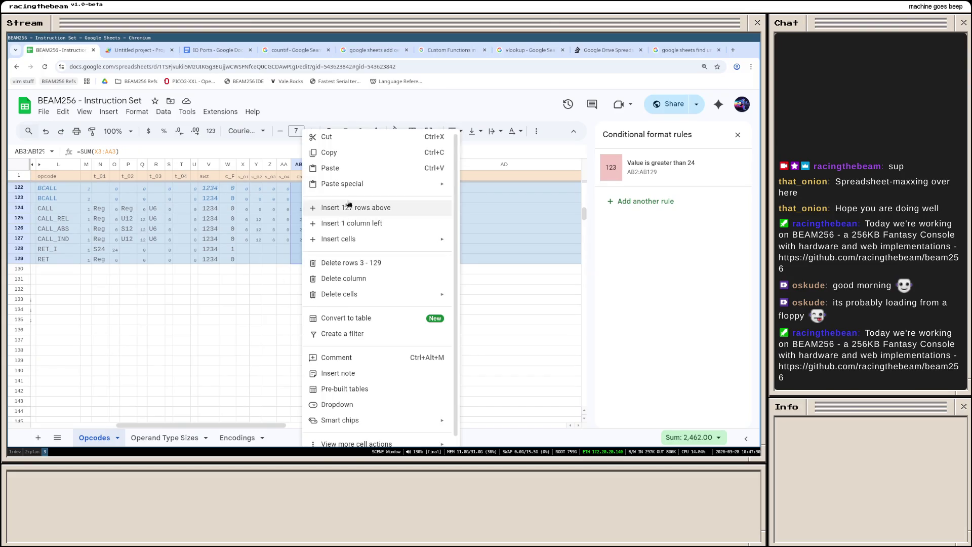
pyautogui.click(509, 221)
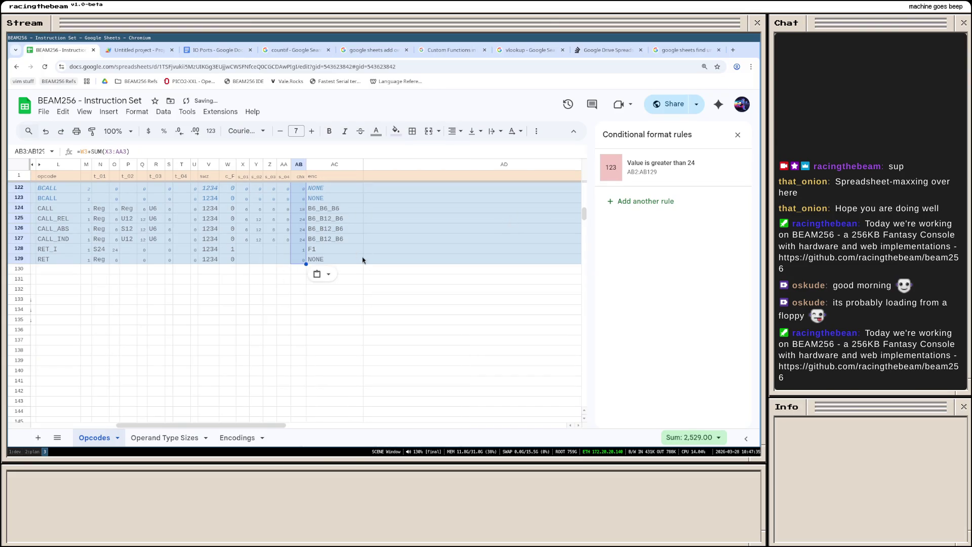
pyautogui.scroll(5, 332, 259)
pyautogui.scroll(-2, 351, 281)
pyautogui.scroll(-2, 353, 318)
pyautogui.scroll(3, 347, 327)
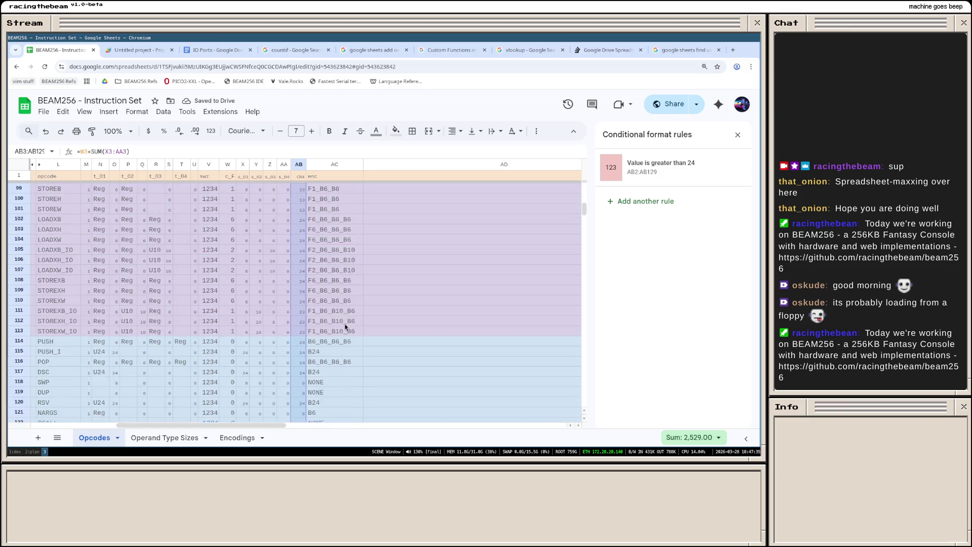
pyautogui.scroll(2, 343, 338)
pyautogui.scroll(3, 303, 342)
pyautogui.scroll(4, 304, 342)
pyautogui.scroll(3, 303, 341)
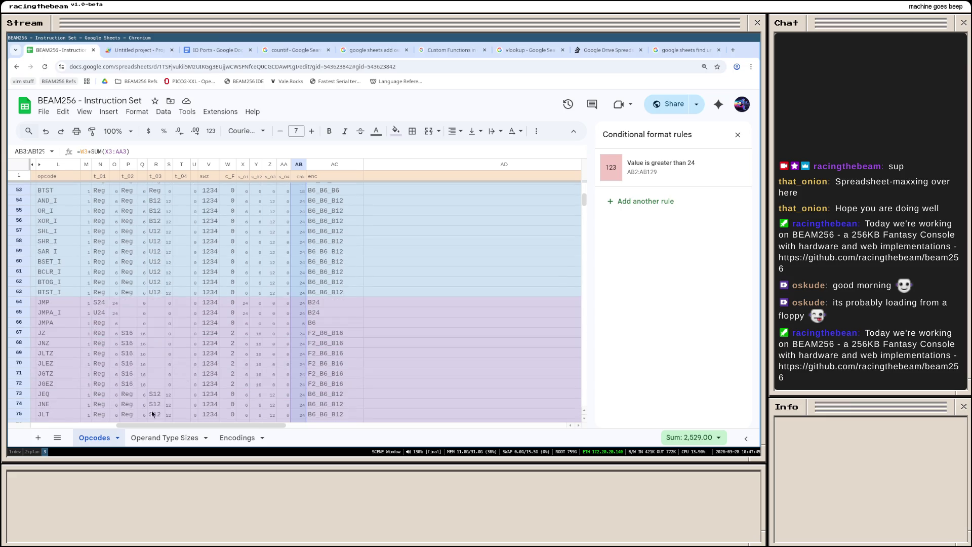
pyautogui.click(236, 438)
pyautogui.scroll(-1, 178, 314)
pyautogui.scroll(-1, 175, 312)
pyautogui.scroll(1, 168, 309)
pyautogui.scroll(2, 159, 299)
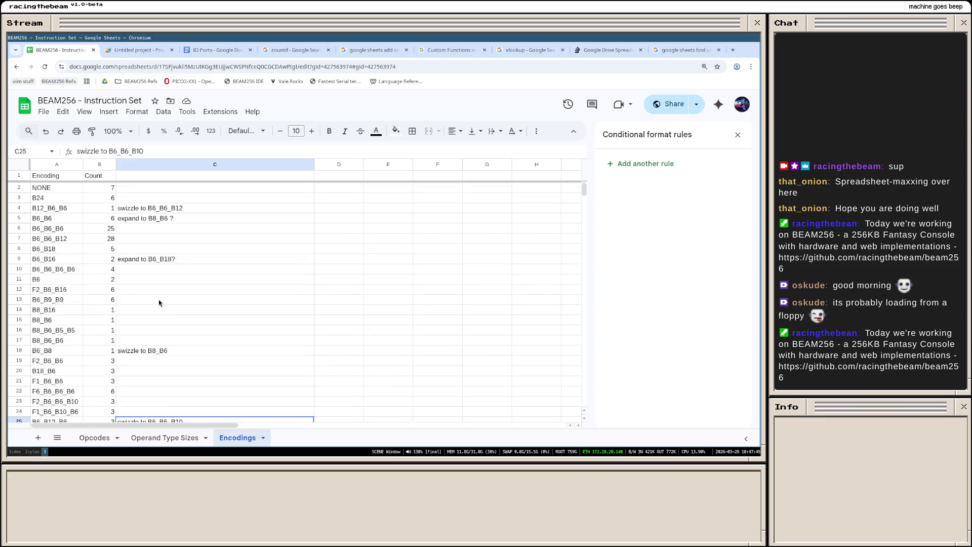
pyautogui.scroll(-5, 159, 300)
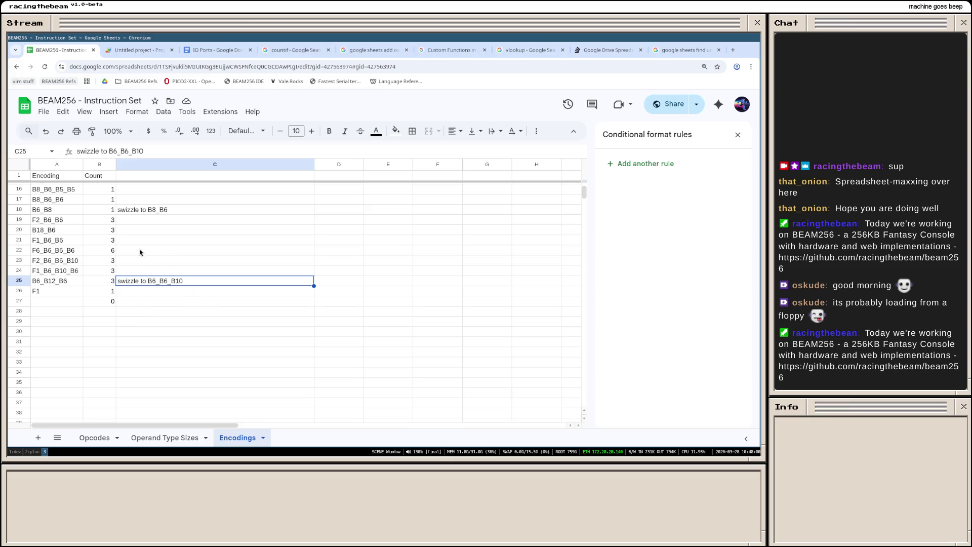
pyautogui.scroll(3, 106, 270)
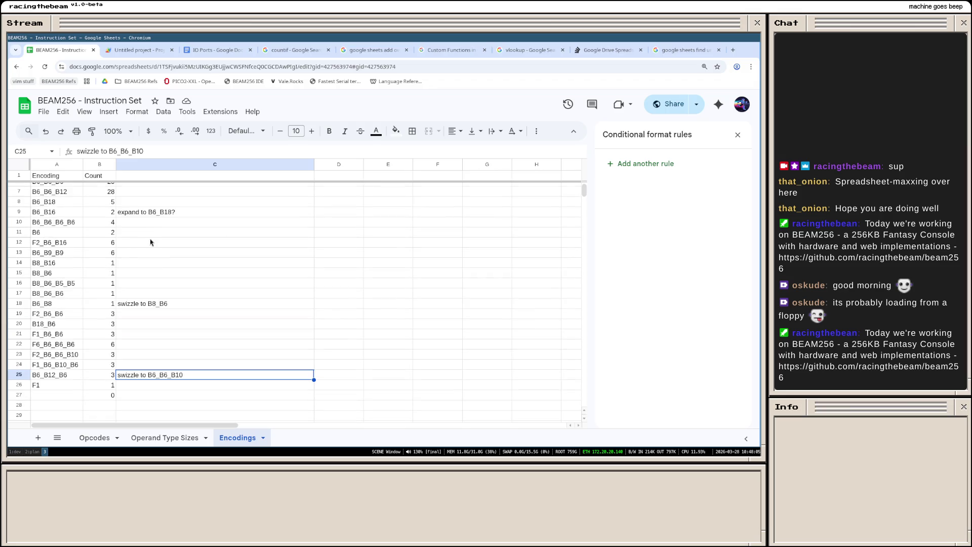
pyautogui.scroll(-2, 141, 254)
pyautogui.scroll(3, 145, 256)
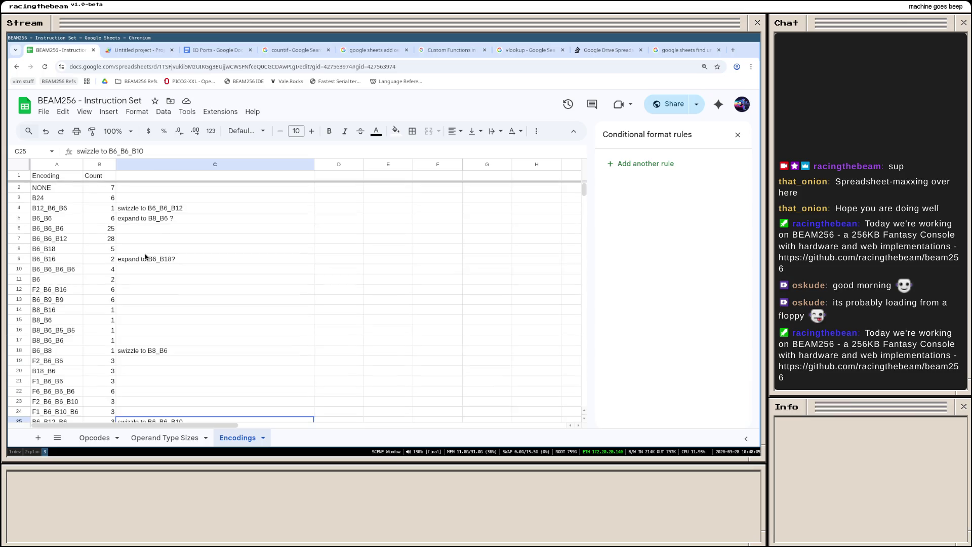
pyautogui.scroll(-1, 145, 259)
# Step: Select the encoding entries from F1 upward to count them, then pick the B18_B6 entry
pyautogui.click(53, 386)
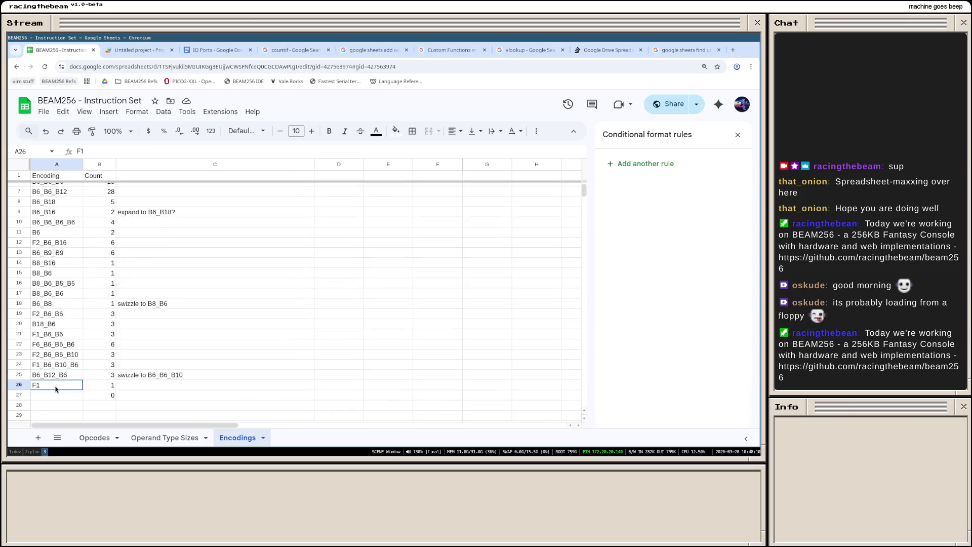
pyautogui.scroll(2, 59, 394)
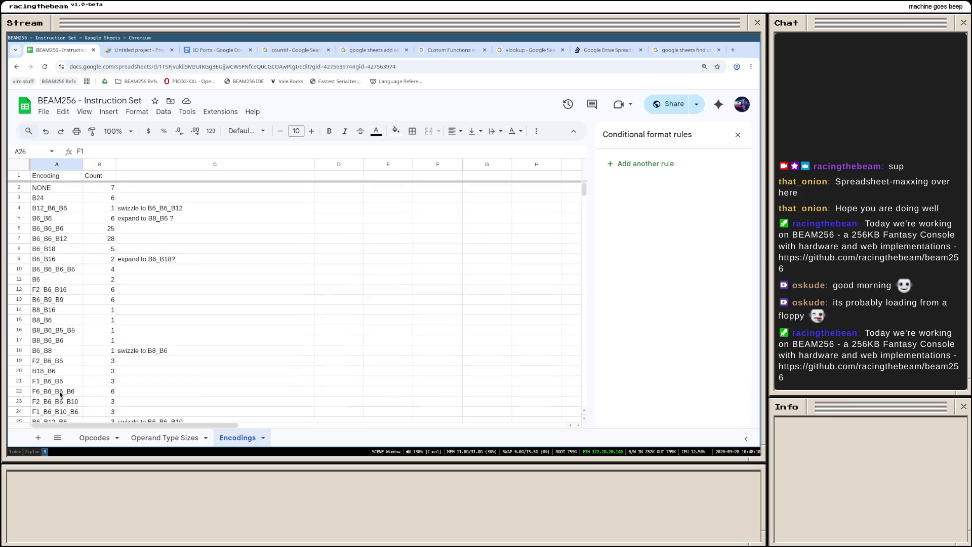
pyautogui.keyDown('shift'); pyautogui.click(45, 193); pyautogui.keyUp('shift')
pyautogui.scroll(-2, 90, 246)
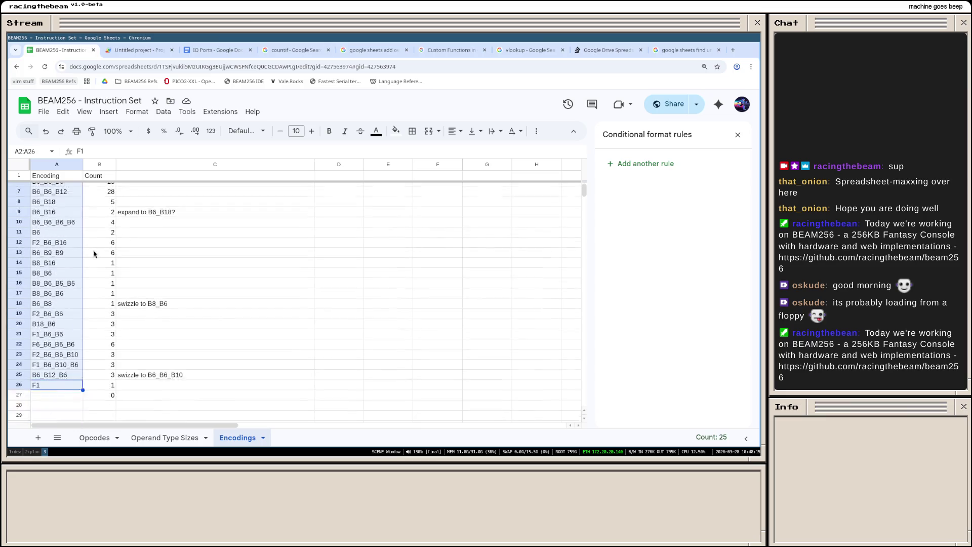
pyautogui.scroll(-2, 93, 254)
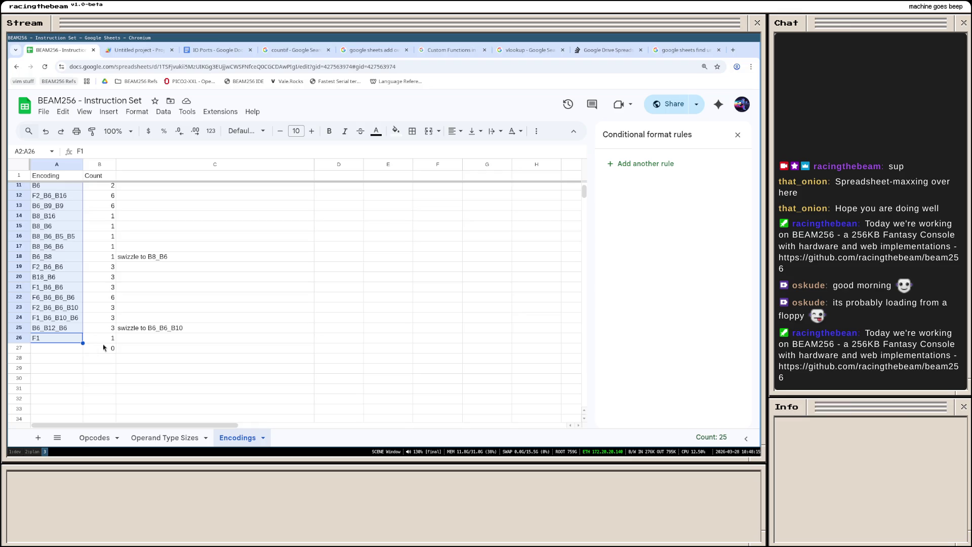
pyautogui.click(63, 351)
pyautogui.scroll(3, 102, 351)
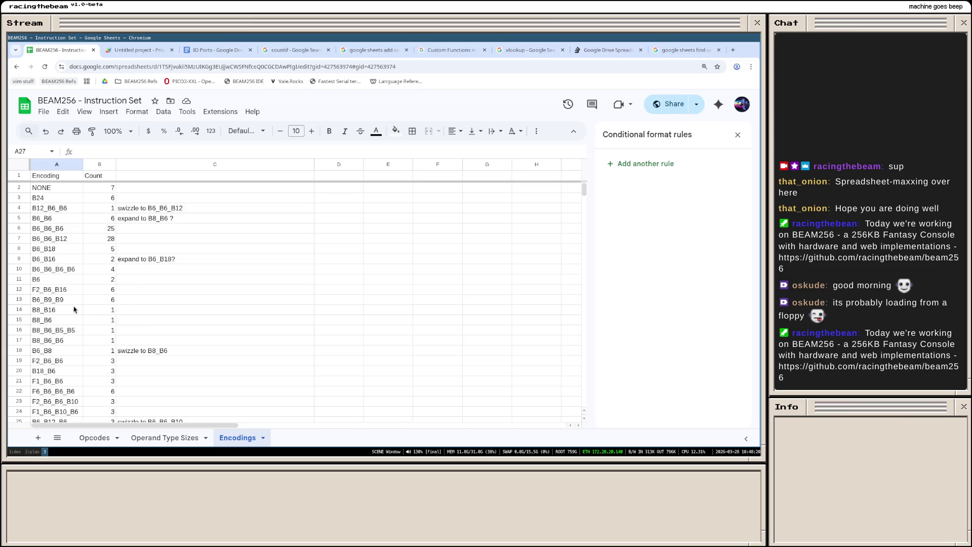
pyautogui.scroll(-2, 76, 310)
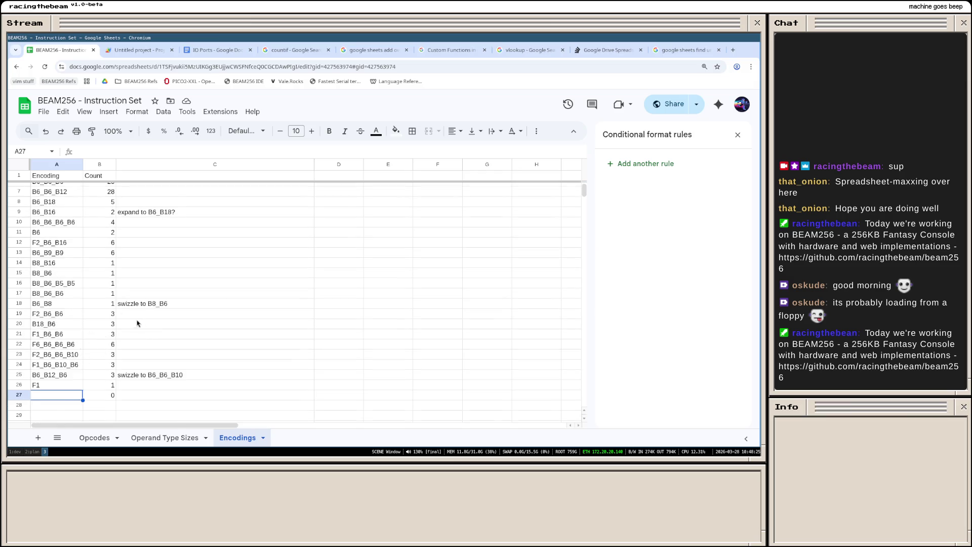
pyautogui.scroll(2, 137, 321)
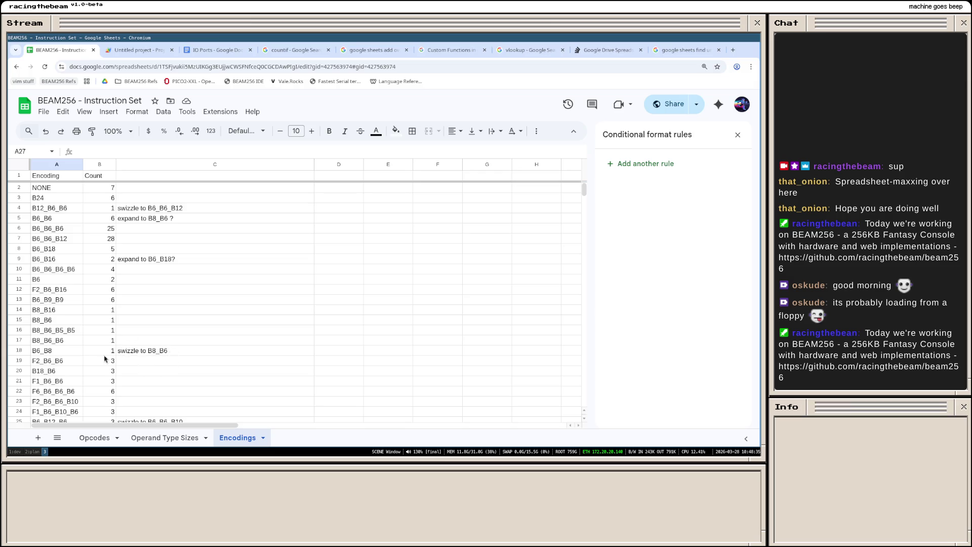
pyautogui.scroll(-2, 71, 369)
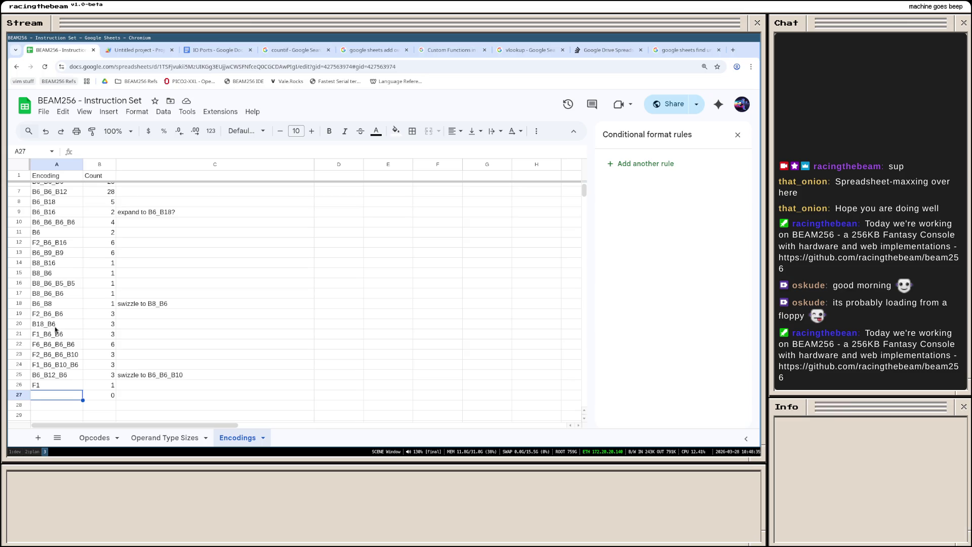
pyautogui.click(56, 327)
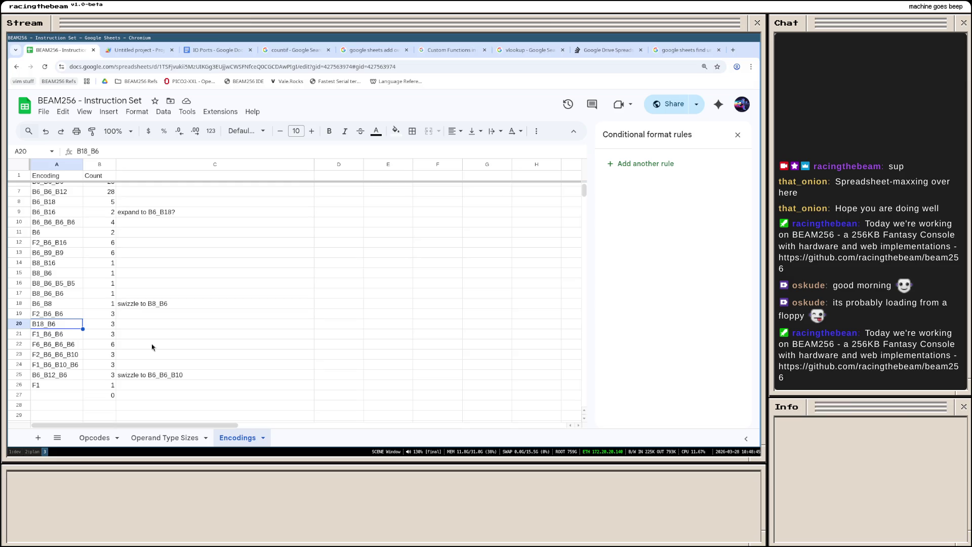
pyautogui.scroll(2, 259, 324)
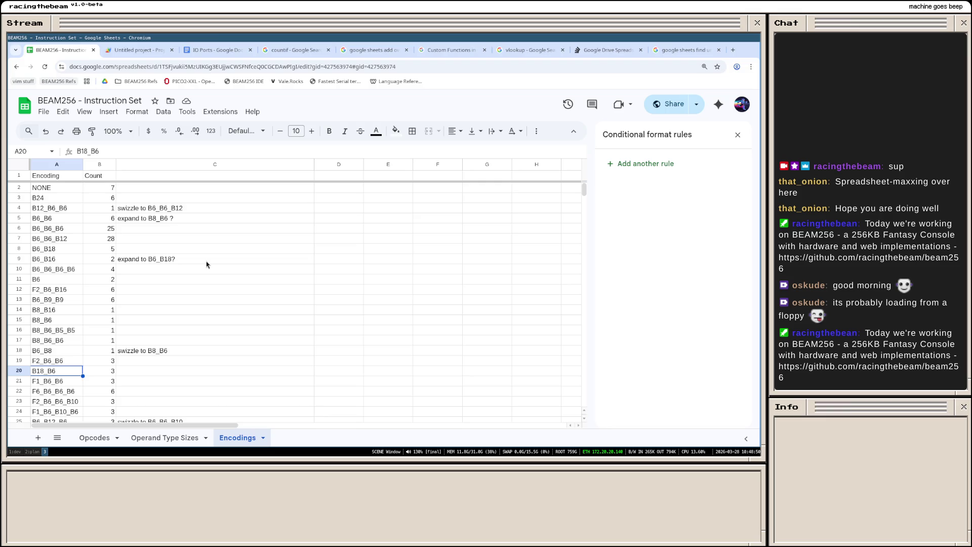
pyautogui.scroll(-3, 199, 281)
pyautogui.scroll(3, 186, 350)
# Step: Narrow column J on the Opcodes sheet by dragging its header border left
pyautogui.click(93, 438)
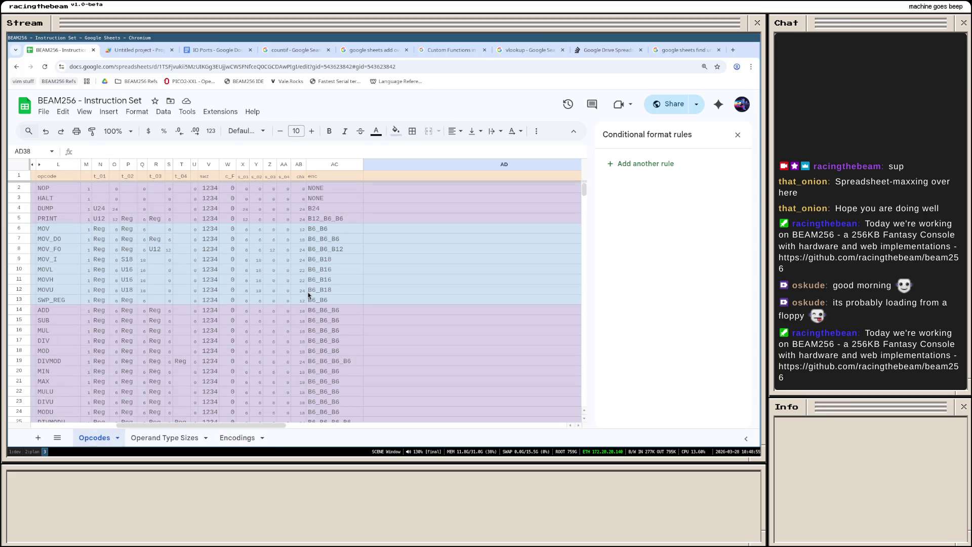
pyautogui.moveTo(172, 424); pyautogui.dragTo(77, 427)
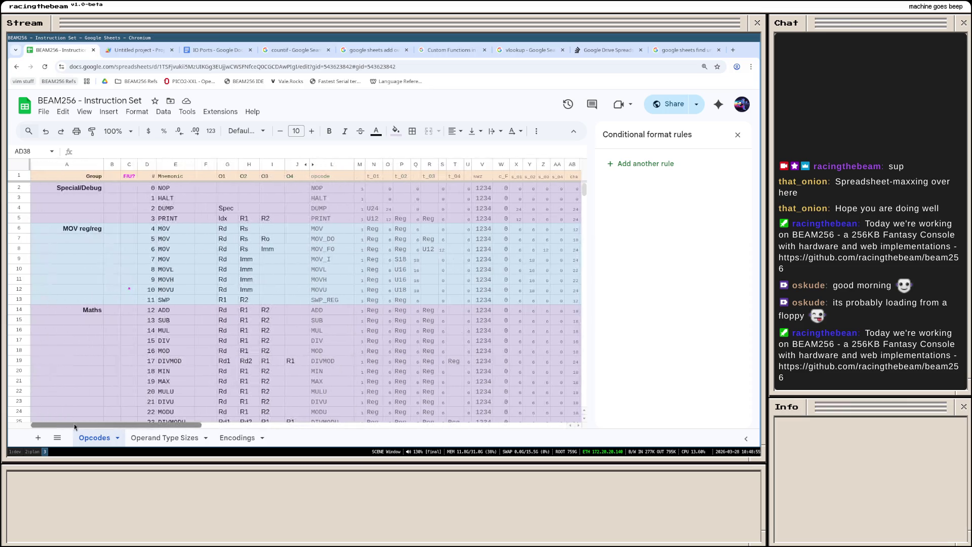
pyautogui.scroll(-2, 349, 340)
pyautogui.scroll(-4, 349, 340)
pyautogui.scroll(-4, 344, 343)
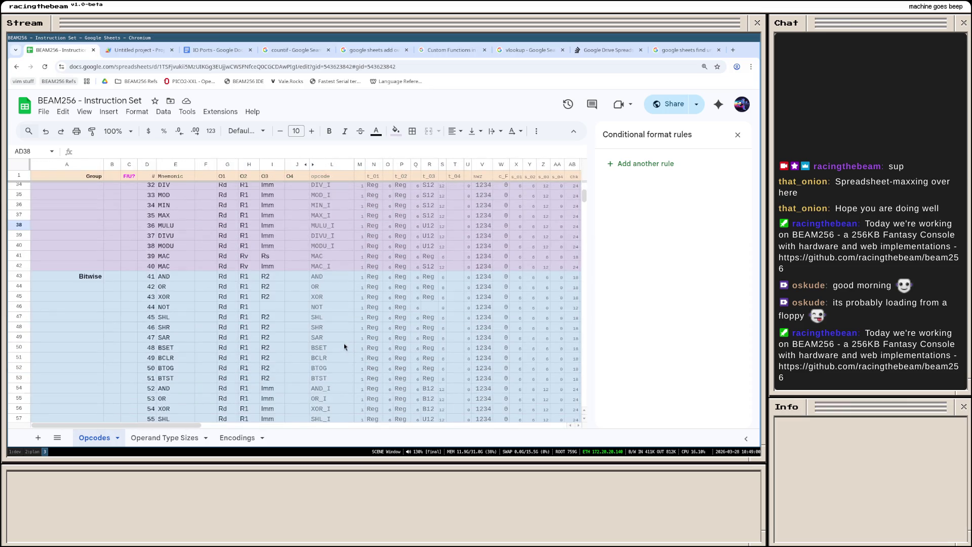
pyautogui.scroll(-3, 340, 342)
pyautogui.scroll(-3, 329, 344)
pyautogui.scroll(-1, 328, 345)
pyautogui.scroll(1, 323, 348)
pyautogui.scroll(-5, 318, 351)
pyautogui.scroll(-3, 319, 351)
pyautogui.scroll(-2, 319, 351)
pyautogui.scroll(8, 319, 351)
pyautogui.scroll(10, 318, 352)
pyautogui.scroll(8, 318, 351)
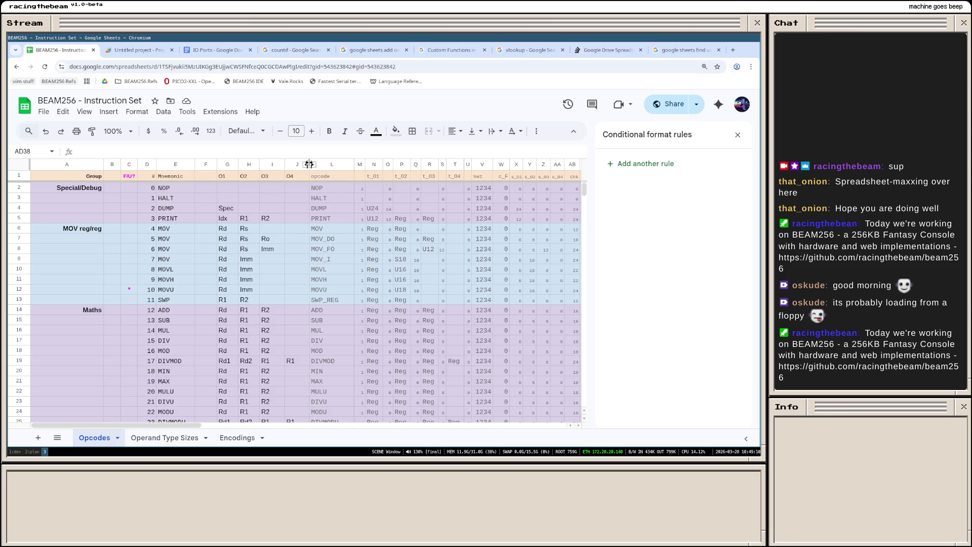
pyautogui.moveTo(310, 164); pyautogui.dragTo(349, 220)
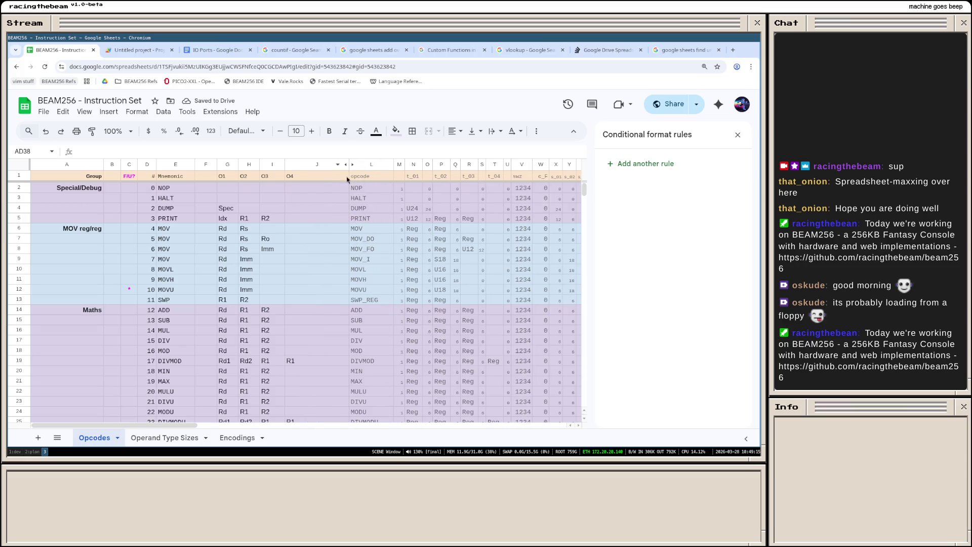
pyautogui.moveTo(348, 164); pyautogui.dragTo(299, 165)
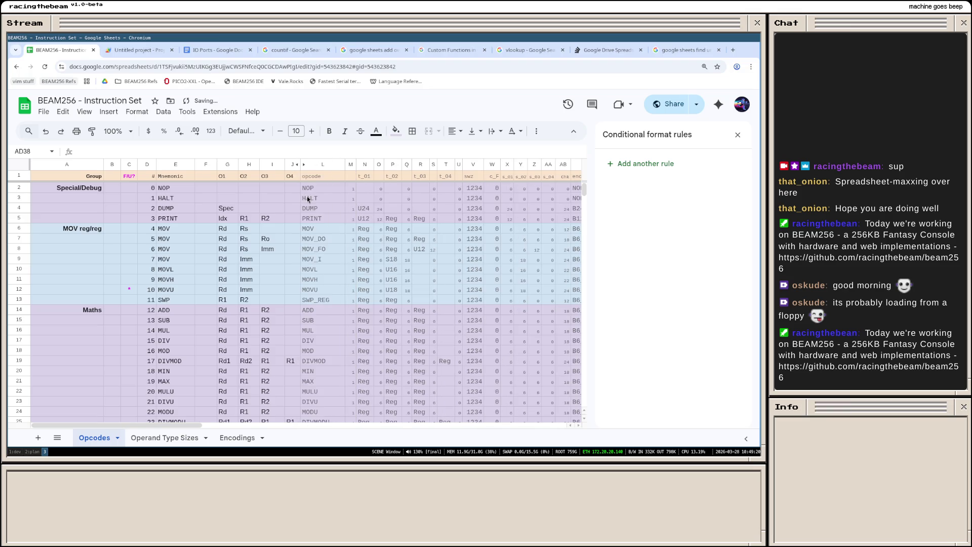
pyautogui.scroll(-5, 325, 285)
pyautogui.scroll(2, 325, 286)
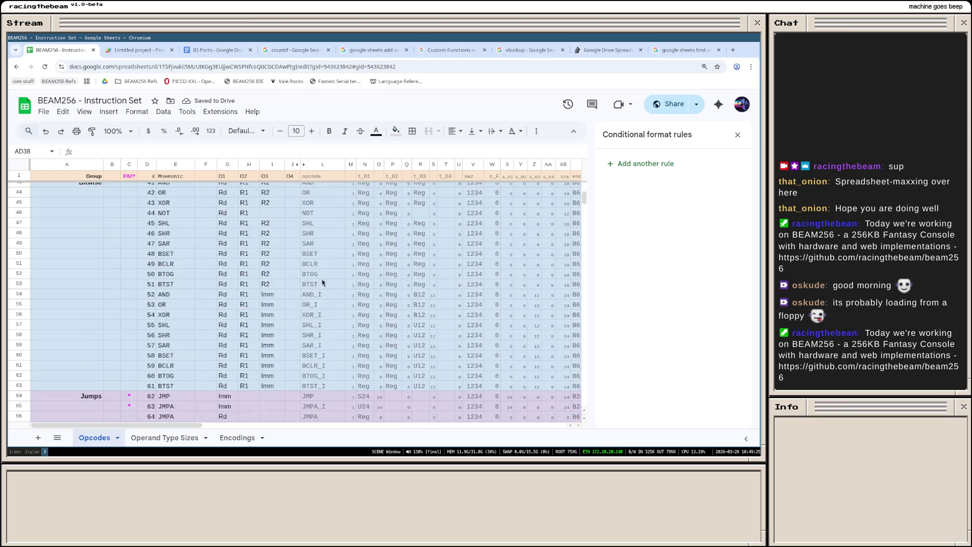
pyautogui.scroll(-2, 324, 301)
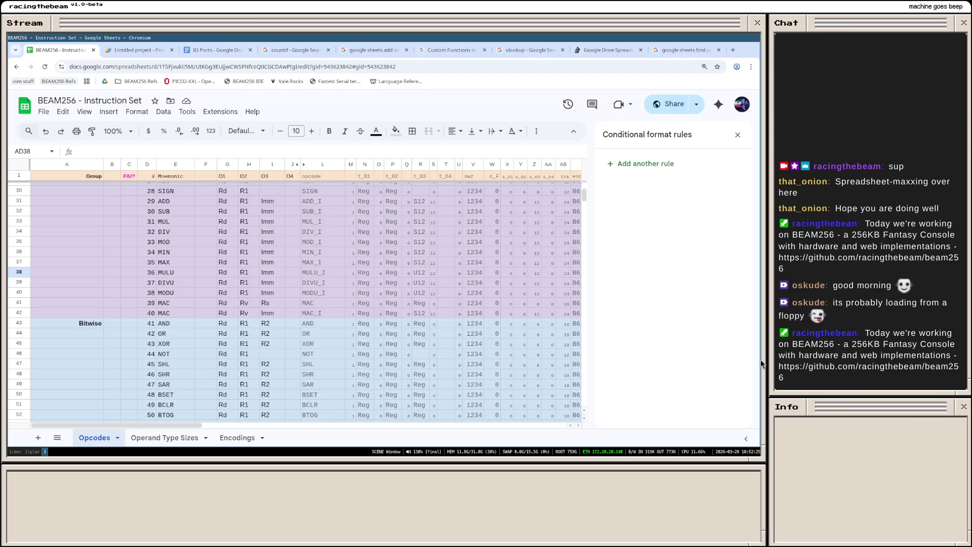
pyautogui.scroll(1, 479, 265)
pyautogui.scroll(3, 478, 265)
# Step: Dismiss the Conditional format rules sidebar and show the Encodings sheet of format counts
pyautogui.click(737, 135)
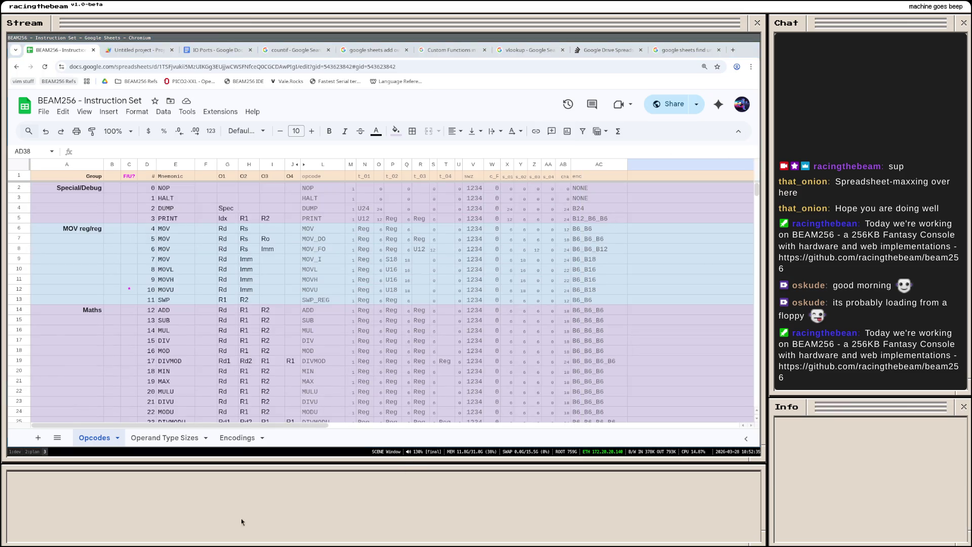
pyautogui.click(237, 438)
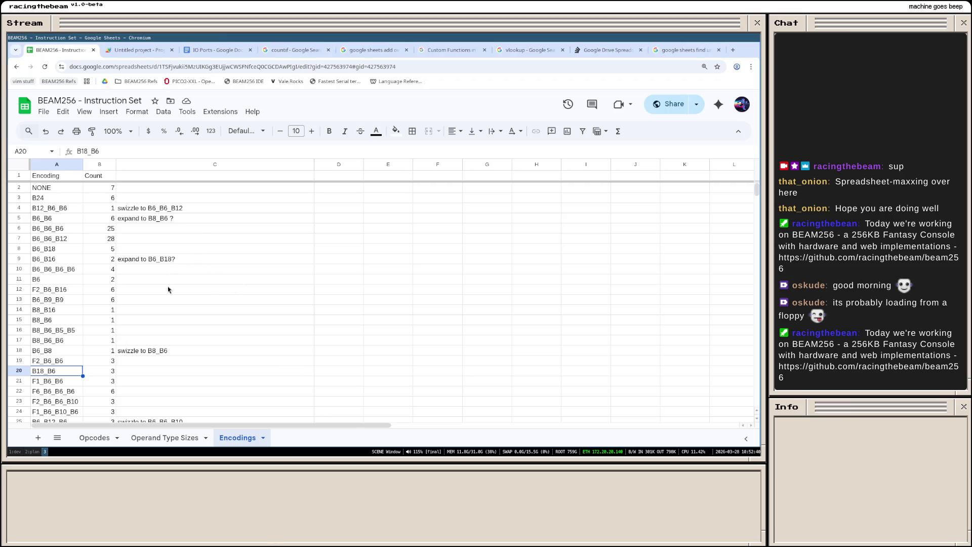
pyautogui.scroll(-5, 168, 291)
pyautogui.scroll(5, 168, 291)
pyautogui.scroll(-2, 139, 320)
pyautogui.scroll(-3, 139, 319)
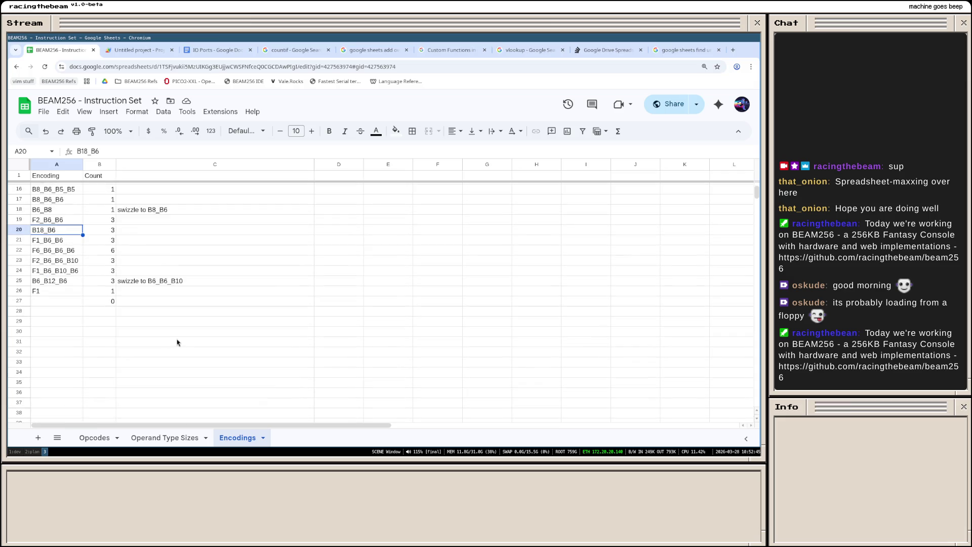
pyautogui.scroll(5, 139, 319)
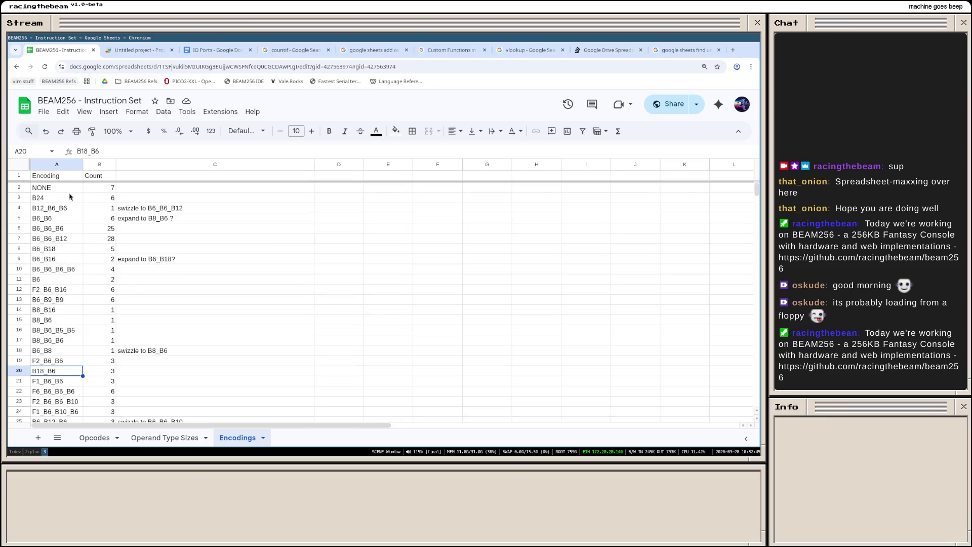
pyautogui.scroll(-2, 187, 297)
pyautogui.scroll(2, 182, 311)
pyautogui.scroll(-2, 191, 358)
pyautogui.scroll(2, 190, 358)
pyautogui.scroll(-2, 182, 308)
pyautogui.scroll(2, 187, 349)
pyautogui.scroll(-2, 170, 331)
pyautogui.scroll(2, 167, 341)
# Step: Return from the Encodings sheet to the Opcodes sheet of grouped mnemonics
pyautogui.click(95, 438)
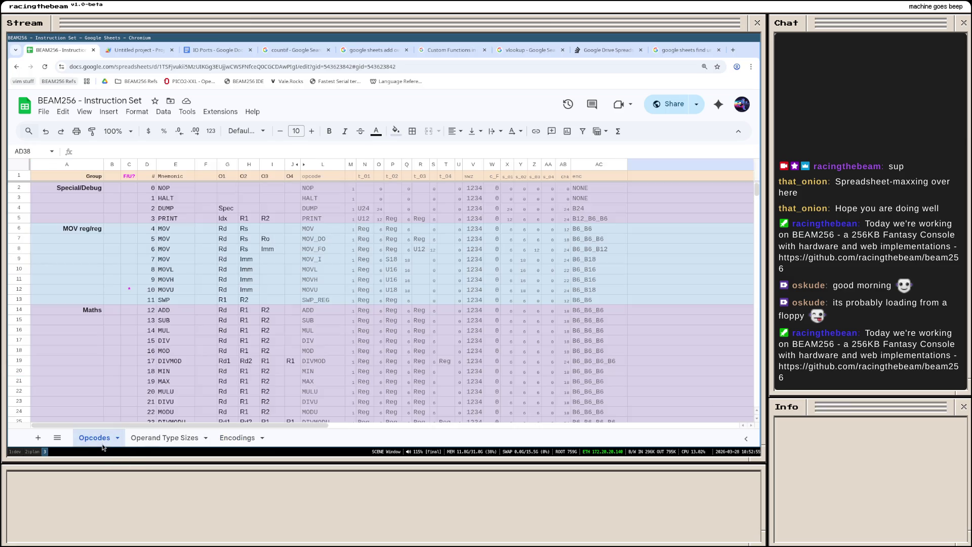
pyautogui.click(569, 228)
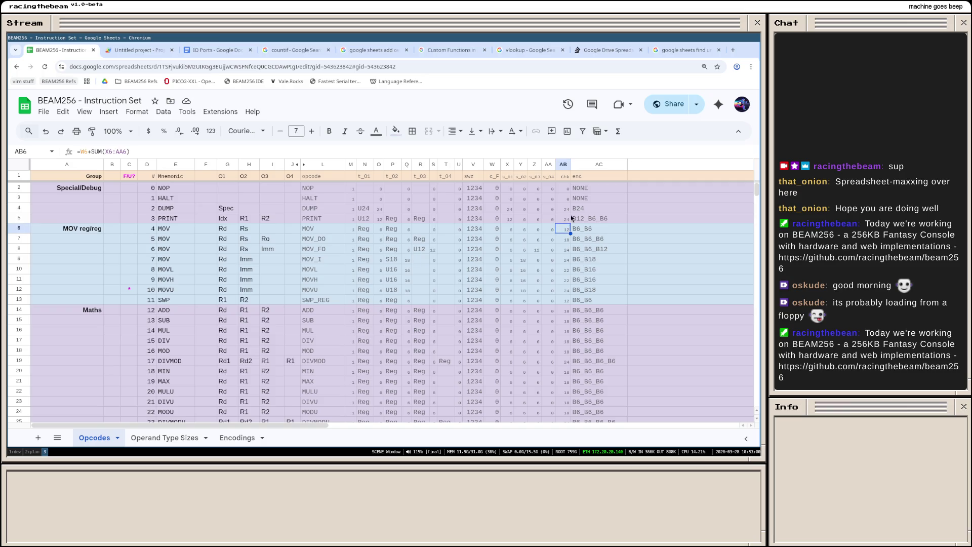
pyautogui.moveTo(85, 188)
pyautogui.mouseDown()
pyautogui.moveTo(573, 238)
pyautogui.moveTo(590, 219)
pyautogui.mouseUp()
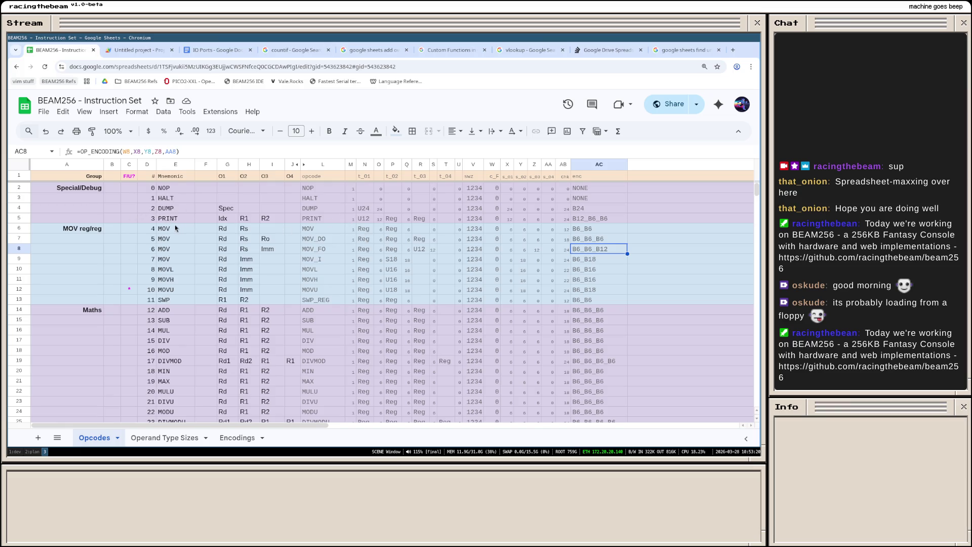
pyautogui.click(173, 223)
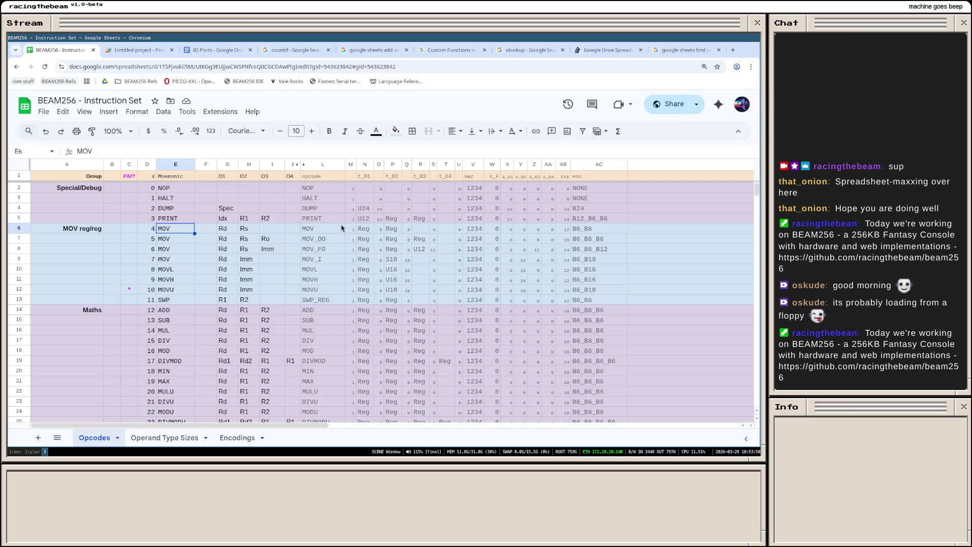
pyautogui.click(313, 241)
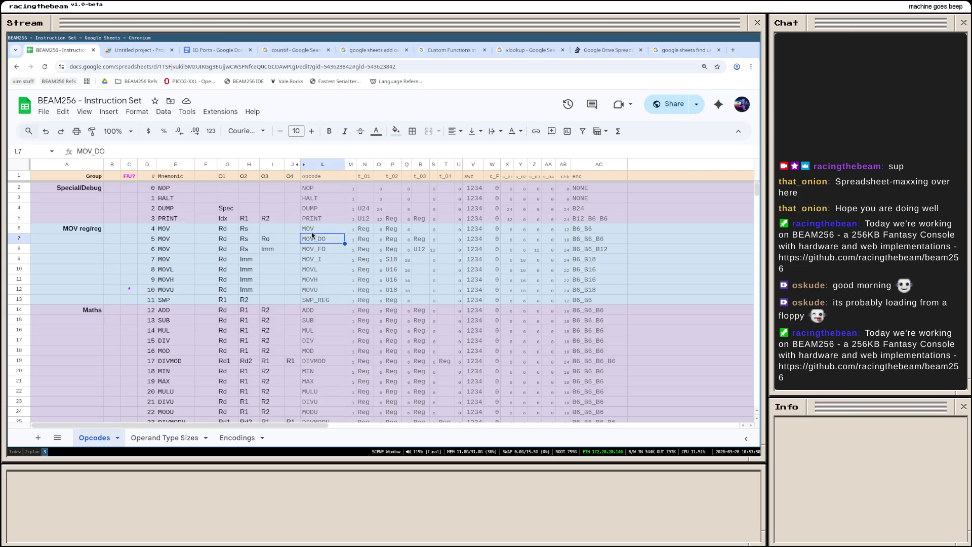
# Step: Edit header cell L1 so the opcode column is titled opcode_name
pyautogui.click(324, 177)
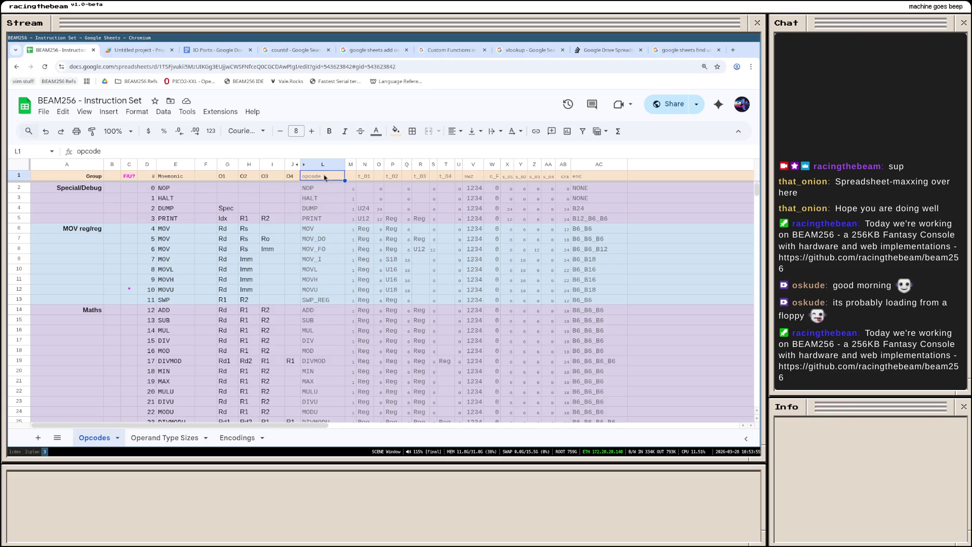
pyautogui.doubleClick(325, 177)
pyautogui.write('name')
pyautogui.press('Return')
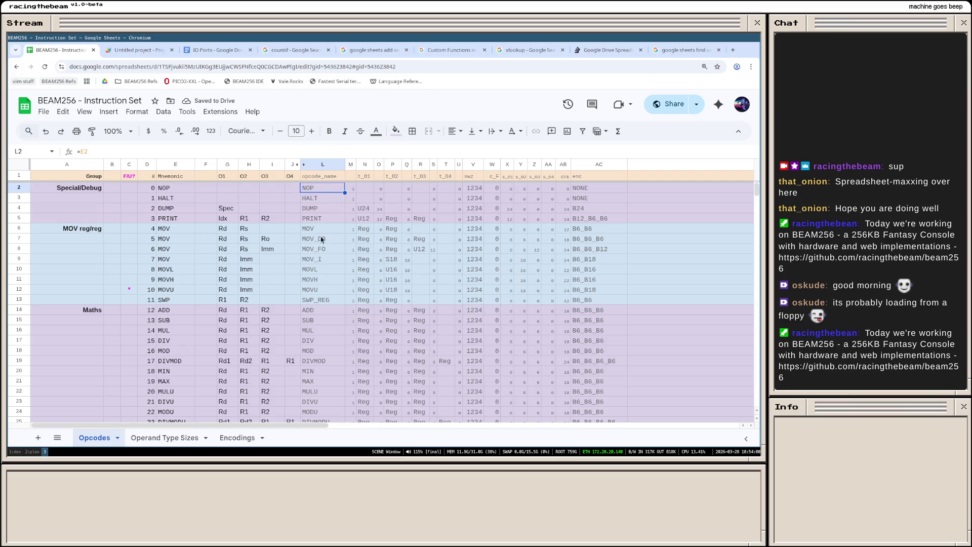
# Step: Review the opcode numbers, MOV/MOVL names, the opcode_name column and the operand size formula in Q7
pyautogui.moveTo(152, 189); pyautogui.dragTo(155, 269)
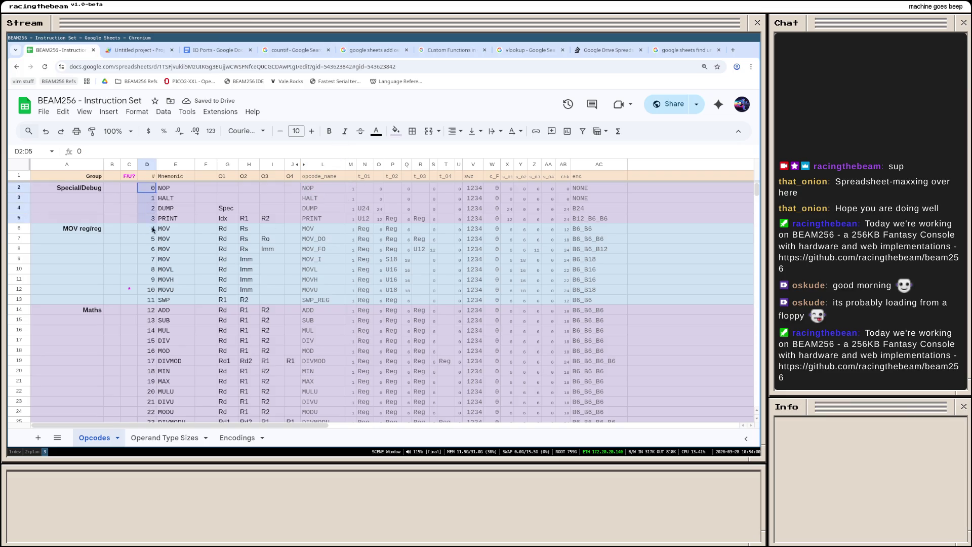
pyautogui.click(155, 269)
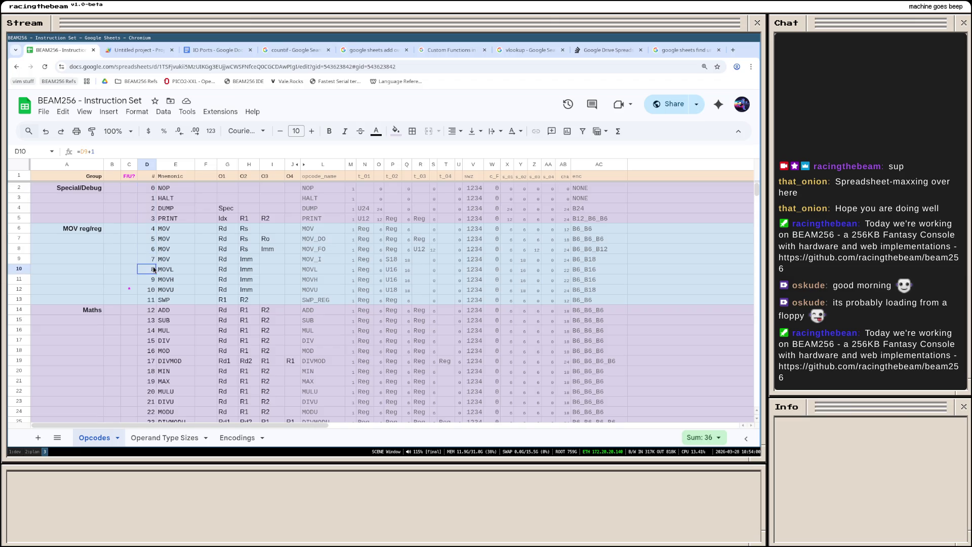
pyautogui.click(309, 231)
pyautogui.moveTo(322, 164)
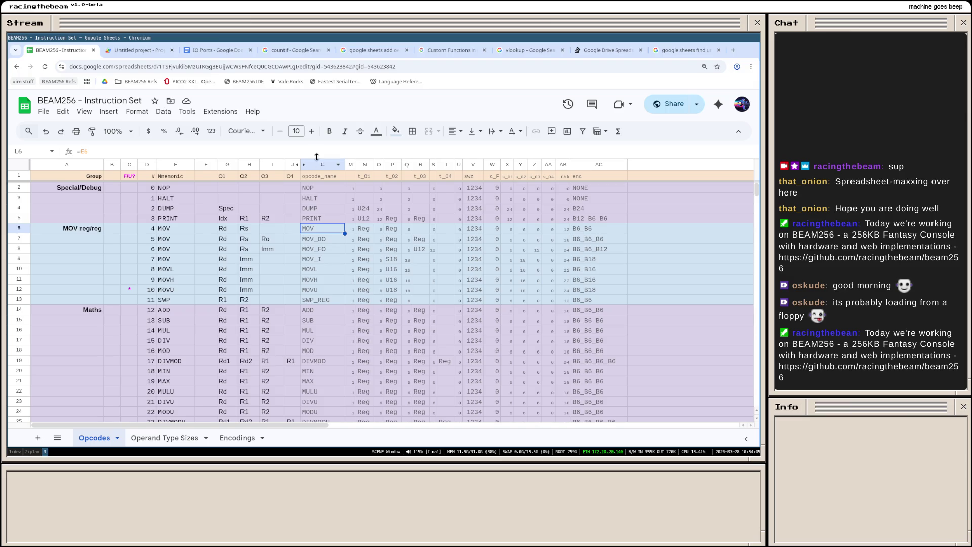
pyautogui.click(322, 268)
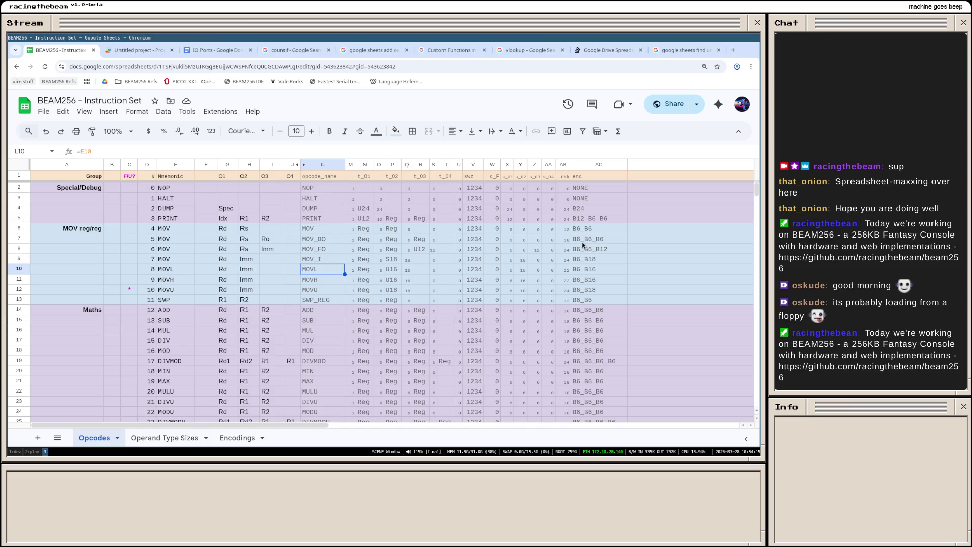
pyautogui.click(316, 165)
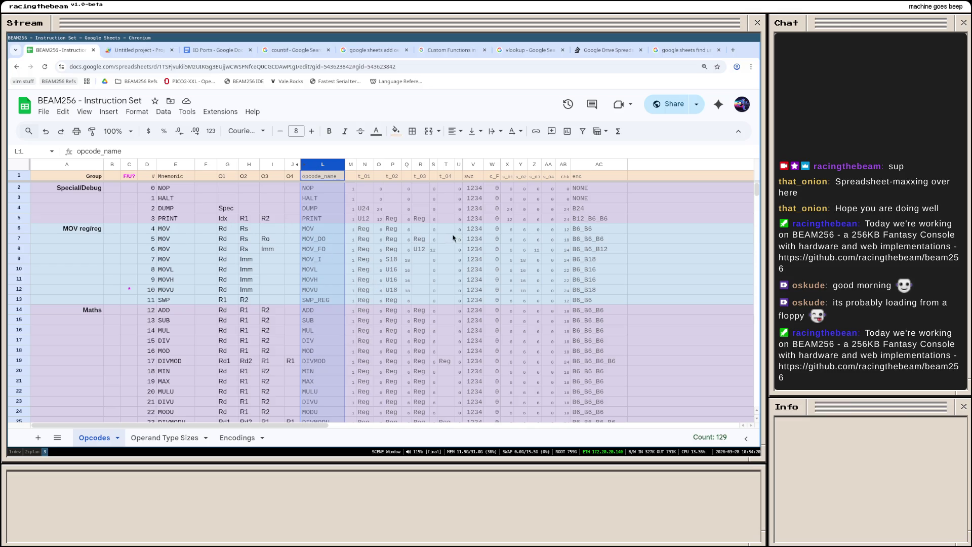
pyautogui.click(407, 238)
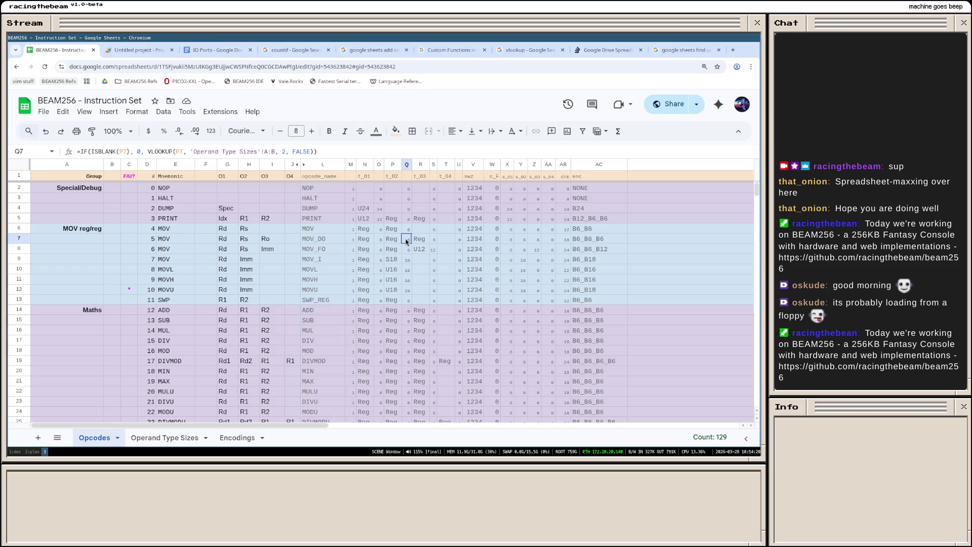
pyautogui.click(177, 228)
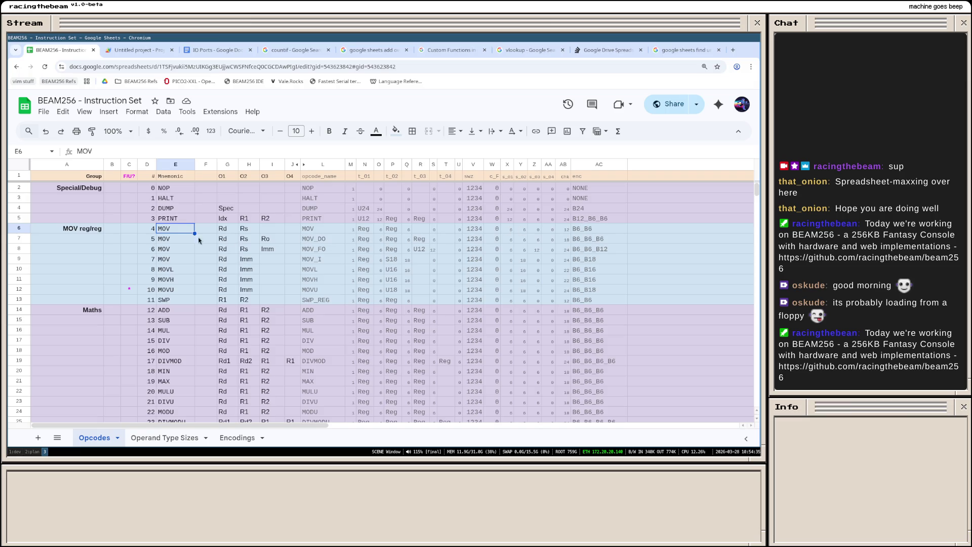
# Step: Drag the F/U? column C so it sits right after the t_04 column
pyautogui.click(129, 290)
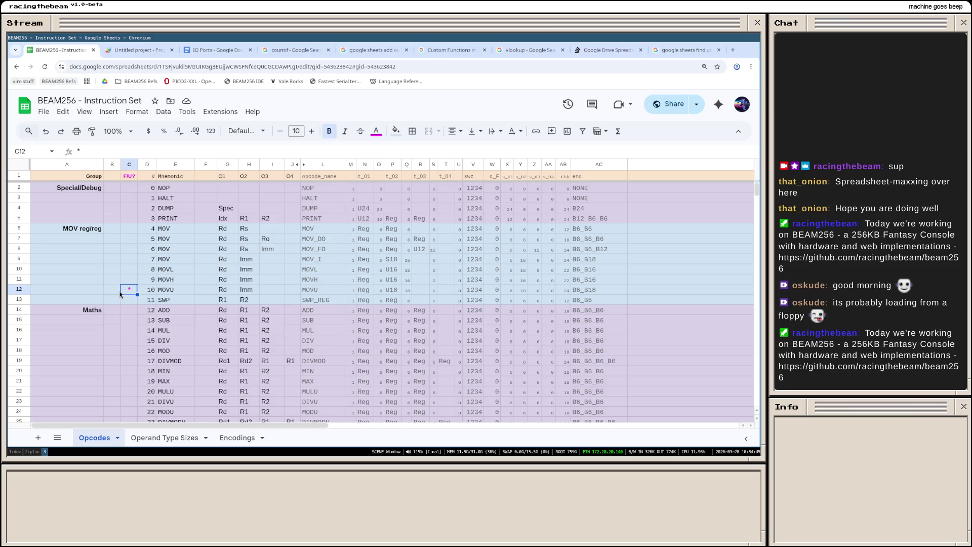
pyautogui.scroll(-3, 132, 267)
pyautogui.scroll(-4, 132, 267)
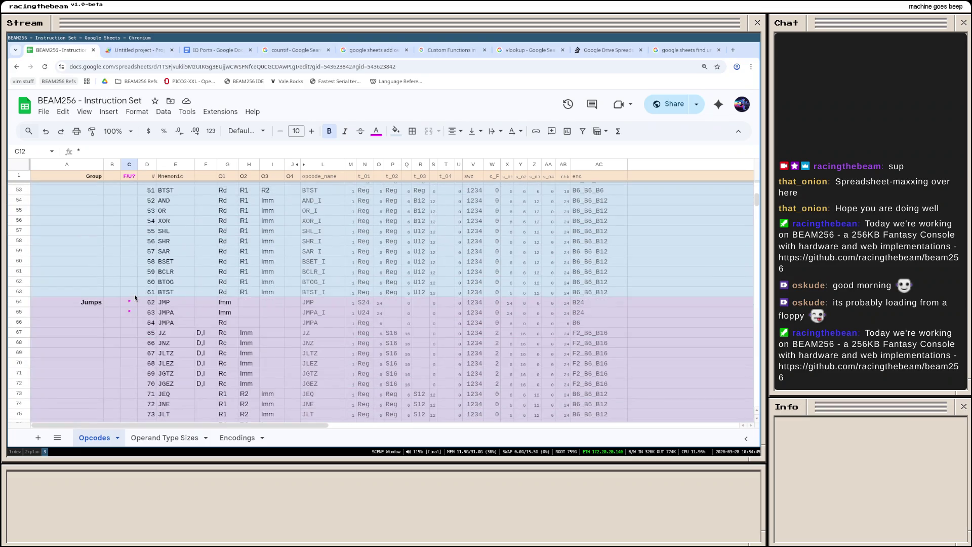
pyautogui.scroll(4, 132, 316)
pyautogui.scroll(3, 133, 317)
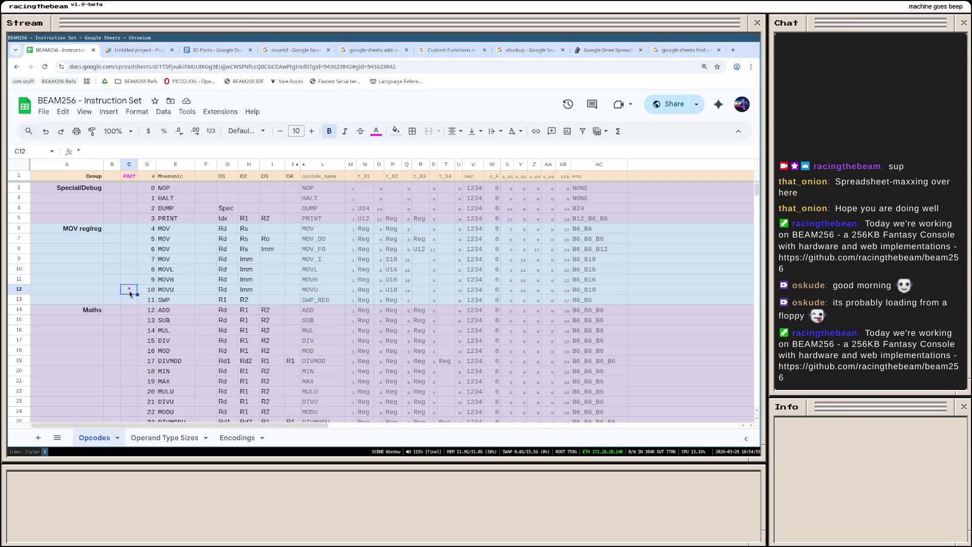
pyautogui.moveTo(129, 164); pyautogui.dragTo(179, 172)
pyautogui.click(129, 165)
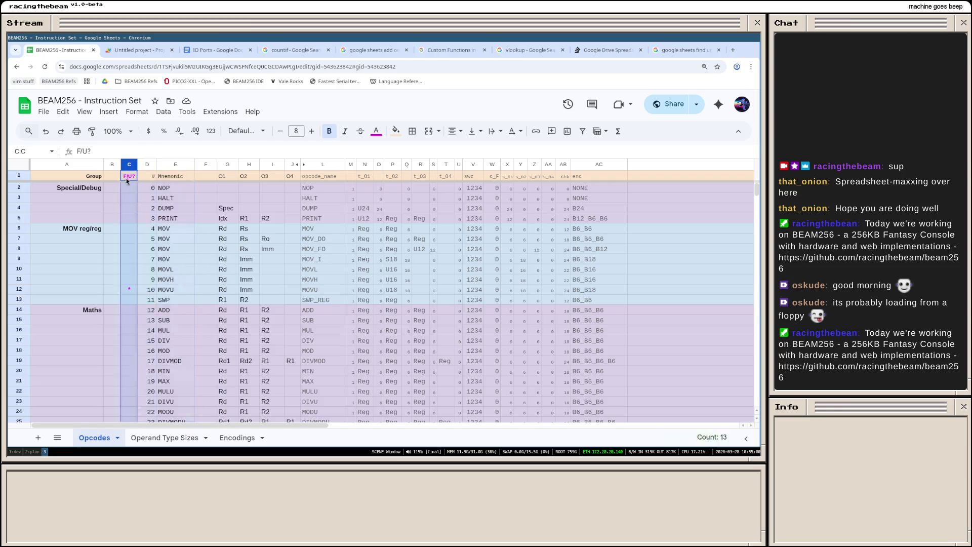
pyautogui.moveTo(129, 165); pyautogui.dragTo(458, 175)
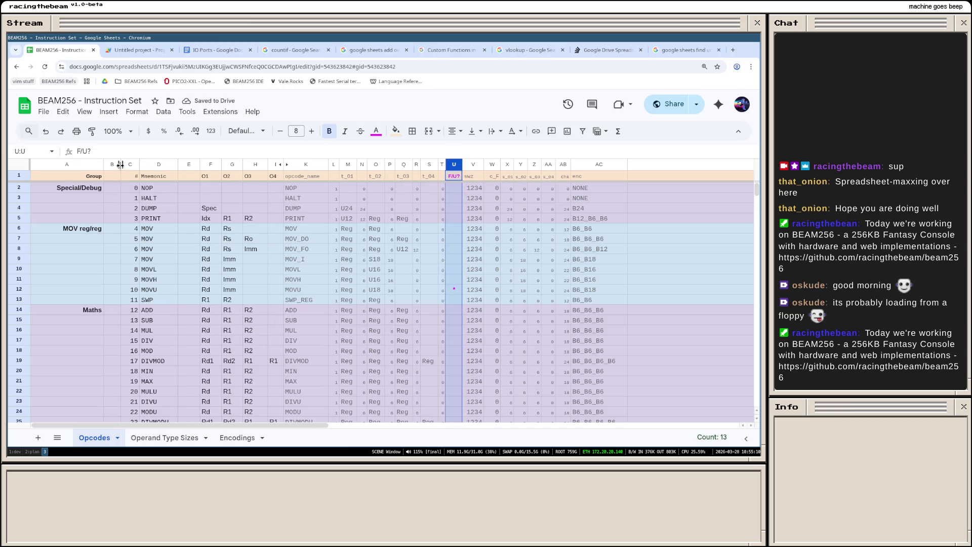
# Step: Narrow column B a little and keep the MOVU row's F/U? cell U12 as an asterisk
pyautogui.moveTo(118, 164); pyautogui.dragTo(110, 165)
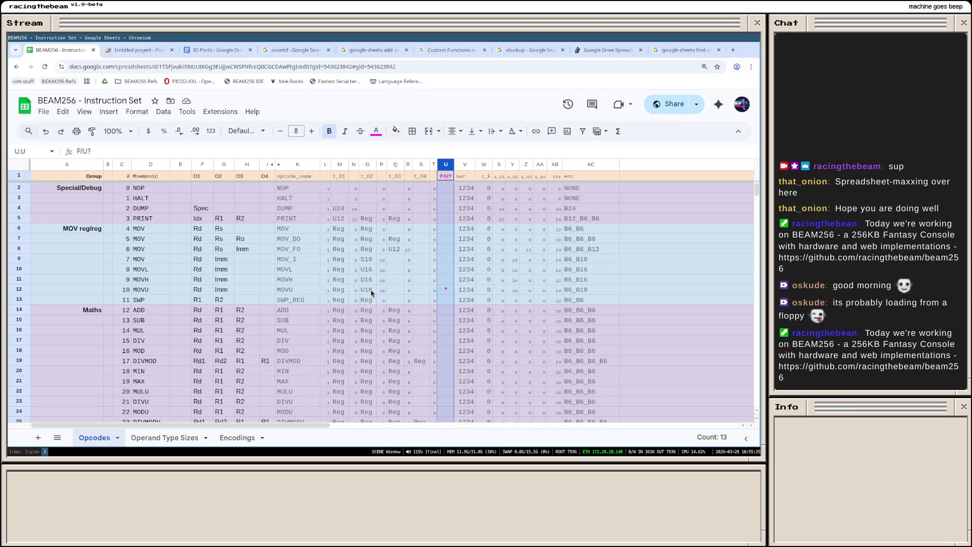
pyautogui.click(445, 289)
pyautogui.write('2')
pyautogui.press('Return')
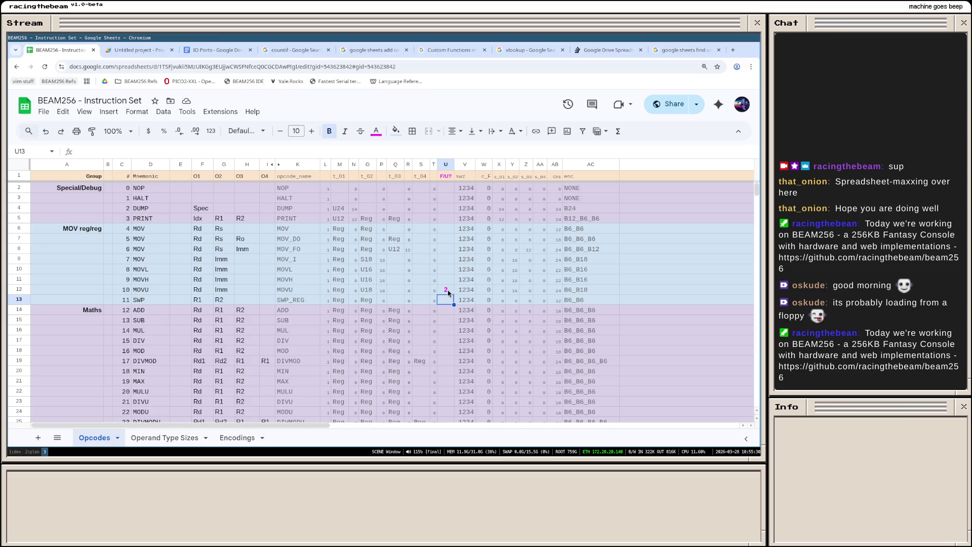
pyautogui.click(448, 293)
pyautogui.write('*')
pyautogui.scroll(-5, 438, 315)
pyautogui.scroll(5, 438, 316)
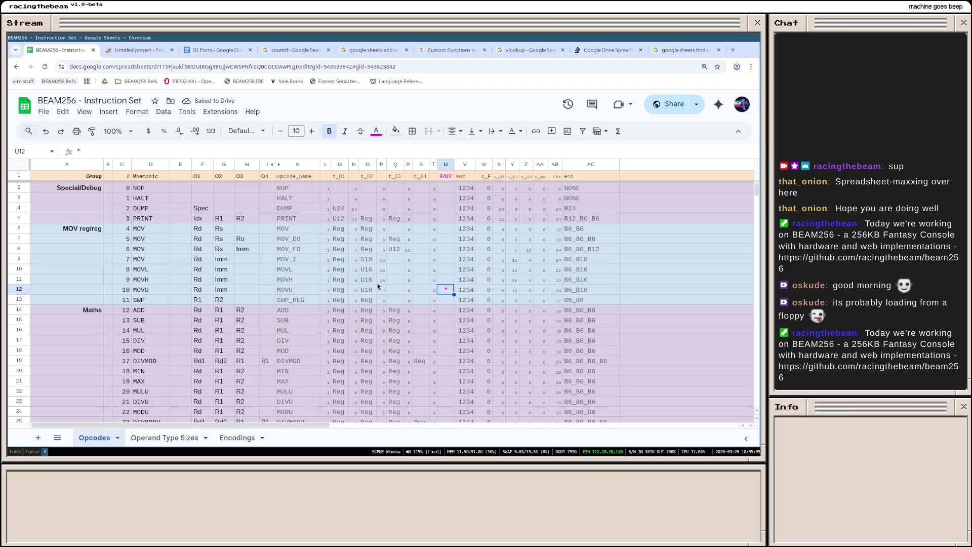
pyautogui.scroll(-10, 444, 291)
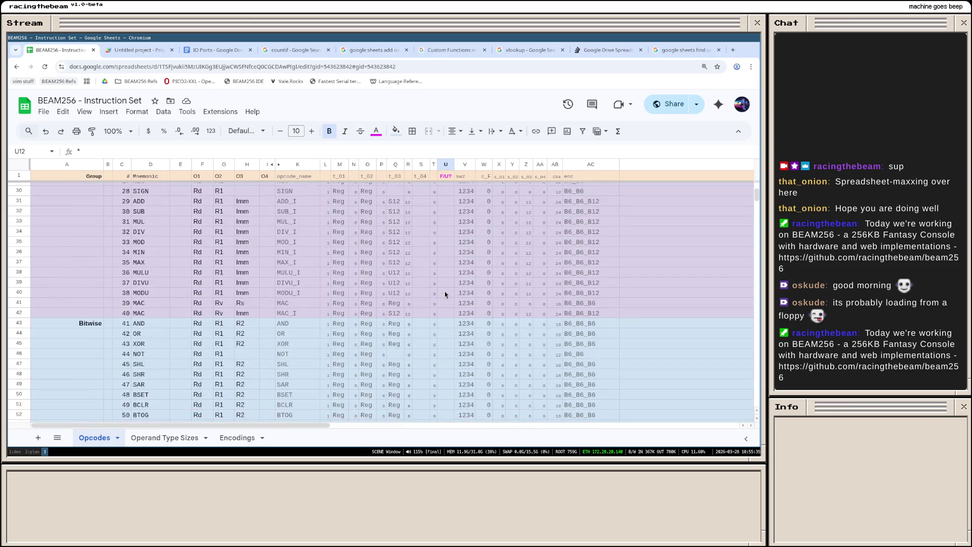
pyautogui.scroll(-9, 445, 291)
pyautogui.scroll(6, 445, 281)
pyautogui.scroll(6, 445, 290)
pyautogui.scroll(6, 445, 291)
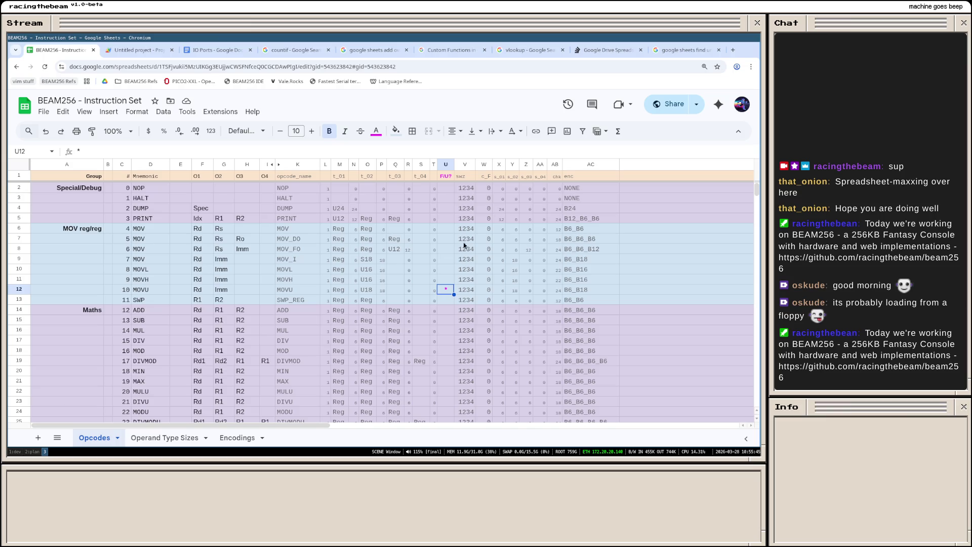
pyautogui.scroll(-6, 380, 258)
pyautogui.scroll(-6, 379, 274)
pyautogui.scroll(-6, 381, 275)
pyautogui.scroll(-6, 384, 277)
pyautogui.scroll(-3, 383, 278)
pyautogui.scroll(-3, 384, 277)
pyautogui.scroll(-3, 384, 277)
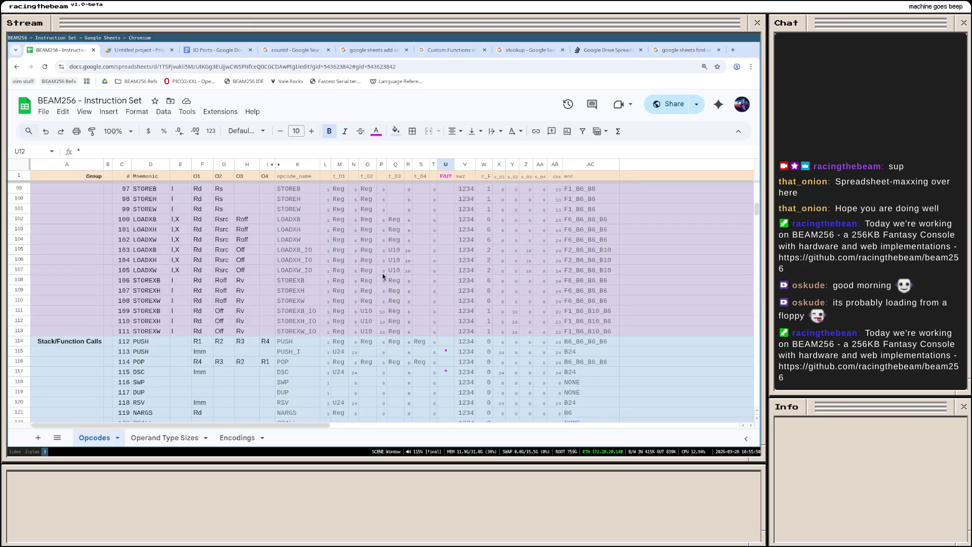
pyautogui.scroll(-3, 384, 277)
pyautogui.scroll(-3, 384, 277)
pyautogui.scroll(9, 384, 277)
pyautogui.scroll(9, 384, 276)
pyautogui.scroll(9, 384, 276)
pyautogui.scroll(9, 383, 277)
pyautogui.scroll(6, 384, 277)
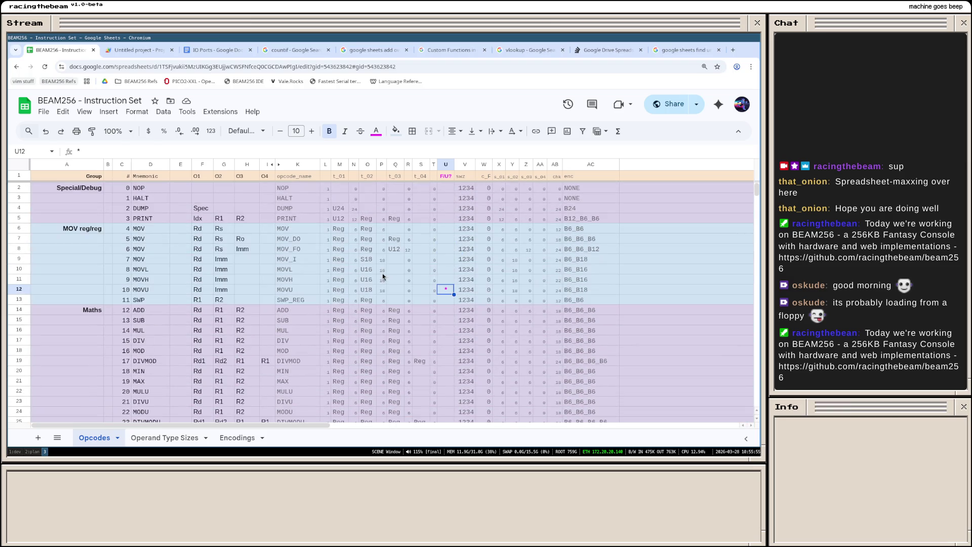
pyautogui.scroll(-2, 383, 276)
pyautogui.scroll(-6, 380, 272)
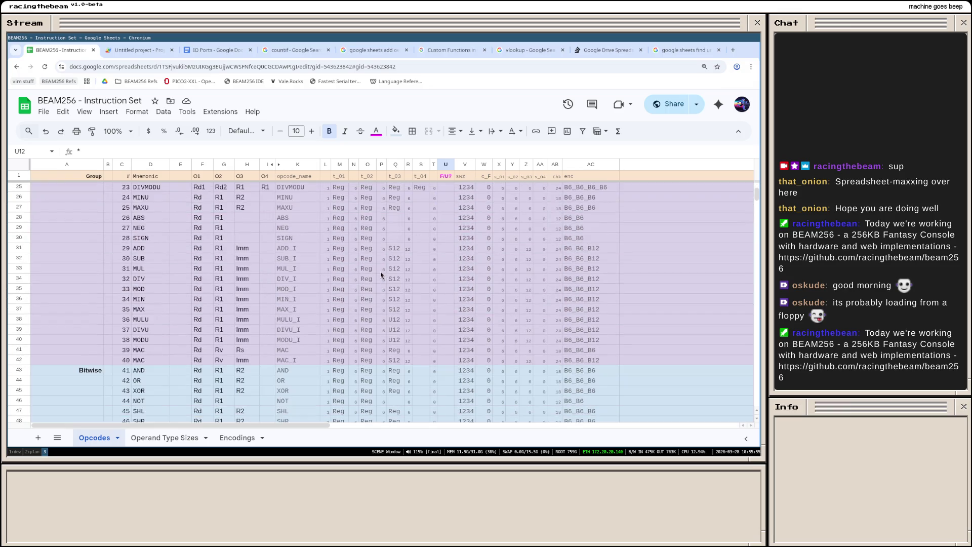
pyautogui.scroll(-2, 380, 272)
pyautogui.scroll(-3, 381, 271)
pyautogui.scroll(-3, 381, 271)
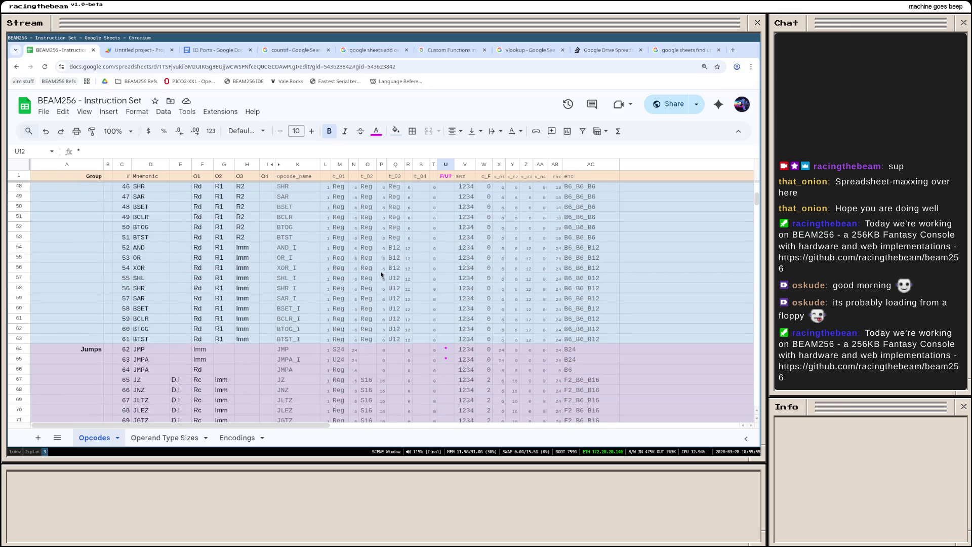
pyautogui.scroll(-3, 381, 271)
pyautogui.scroll(-2, 381, 272)
pyautogui.scroll(-2, 381, 271)
pyautogui.scroll(-1, 380, 271)
pyautogui.scroll(-3, 380, 272)
pyautogui.scroll(-2, 381, 272)
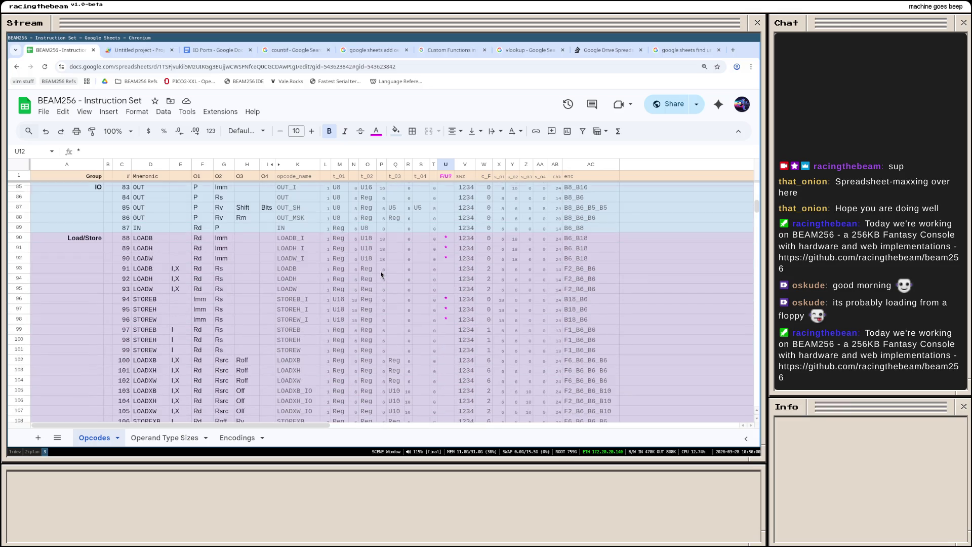
pyautogui.scroll(-4, 381, 272)
pyautogui.scroll(3, 380, 271)
pyautogui.scroll(3, 381, 271)
pyautogui.scroll(3, 380, 272)
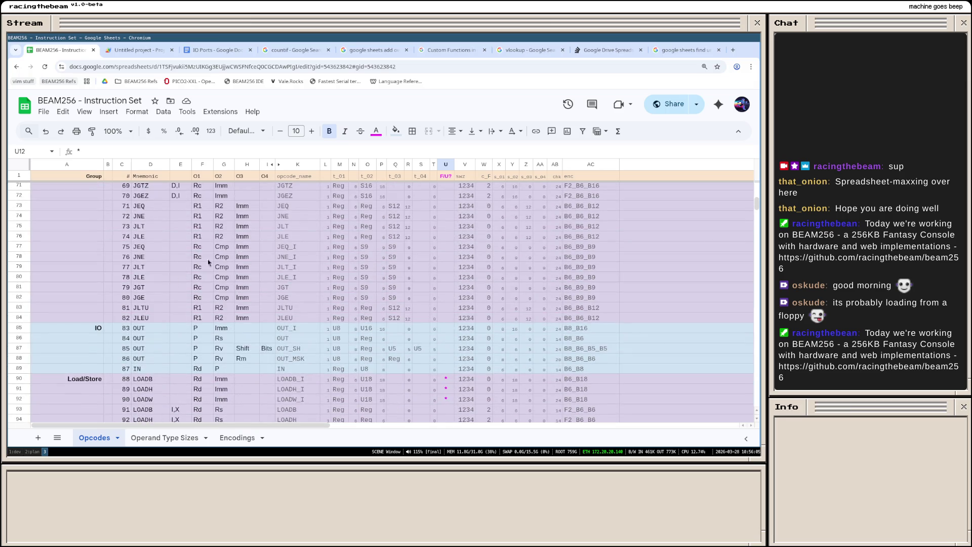
pyautogui.scroll(3, 179, 282)
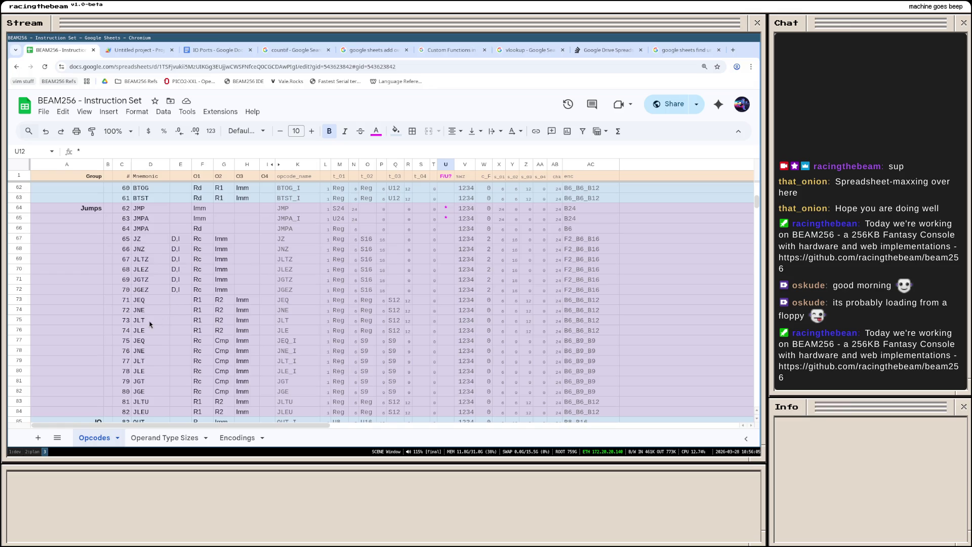
pyautogui.moveTo(153, 321); pyautogui.dragTo(158, 330)
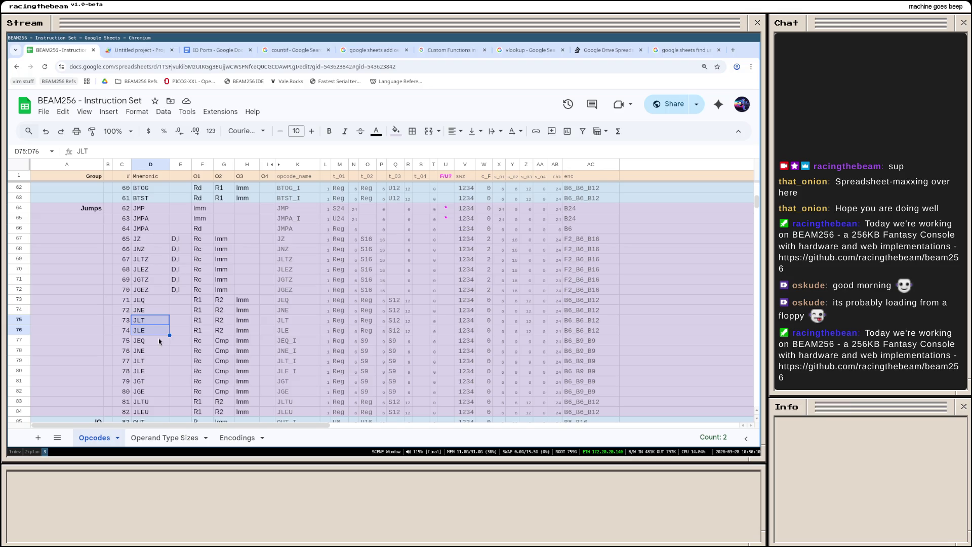
# Step: Inspect the JLT and JLE mnemonic cells and JLE's opcode number formula
pyautogui.click(154, 321)
pyautogui.click(156, 330)
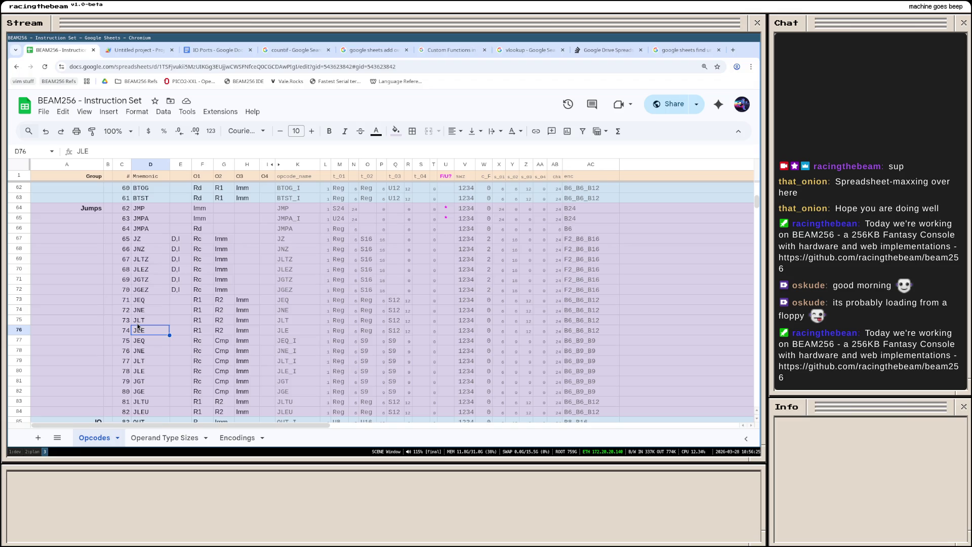
pyautogui.click(137, 324)
pyautogui.click(128, 327)
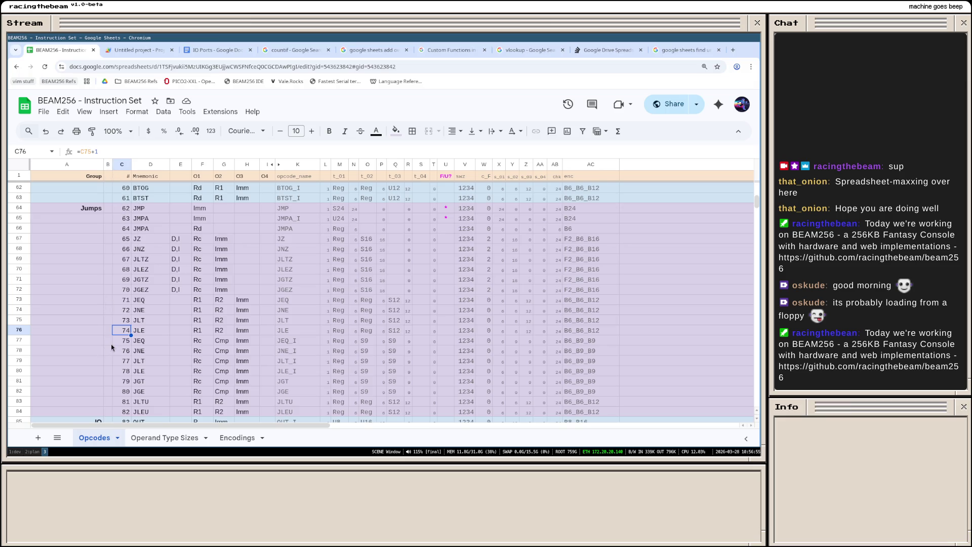
pyautogui.scroll(5, 367, 276)
pyautogui.scroll(5, 367, 276)
pyautogui.scroll(5, 366, 277)
pyautogui.scroll(5, 367, 277)
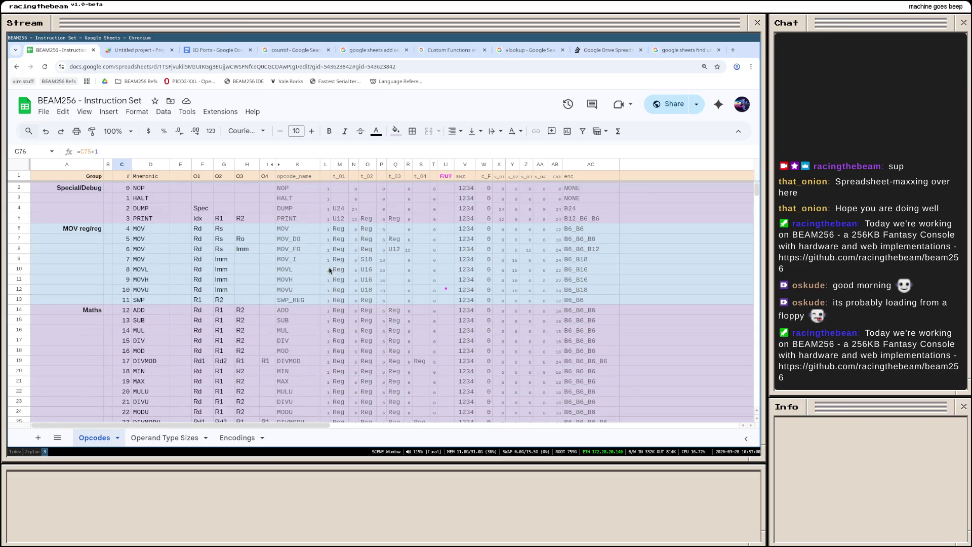
pyautogui.scroll(-10, 330, 262)
pyautogui.scroll(-5, 334, 275)
pyautogui.scroll(-5, 339, 282)
pyautogui.scroll(-5, 339, 281)
pyautogui.scroll(2, 340, 282)
pyautogui.scroll(2, 177, 293)
pyautogui.scroll(2, 177, 292)
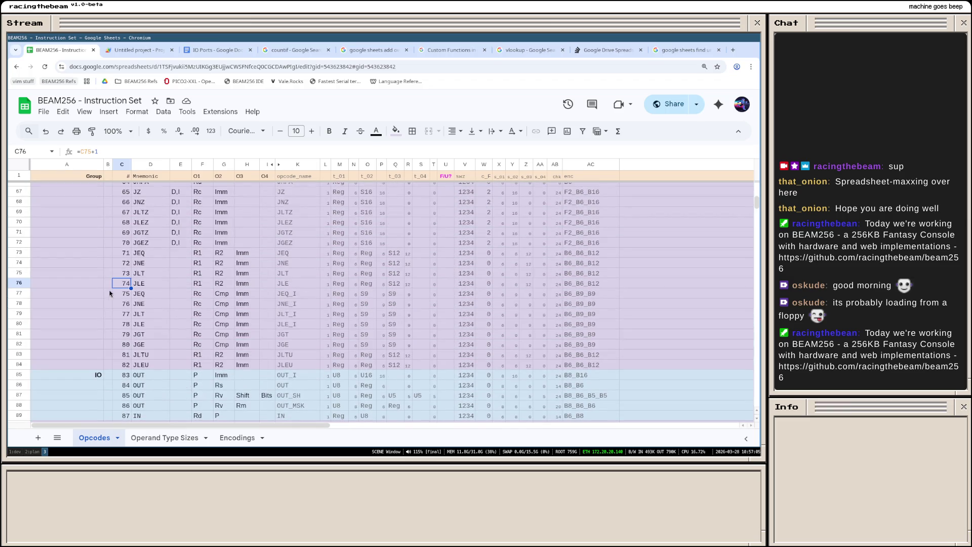
pyautogui.click(108, 283)
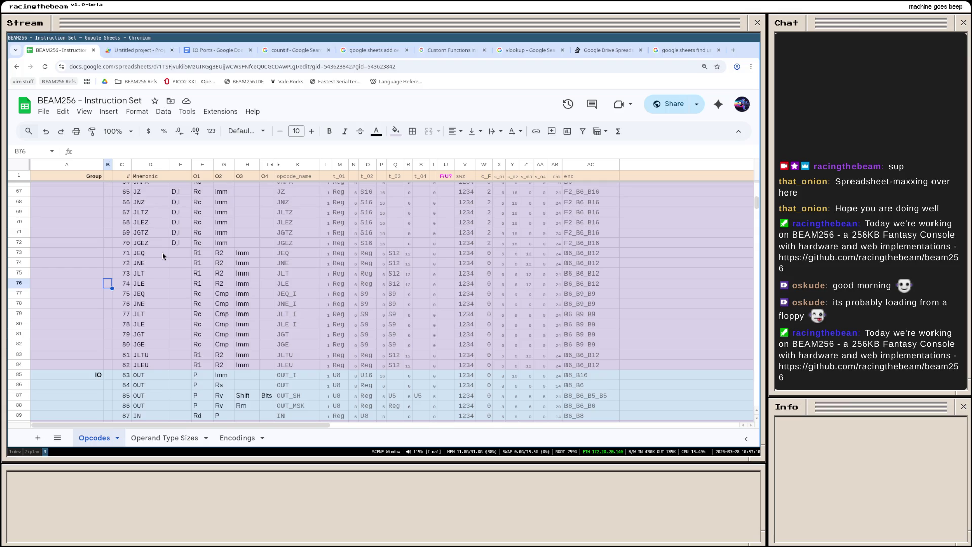
pyautogui.scroll(5, 162, 253)
pyautogui.scroll(8, 162, 253)
pyautogui.scroll(8, 162, 254)
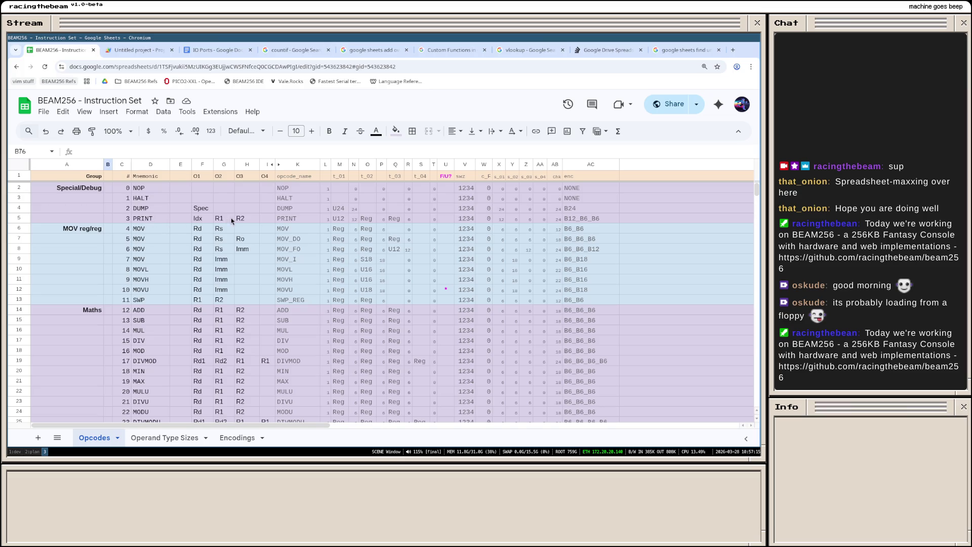
# Step: Change PRINT's first operand type from Idx to Str, then extend it to StrIdx
pyautogui.moveTo(244, 219); pyautogui.dragTo(163, 219)
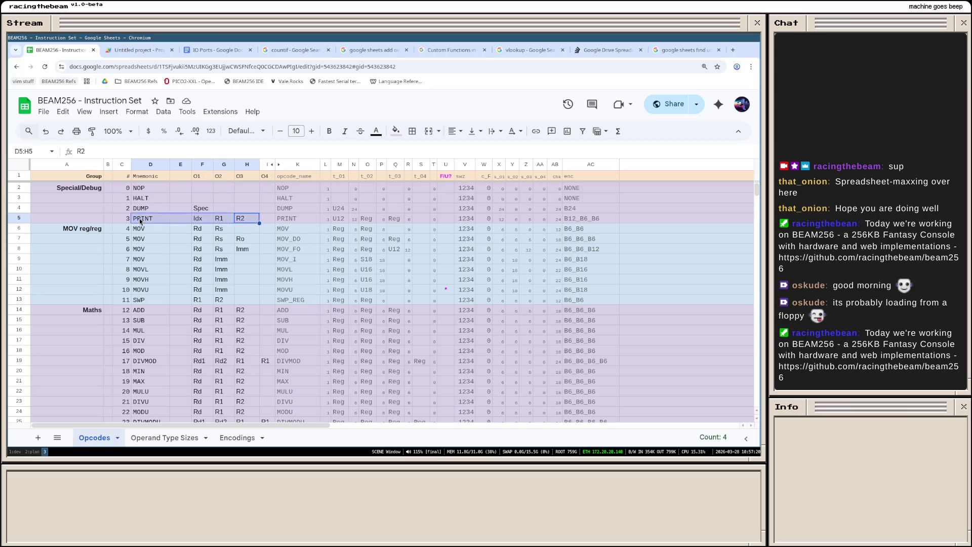
pyautogui.click(140, 220)
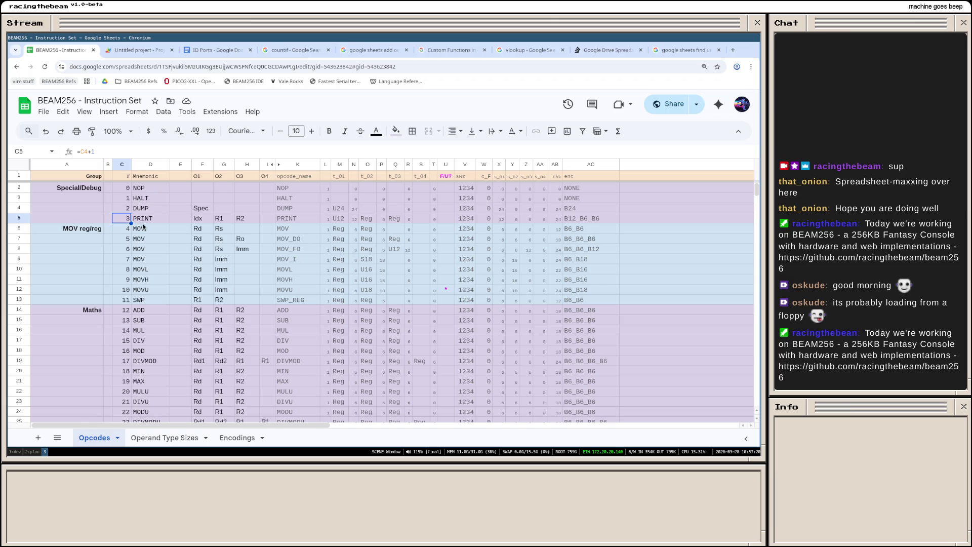
pyautogui.doubleClick(144, 220)
pyautogui.click(207, 216)
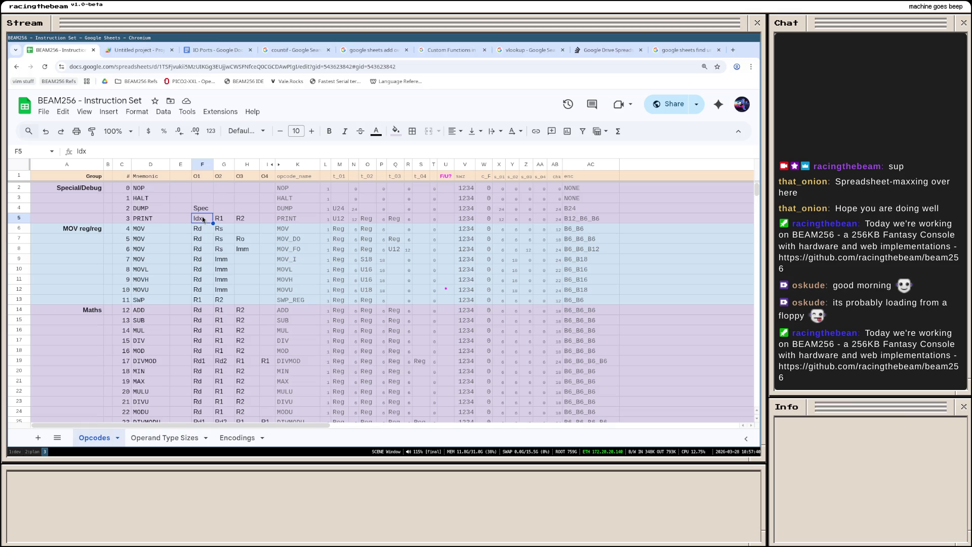
pyautogui.write('Str')
pyautogui.press('Return')
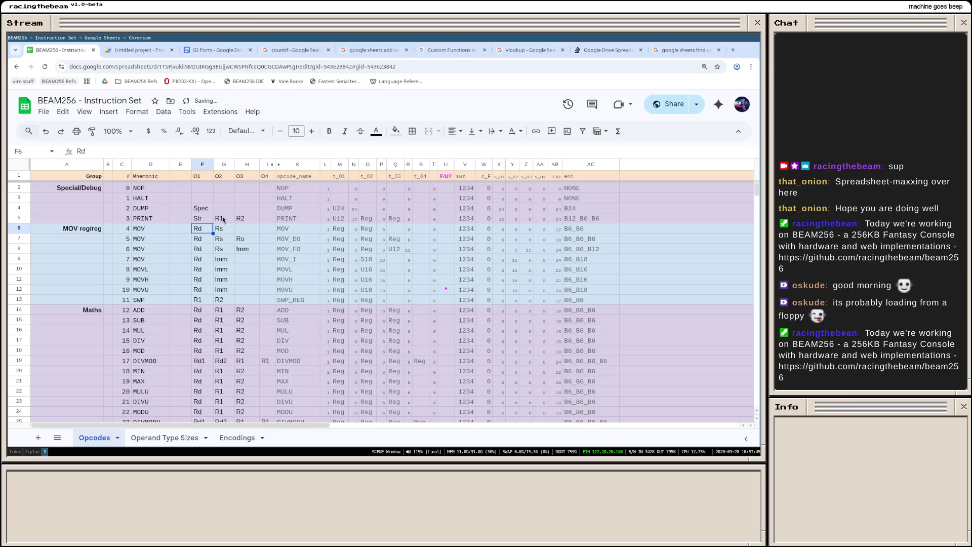
pyautogui.press('Up')
pyautogui.press('Return')
pyautogui.write('Idx')
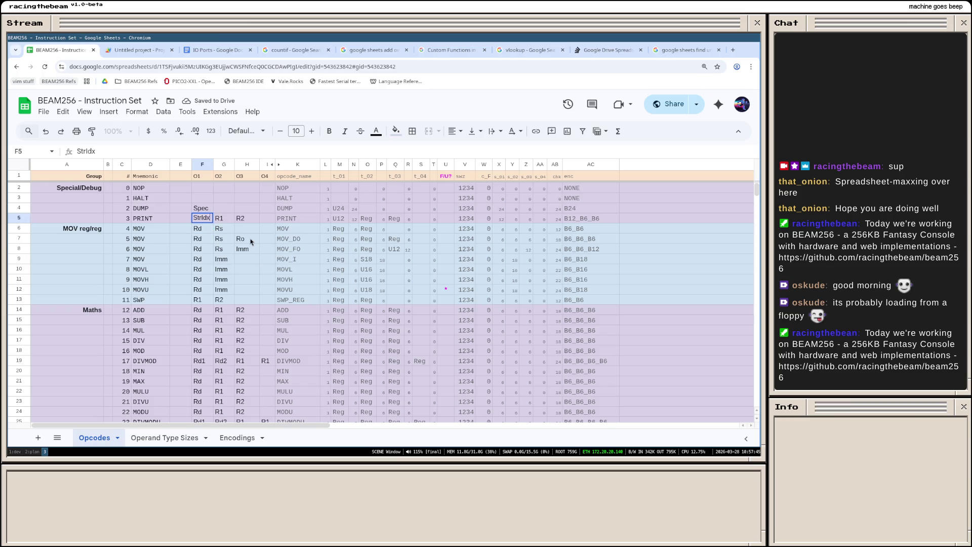
pyautogui.press('Return')
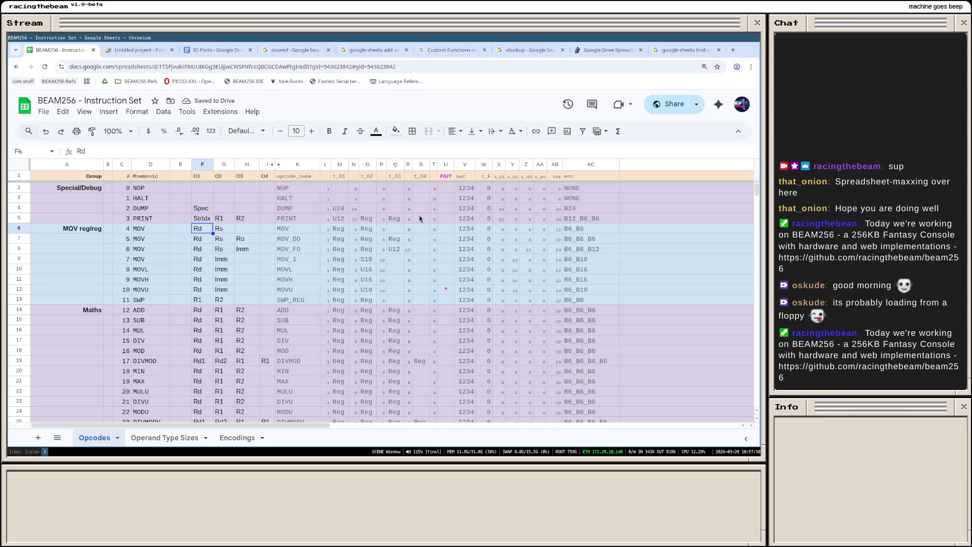
pyautogui.scroll(-4, 324, 236)
pyautogui.scroll(-6, 386, 246)
pyautogui.scroll(-5, 386, 245)
pyautogui.scroll(-5, 386, 245)
pyautogui.scroll(-4, 386, 259)
pyautogui.scroll(4, 386, 262)
pyautogui.scroll(6, 385, 262)
pyautogui.scroll(6, 386, 262)
pyautogui.scroll(5, 386, 262)
# Step: Switch to the Untitled Apps Script project and select all of its Code.gs script
pyautogui.click(140, 50)
pyautogui.hotkey('ctrl', 'a')
pyautogui.click(281, 296)
pyautogui.hotkey('ctrl', 'a')
pyautogui.click(235, 278)
pyautogui.hotkey('ctrl', 'a')
# Step: Repeatedly highlight the whole SWIZZLE function in Code.gs while glancing at OP_ENCODING's flags parameter
pyautogui.click(207, 286)
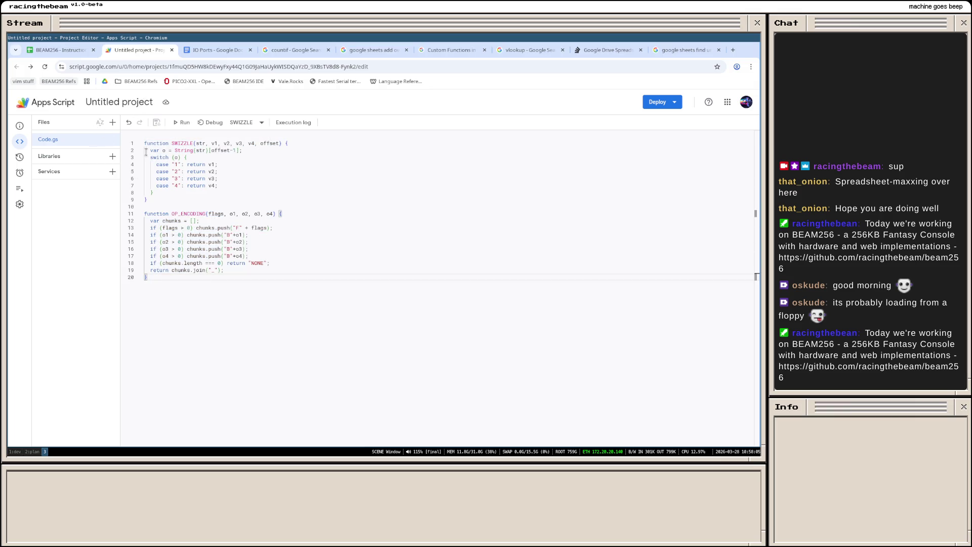
pyautogui.moveTo(174, 142); pyautogui.dragTo(246, 150)
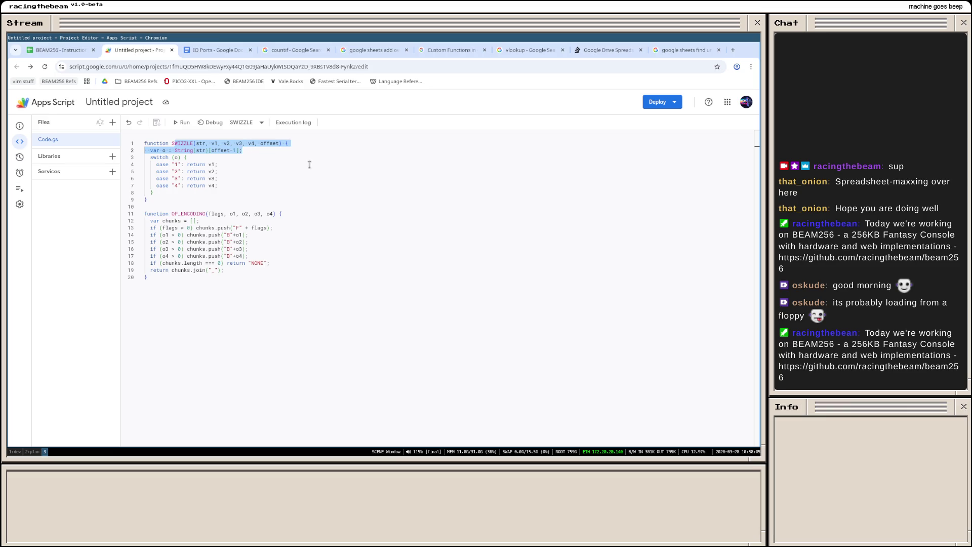
pyautogui.click(176, 199)
pyautogui.moveTo(177, 199); pyautogui.dragTo(133, 136)
pyautogui.click(194, 321)
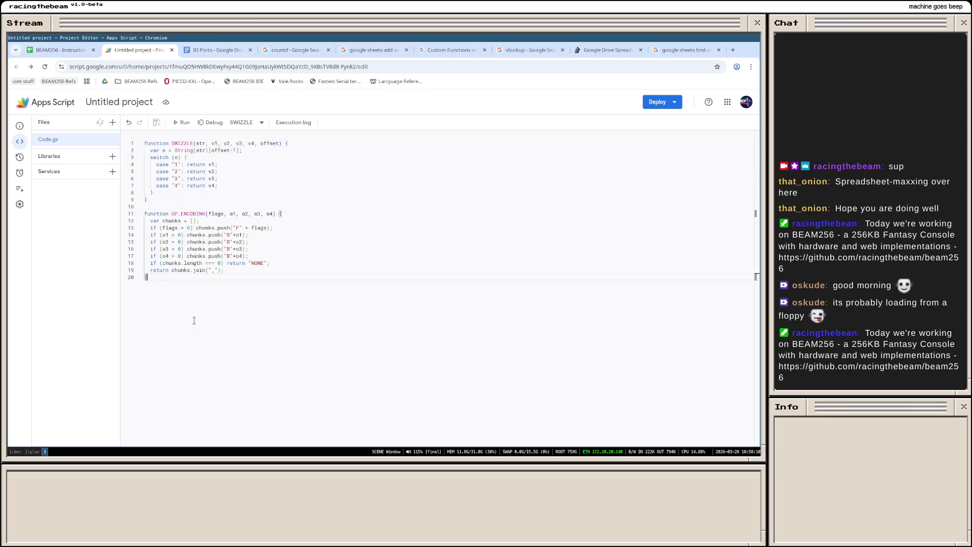
pyautogui.moveTo(147, 200); pyautogui.dragTo(141, 143)
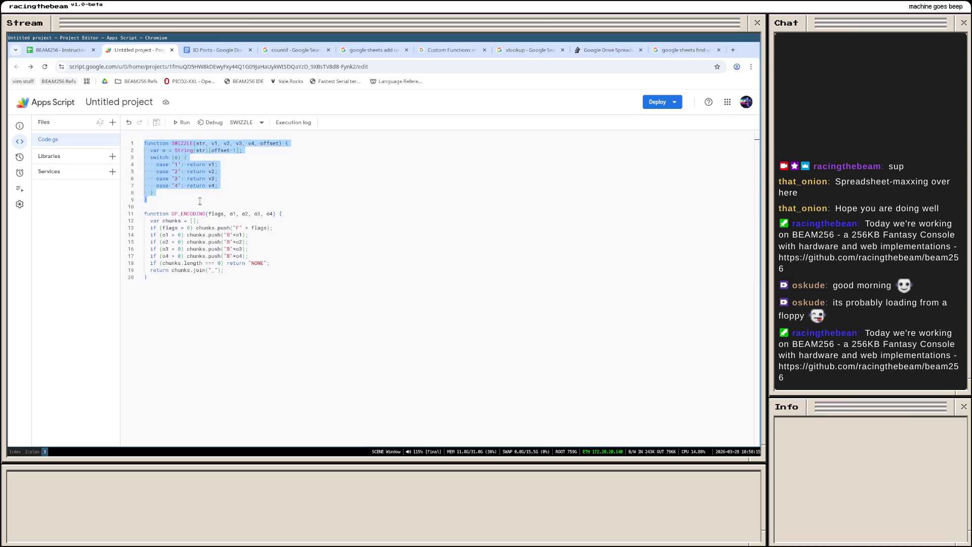
pyautogui.click(201, 204)
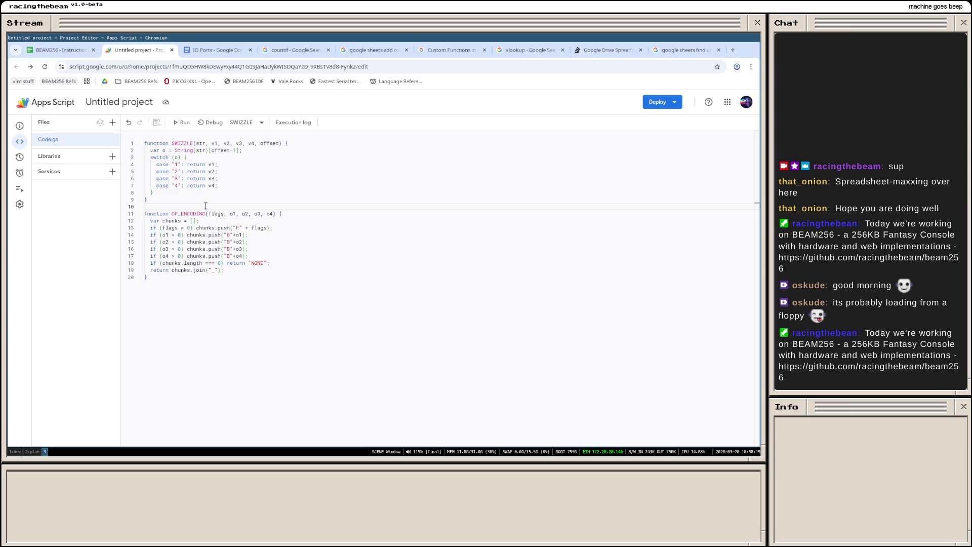
pyautogui.click(194, 201)
pyautogui.click(182, 192)
pyautogui.moveTo(153, 193); pyautogui.dragTo(117, 142)
pyautogui.click(236, 205)
pyautogui.click(212, 213)
pyautogui.moveTo(190, 200); pyautogui.dragTo(140, 137)
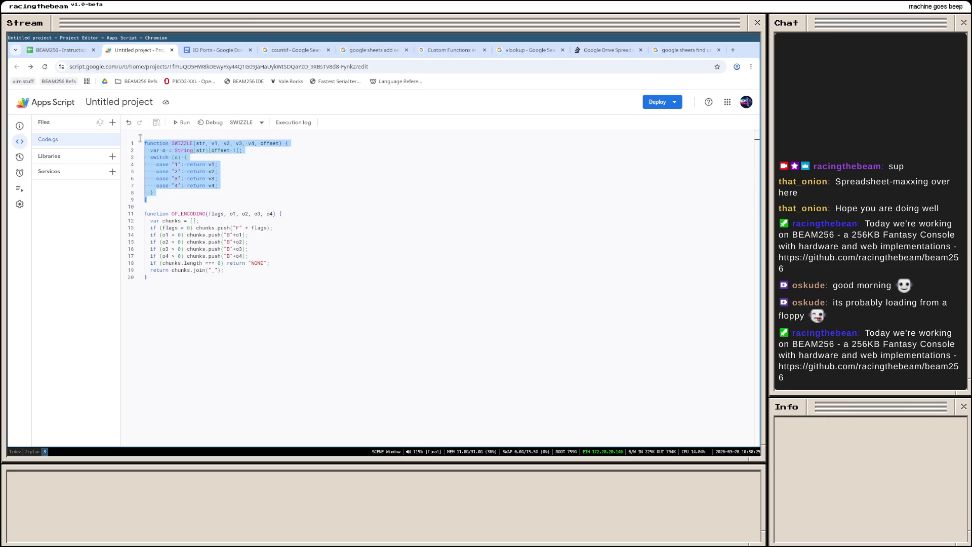
pyautogui.click(181, 199)
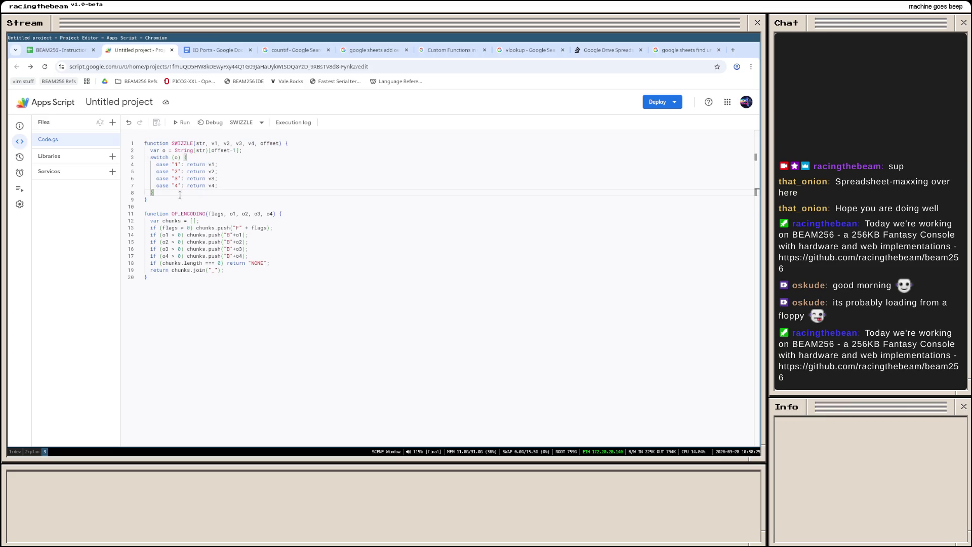
pyautogui.hotkey('ctrl', 'shift', 'Home')
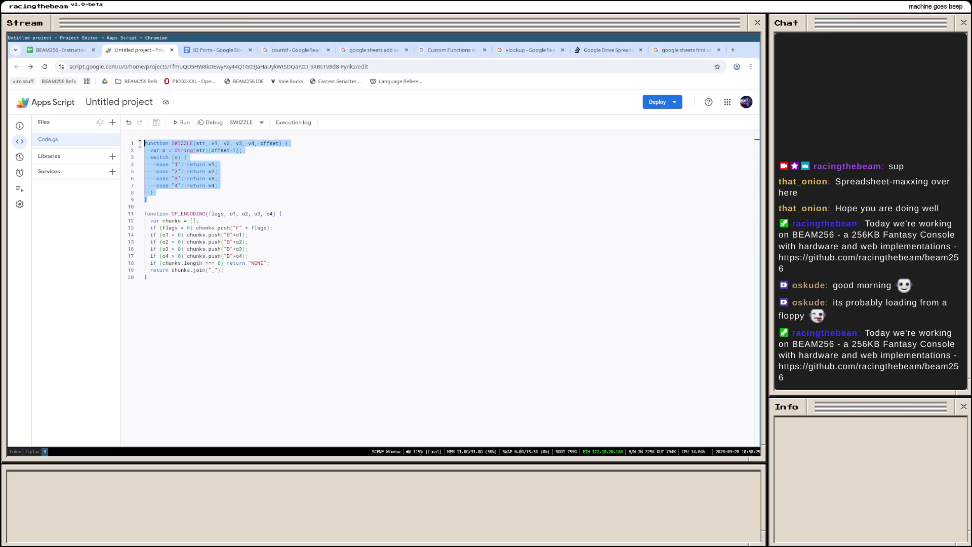
pyautogui.click(183, 199)
pyautogui.hotkey('ctrl', 'shift', 'Home')
pyautogui.click(204, 199)
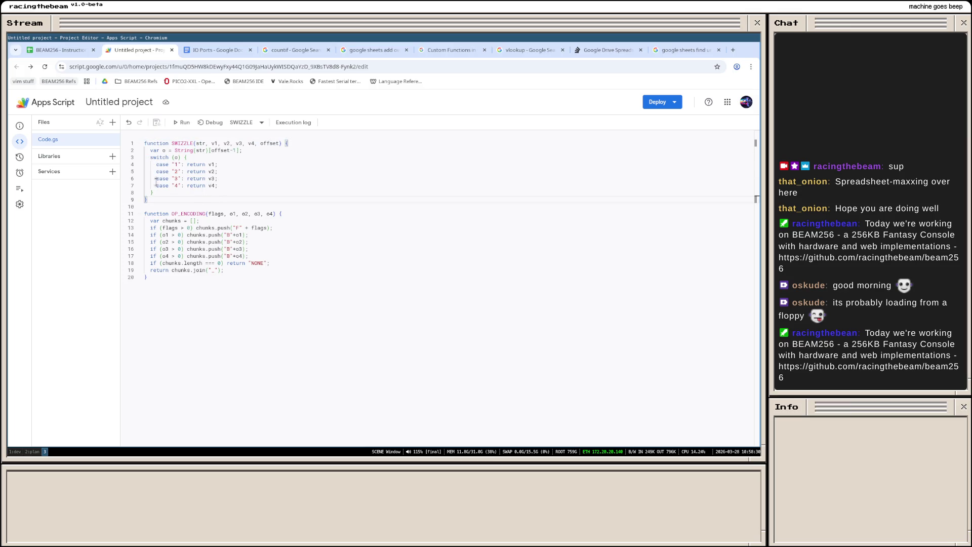
pyautogui.moveTo(169, 200); pyautogui.dragTo(134, 142)
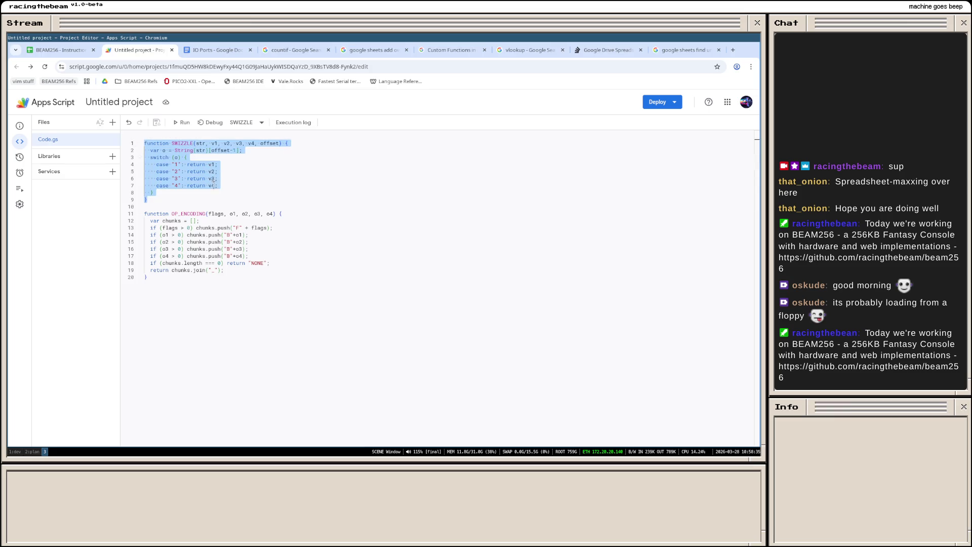
pyautogui.click(220, 200)
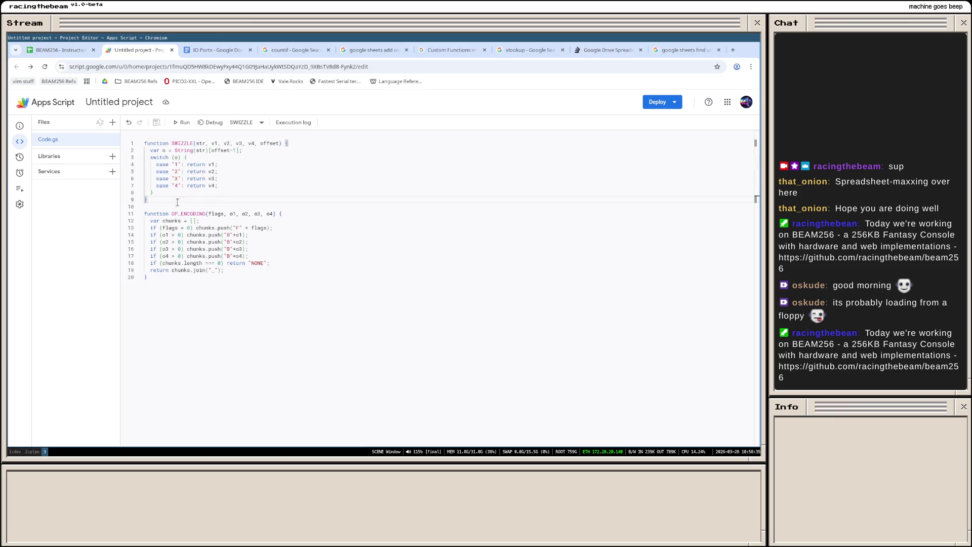
pyautogui.moveTo(174, 198); pyautogui.dragTo(130, 139)
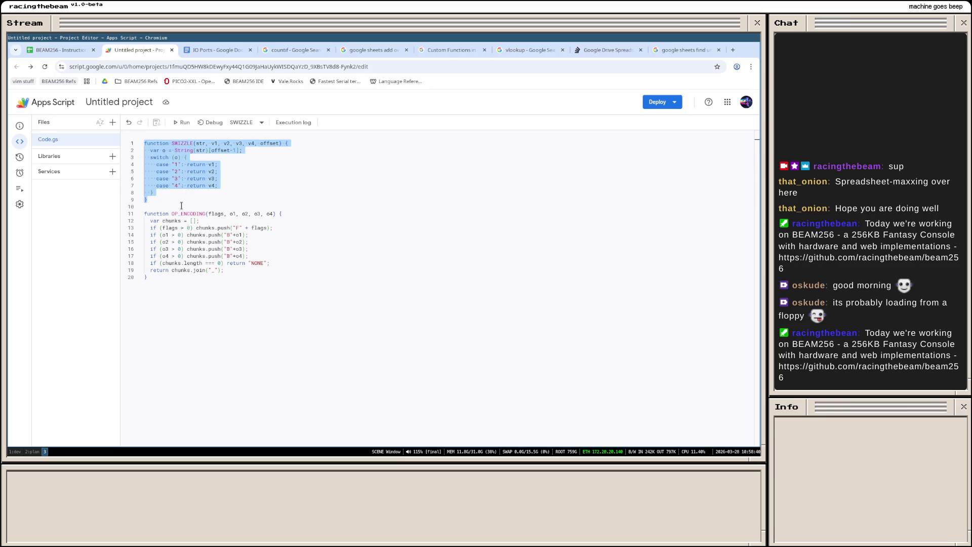
pyautogui.click(182, 143)
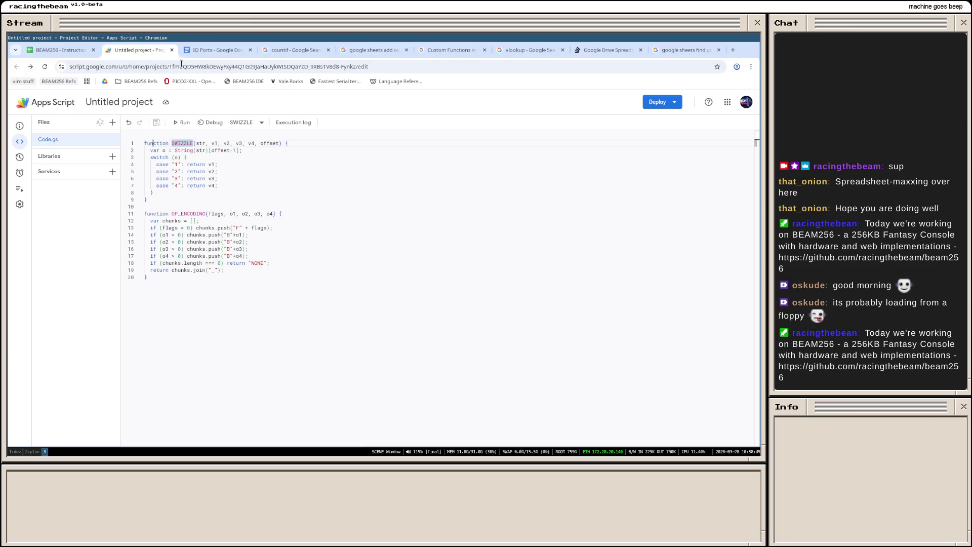
# Step: Peek at the IO Ports document, then reselect SWIZZLE's lines up to line 1 several more times
pyautogui.click(228, 50)
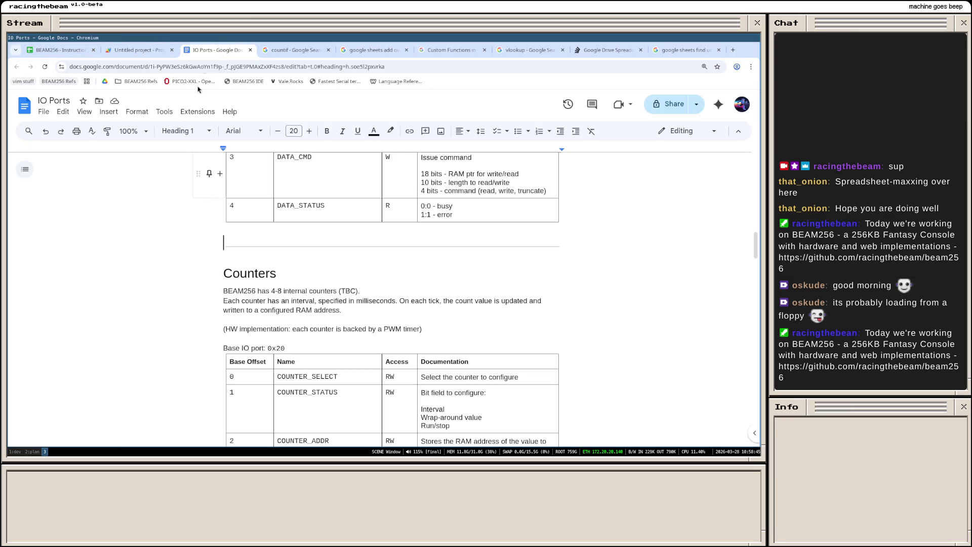
pyautogui.click(140, 49)
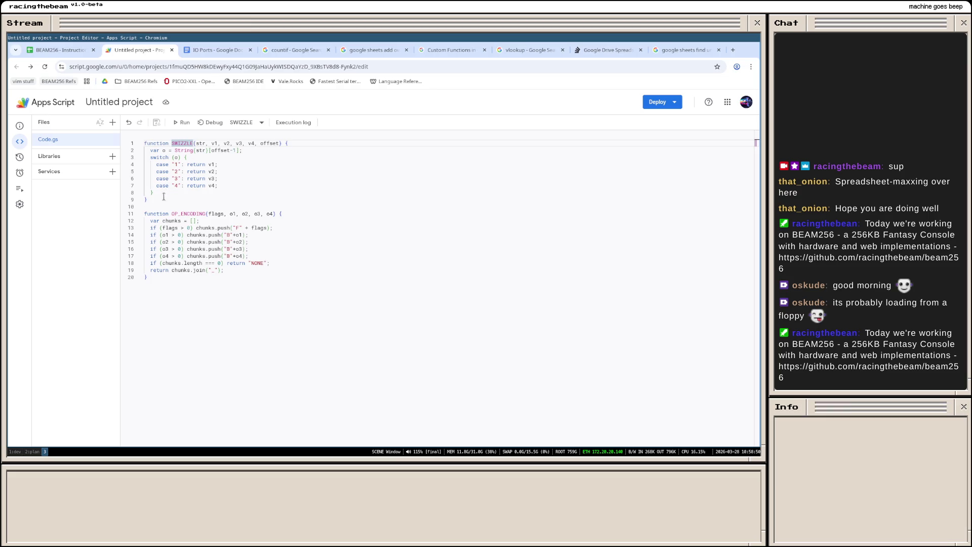
pyautogui.moveTo(163, 200); pyautogui.dragTo(182, 145)
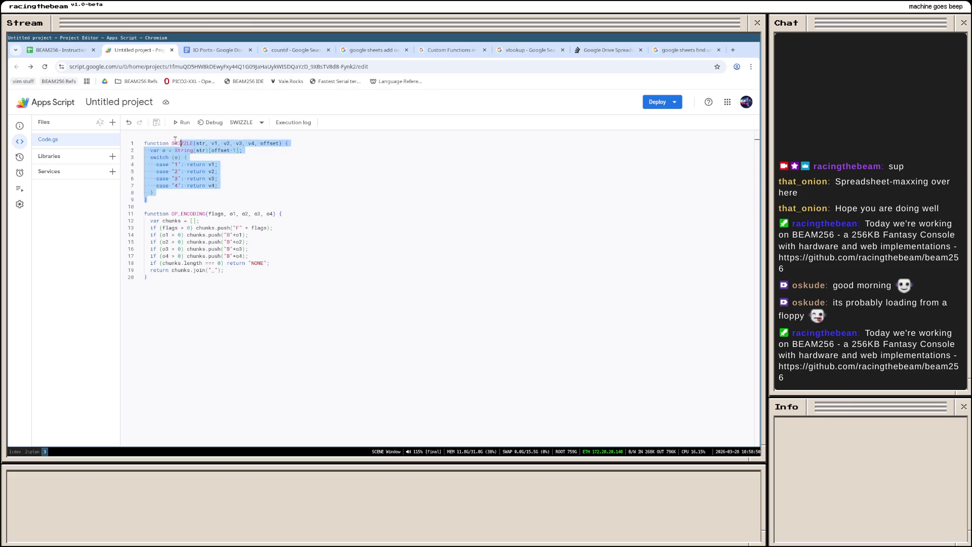
pyautogui.moveTo(182, 144); pyautogui.dragTo(195, 201)
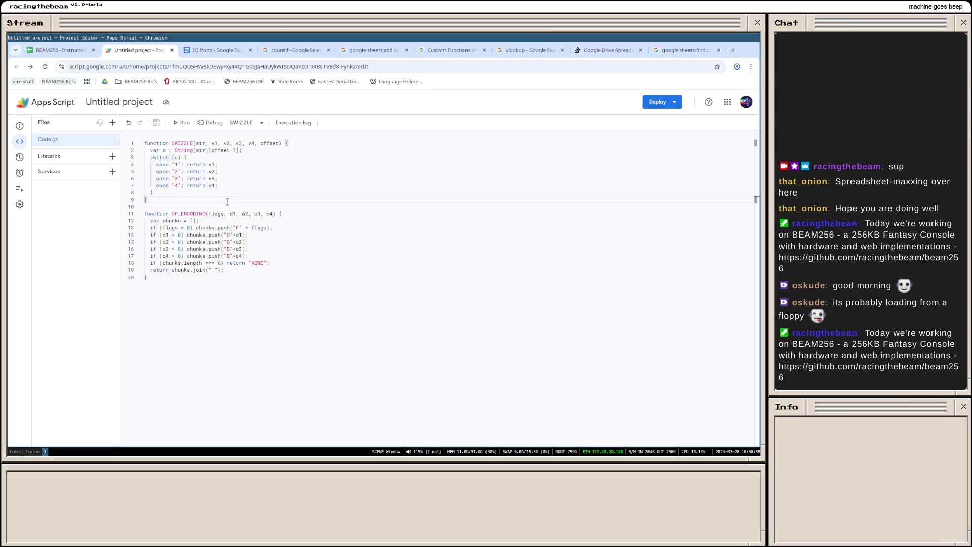
pyautogui.hotkey('ctrl', 'shift', 'Home')
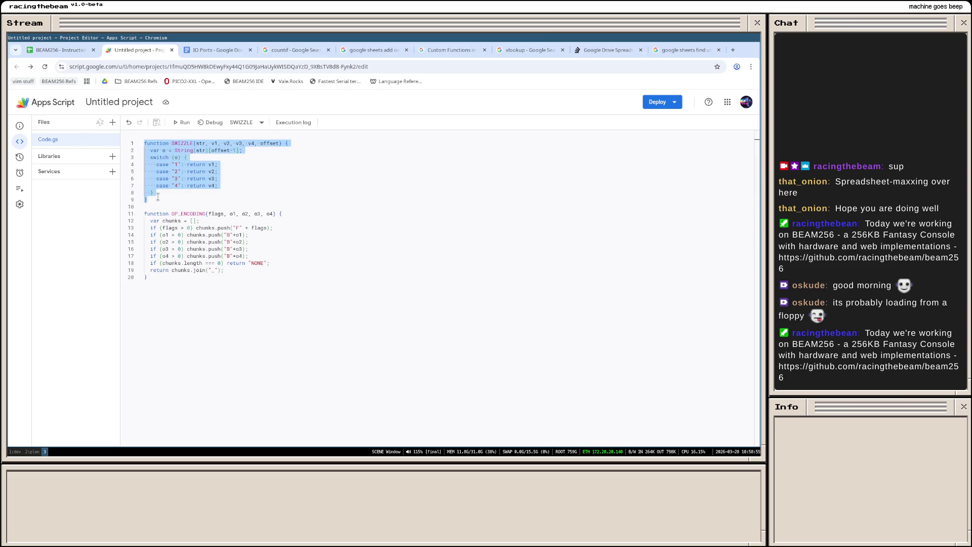
pyautogui.click(181, 201)
pyautogui.moveTo(167, 197); pyautogui.dragTo(138, 141)
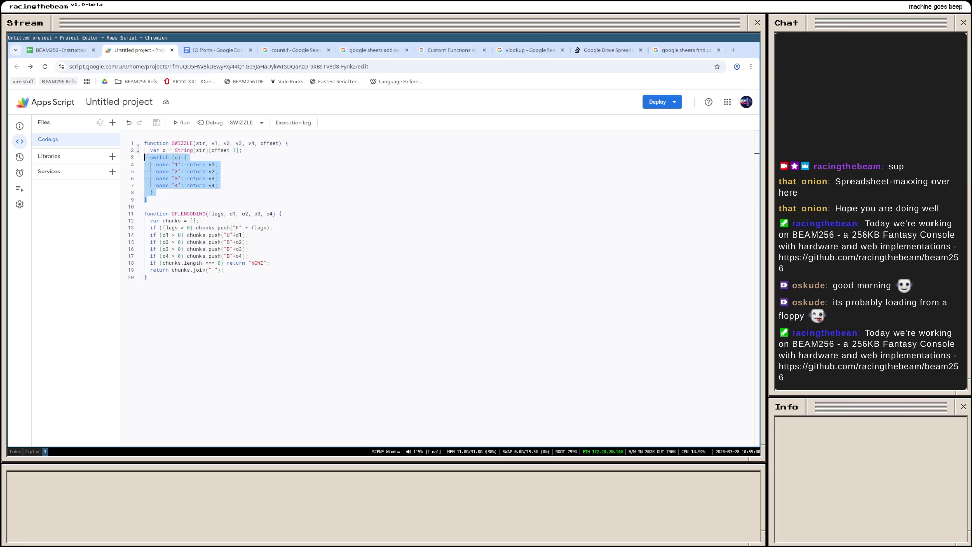
pyautogui.moveTo(191, 193); pyautogui.dragTo(143, 142)
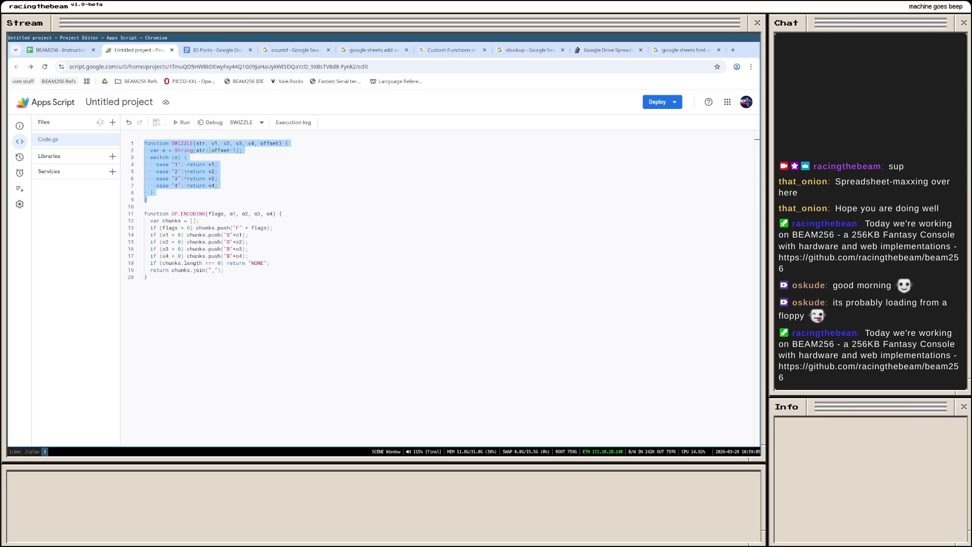
pyautogui.click(217, 198)
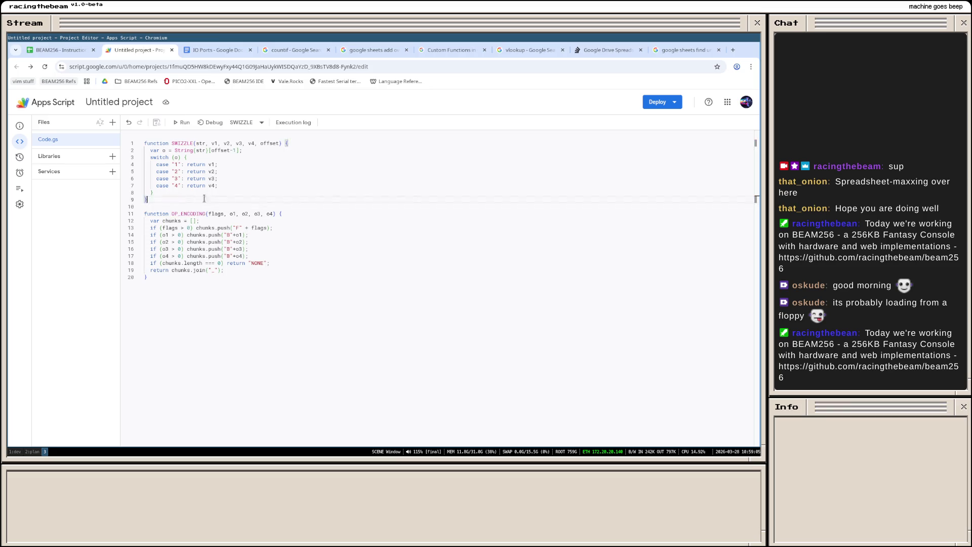
pyautogui.moveTo(216, 199); pyautogui.dragTo(140, 135)
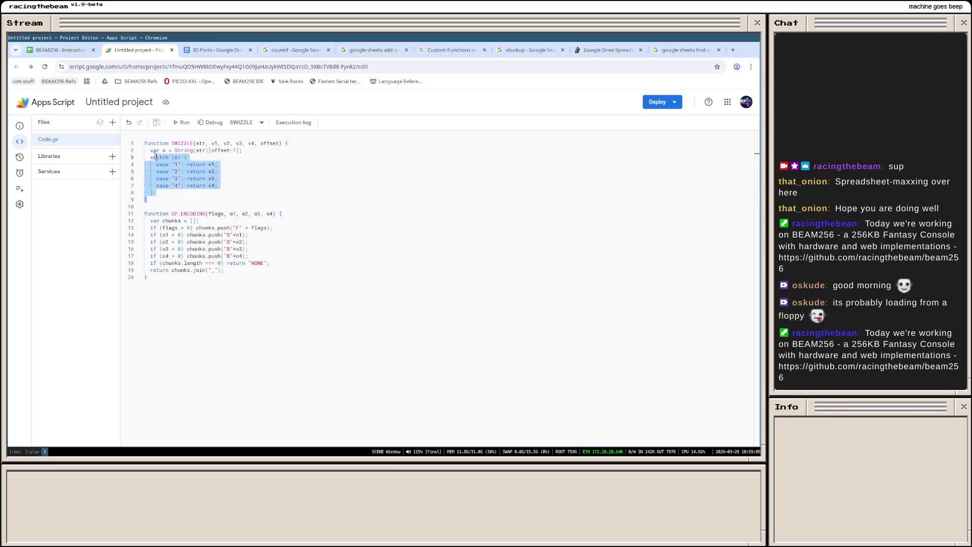
pyautogui.click(196, 175)
pyautogui.click(226, 203)
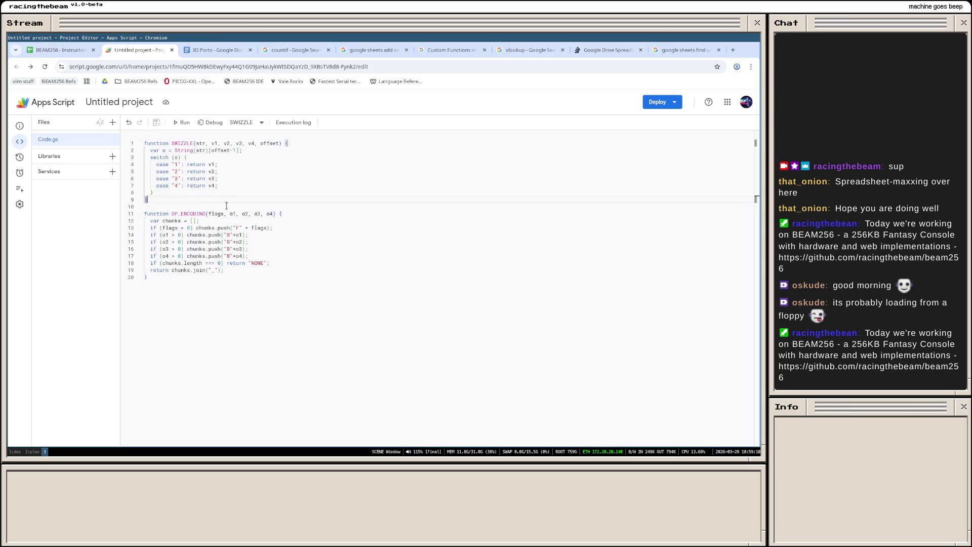
pyautogui.moveTo(228, 204); pyautogui.dragTo(139, 133)
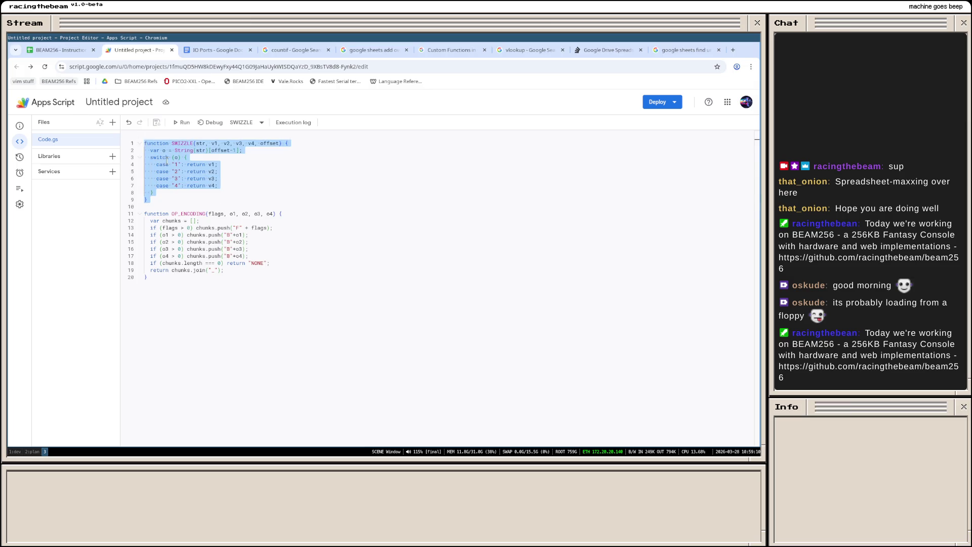
pyautogui.click(192, 199)
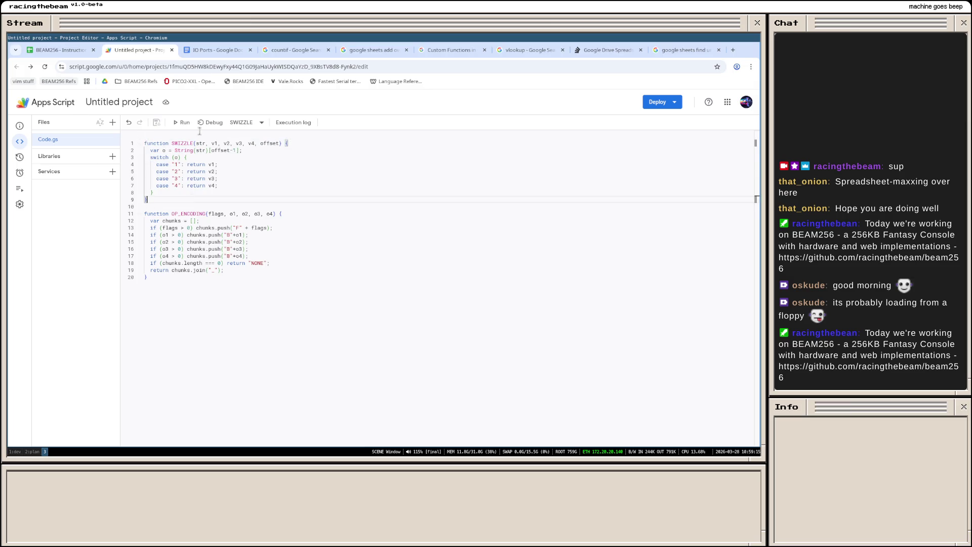
# Step: Close the Apps Script project tab and the countif search results tab
pyautogui.click(172, 49)
pyautogui.click(225, 57)
pyautogui.click(278, 50)
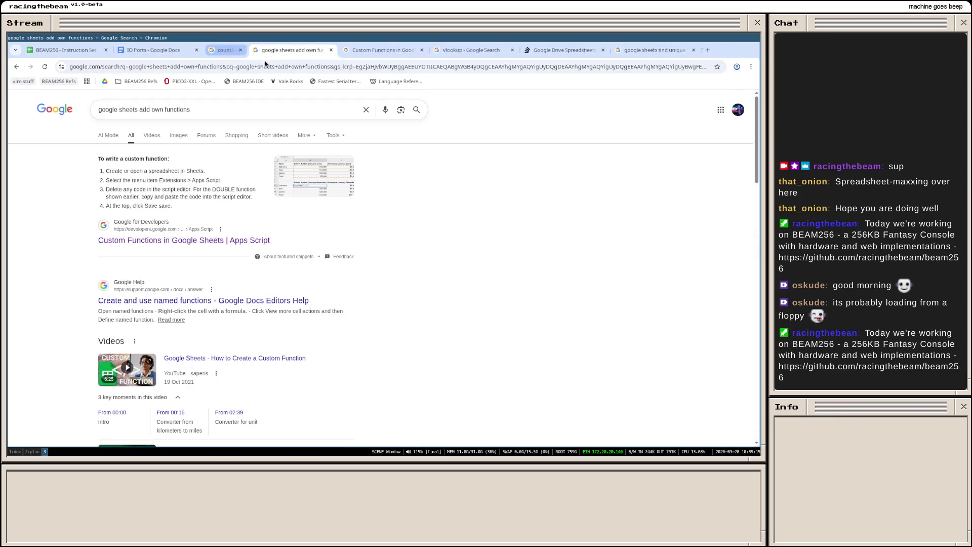
# Step: Close the remaining Google search tab and switch to the 1:dev workspace with the Pratt Parsers article
pyautogui.hotkey('ctrl', 'w')
pyautogui.hotkey('ctrl', 'w')
pyautogui.hotkey('ctrl', 'w')
pyautogui.hotkey('ctrl', 'w')
pyautogui.hotkey('ctrl', 'w')
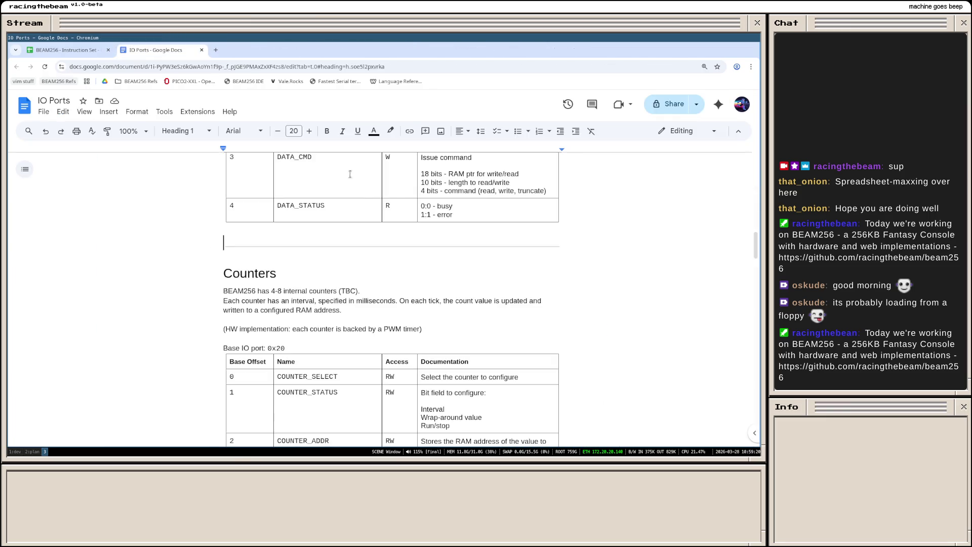
pyautogui.scroll(5, 338, 228)
pyautogui.scroll(5, 328, 271)
pyautogui.scroll(-1, 328, 271)
pyautogui.scroll(-2, 329, 272)
pyautogui.press('super+1')
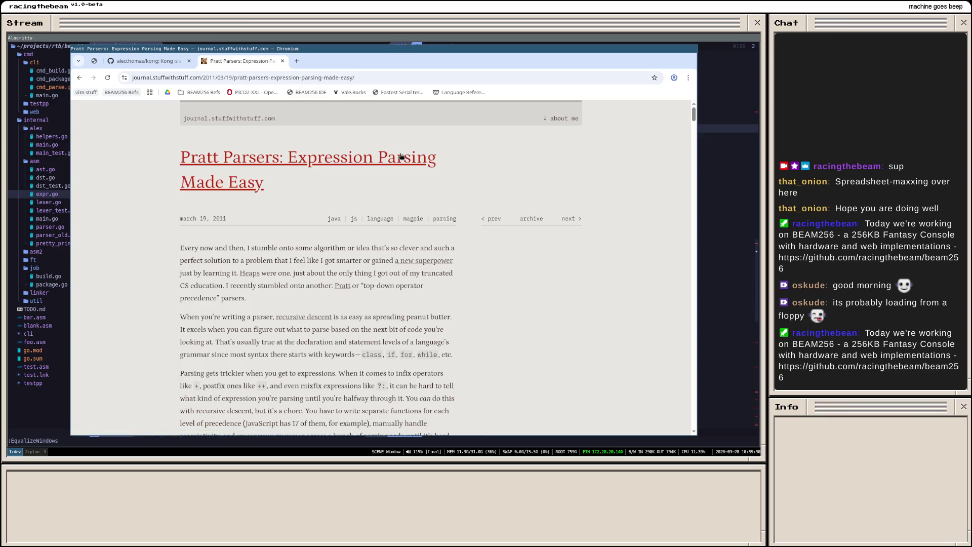
# Step: Hide the browser window, save lexer.go with :w and expand the linker folder in the file tree
pyautogui.hotkey('alt', 'Tab')
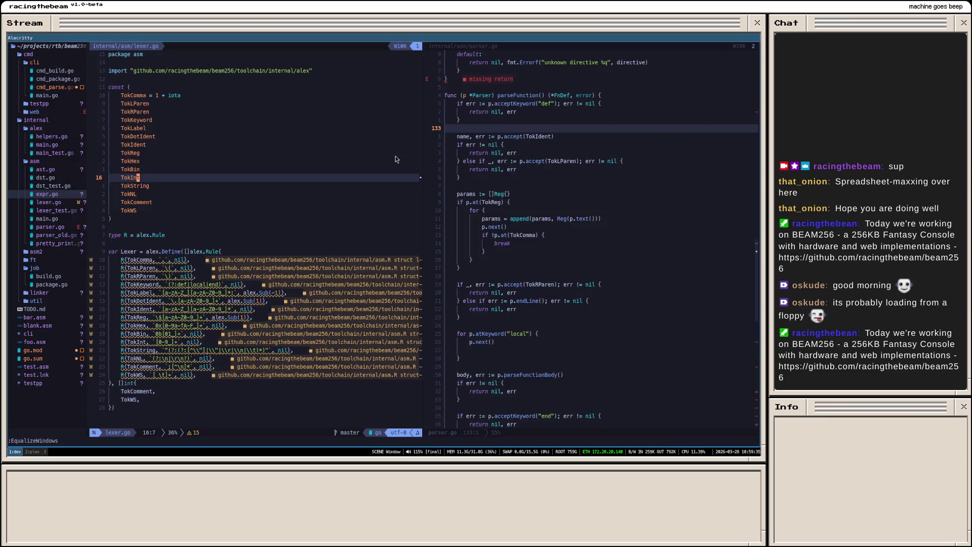
pyautogui.write('5j:w')
pyautogui.press('Return')
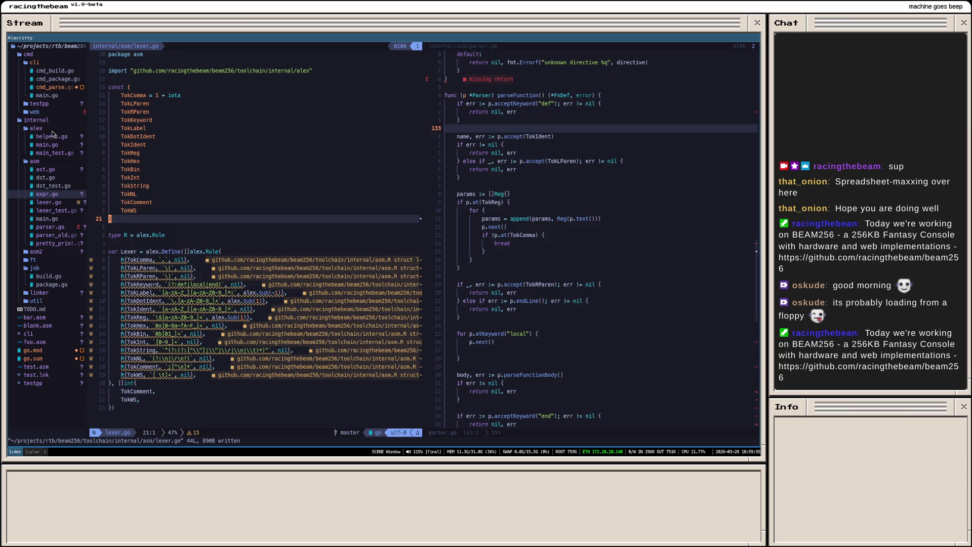
pyautogui.moveTo(57, 293); pyautogui.dragTo(78, 291)
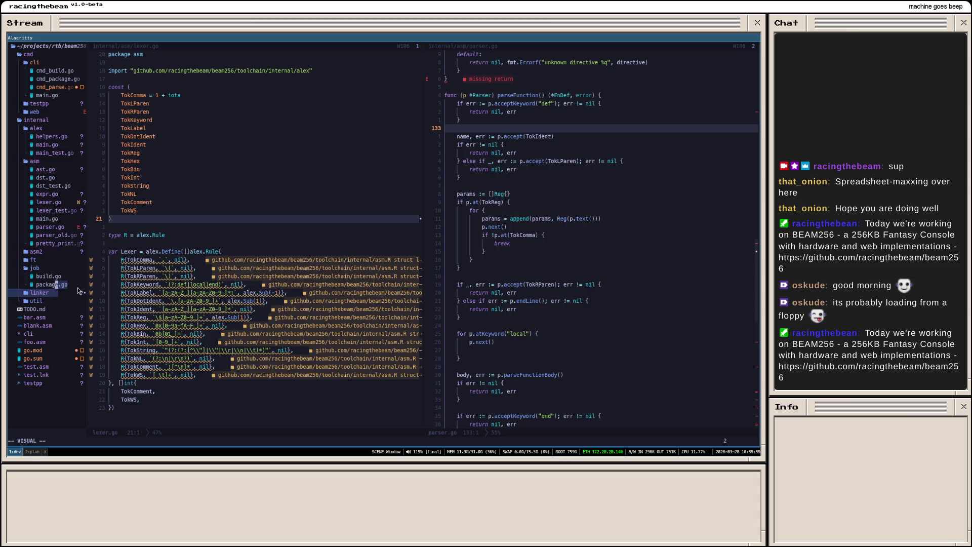
pyautogui.click(78, 287)
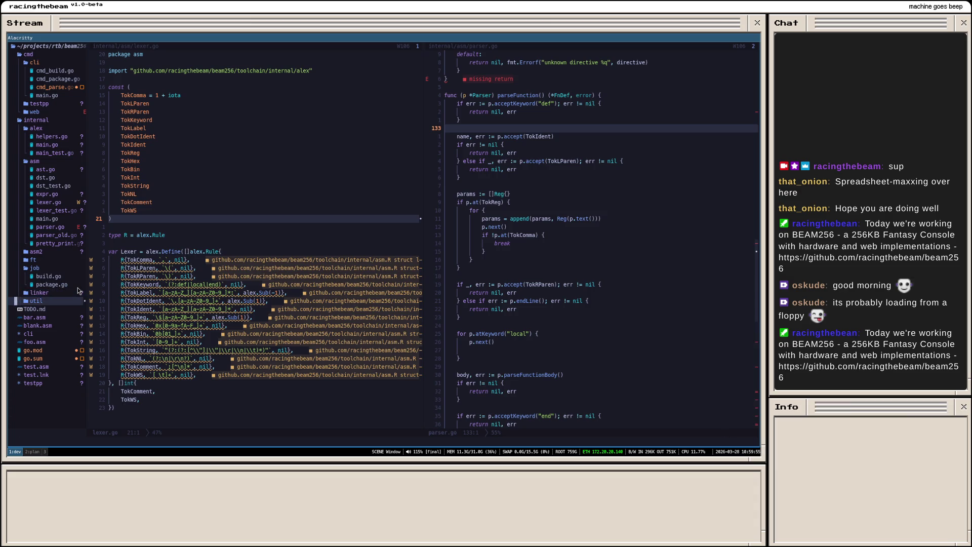
pyautogui.press('Return')
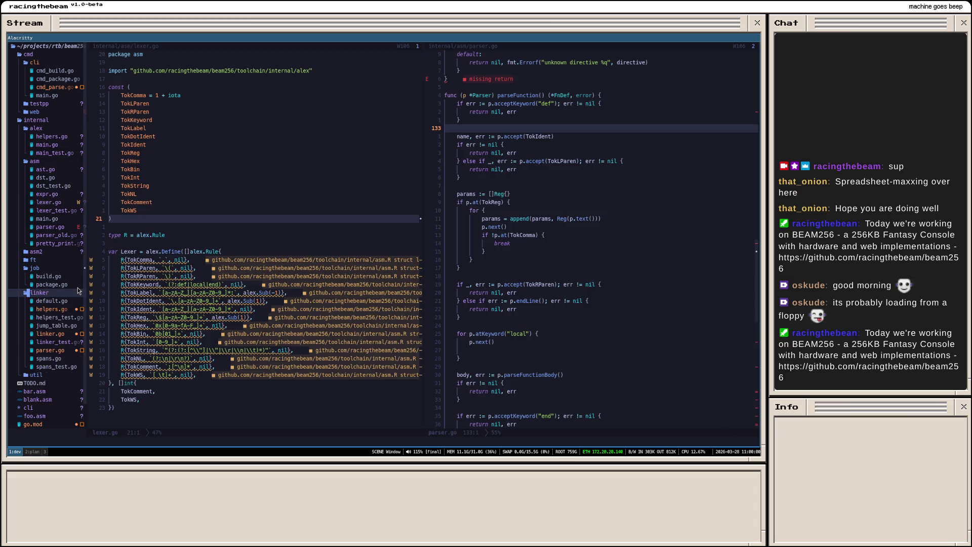
# Step: Open default.go, helpers.go, helpers_test.go, jump_table.go, linker.go and linker_test.go from the linker package
pyautogui.click(46, 303)
pyautogui.press('Return')
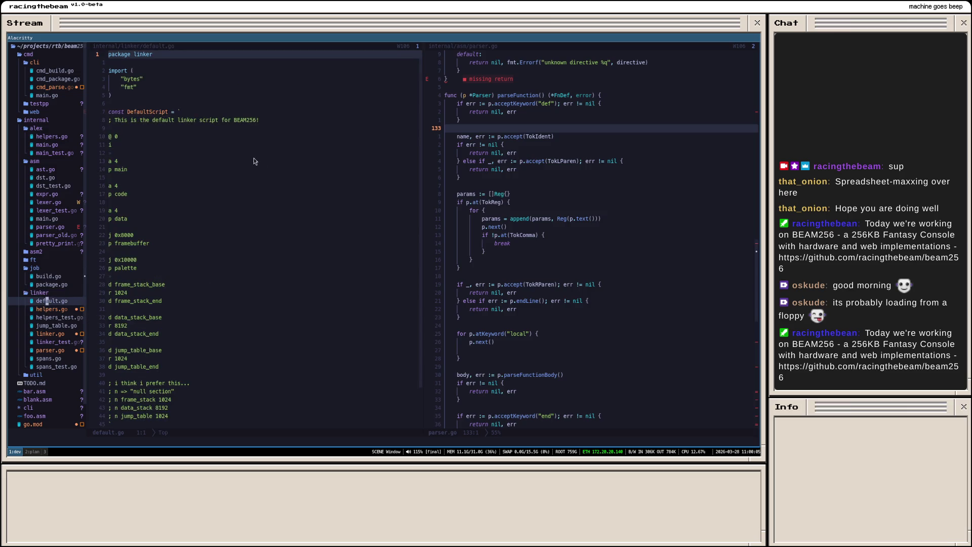
pyautogui.scroll(-4, 259, 163)
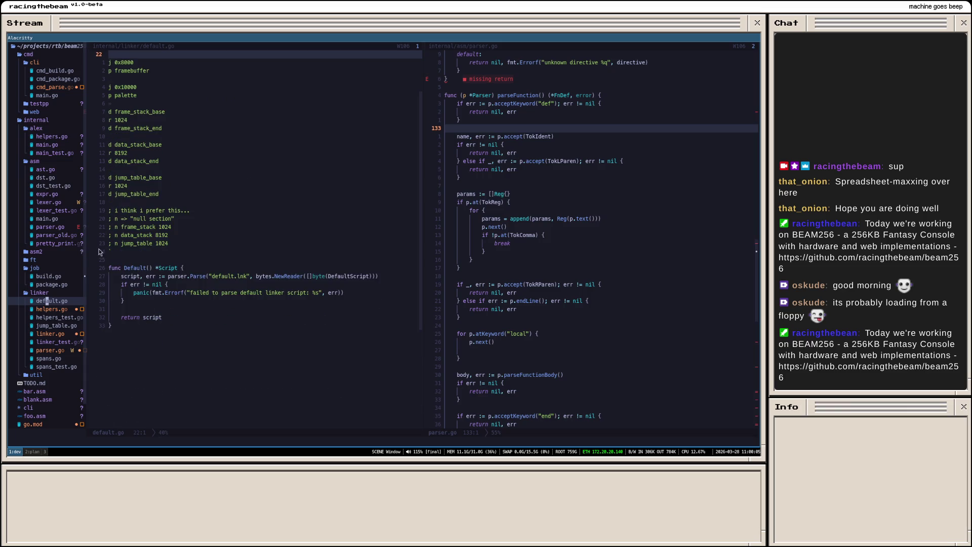
pyautogui.doubleClick(54, 312)
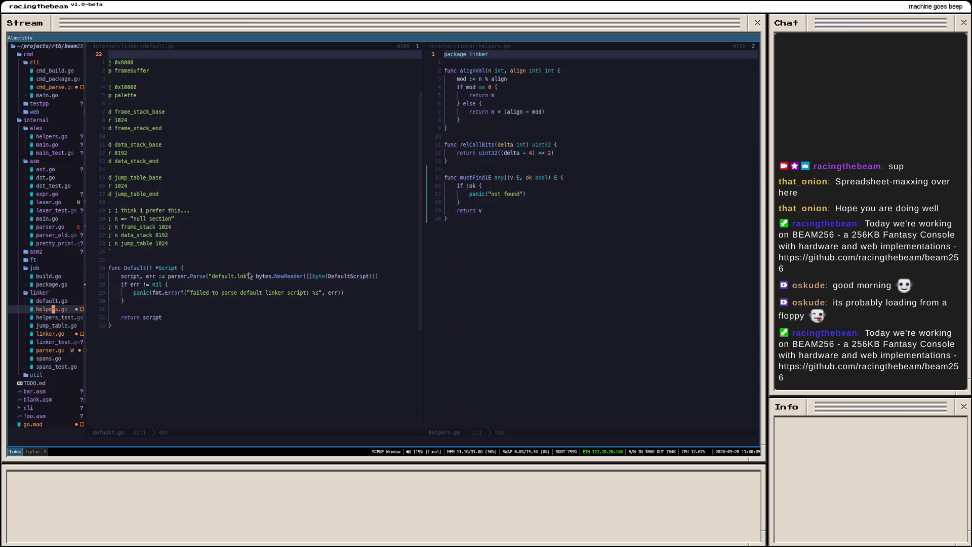
pyautogui.click(501, 240)
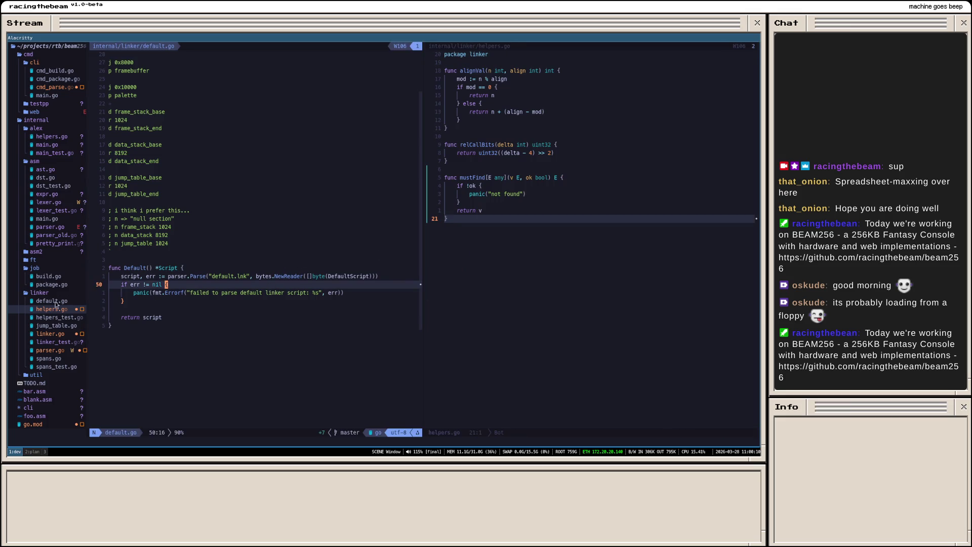
pyautogui.doubleClick(52, 318)
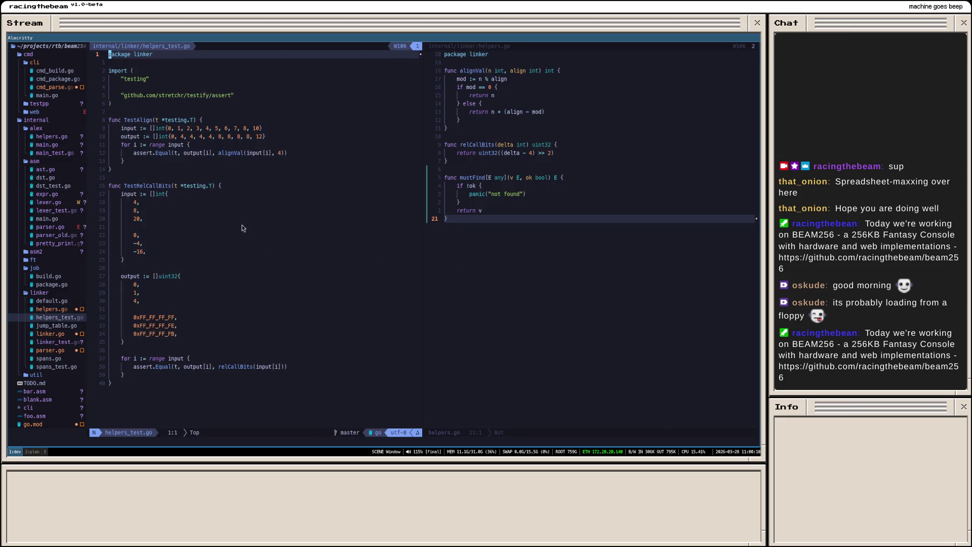
pyautogui.scroll(-1, 215, 244)
pyautogui.doubleClick(53, 325)
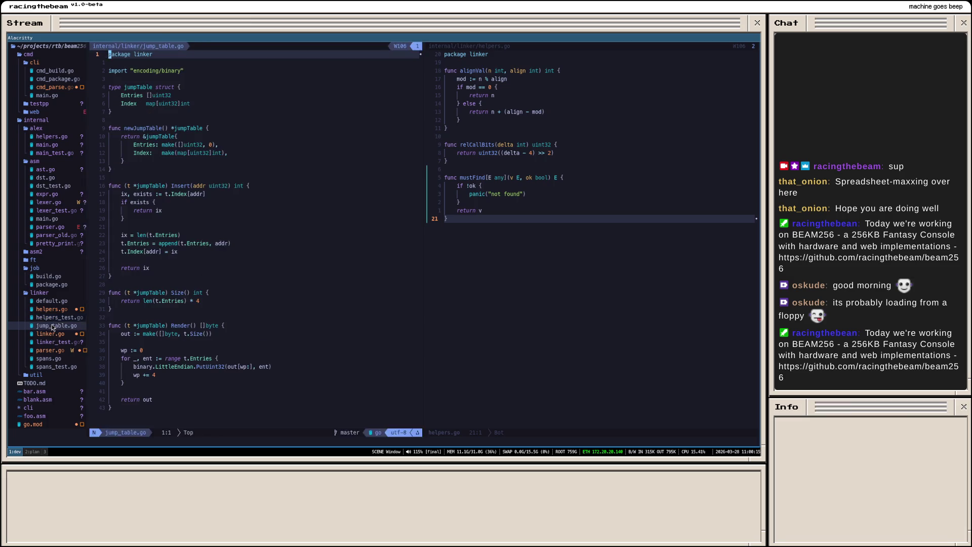
pyautogui.scroll(-1, 221, 291)
pyautogui.click(47, 335)
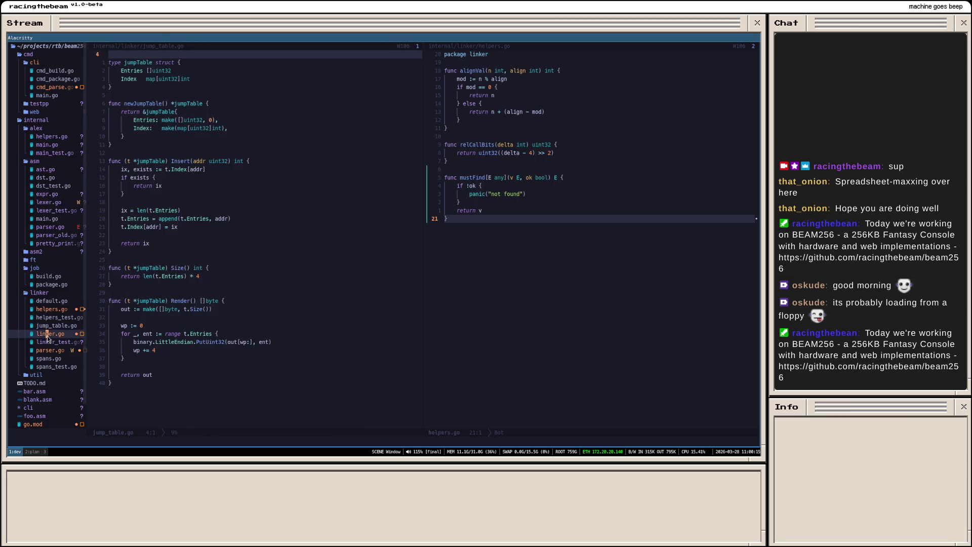
pyautogui.scroll(-3, 163, 314)
pyautogui.scroll(-3, 162, 314)
pyautogui.scroll(-3, 162, 317)
pyautogui.scroll(-6, 162, 316)
pyautogui.scroll(-2, 164, 317)
pyautogui.click(61, 344)
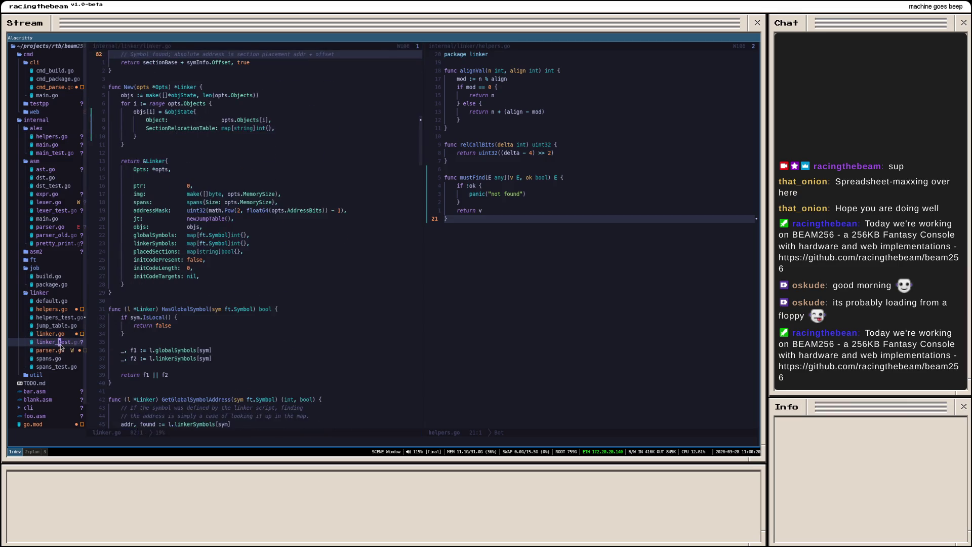
pyautogui.scroll(-2, 233, 207)
pyautogui.scroll(-1, 234, 210)
pyautogui.scroll(3, 232, 215)
pyautogui.moveTo(174, 312); pyautogui.dragTo(113, 227)
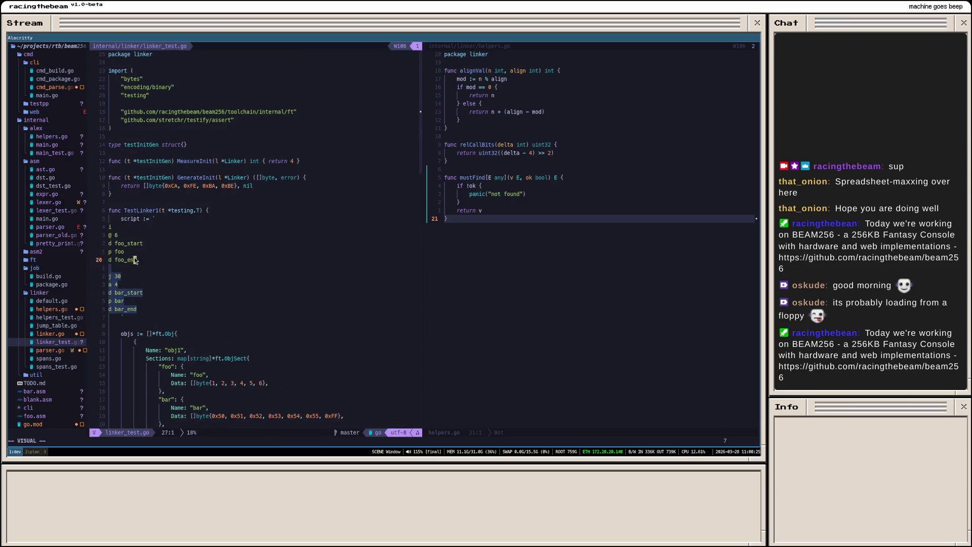
pyautogui.scroll(-1, 204, 247)
pyautogui.scroll(-3, 192, 271)
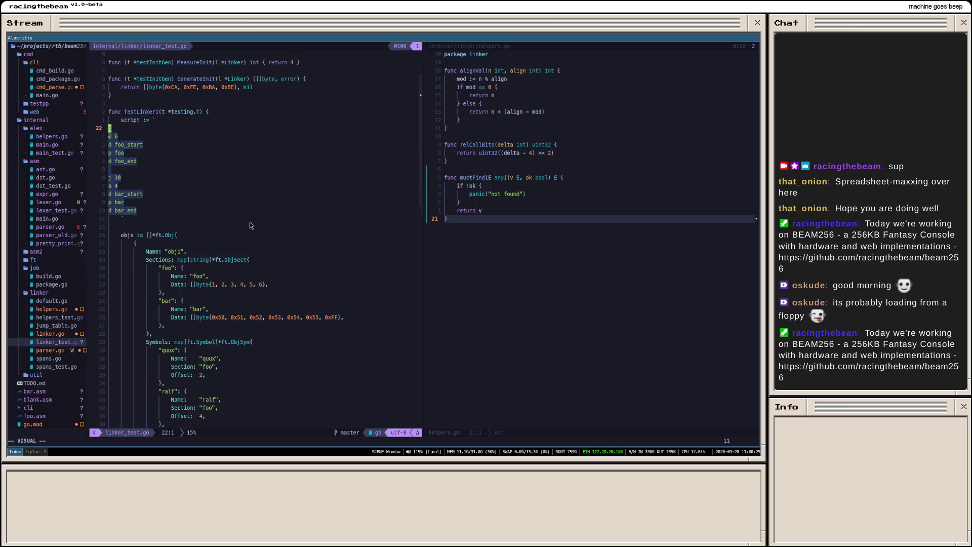
pyautogui.scroll(-2, 228, 229)
pyautogui.scroll(-2, 199, 216)
pyautogui.scroll(-2, 192, 196)
pyautogui.scroll(-1, 191, 194)
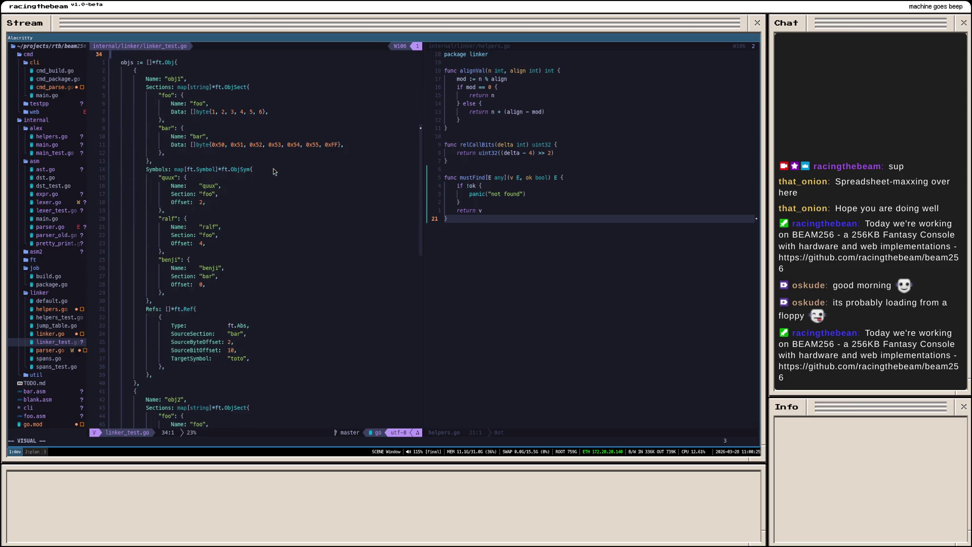
pyautogui.scroll(-4, 188, 210)
pyautogui.scroll(-3, 190, 214)
pyautogui.scroll(-3, 192, 215)
pyautogui.scroll(-3, 206, 228)
pyautogui.scroll(-3, 249, 197)
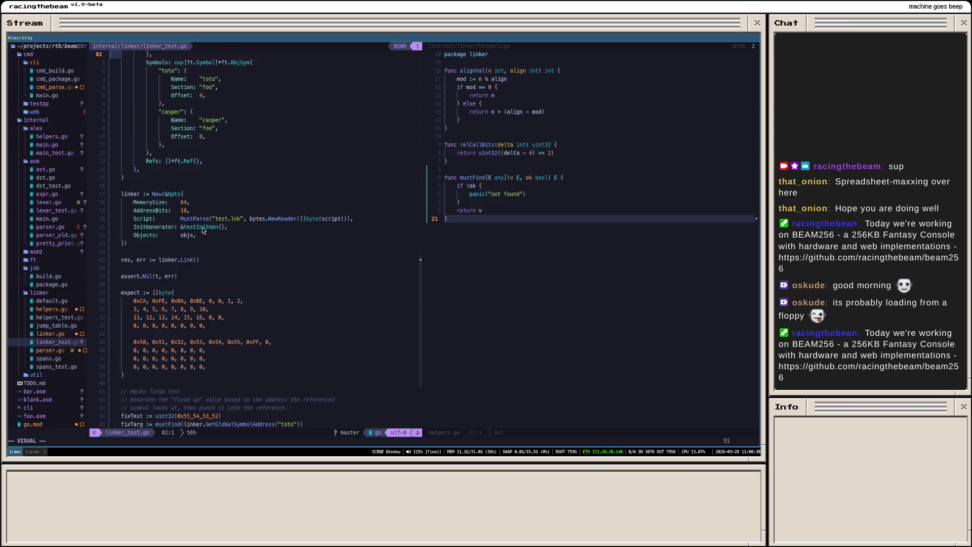
pyautogui.scroll(-3, 182, 226)
pyautogui.moveTo(148, 273); pyautogui.dragTo(122, 198)
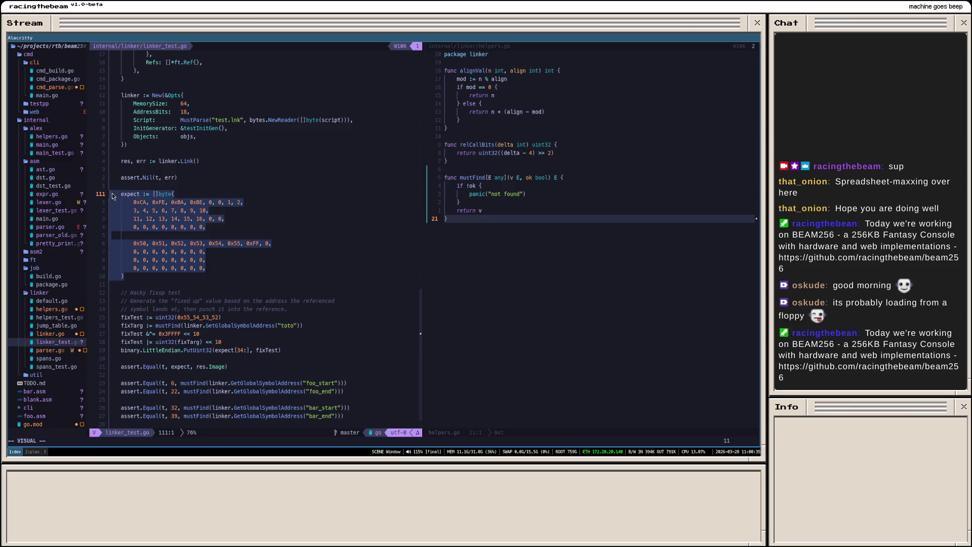
# Step: Read the expected-bytes and hacky fixup test blocks in linker_test.go, then open the linker's parser.go
pyautogui.click(189, 202)
pyautogui.scroll(-2, 280, 250)
pyautogui.scroll(-2, 190, 266)
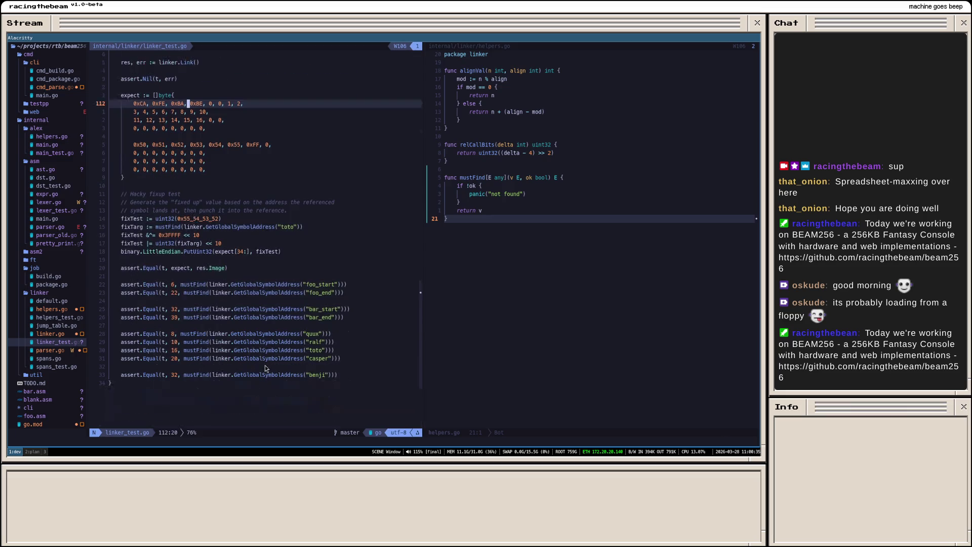
pyautogui.moveTo(293, 251); pyautogui.dragTo(136, 190)
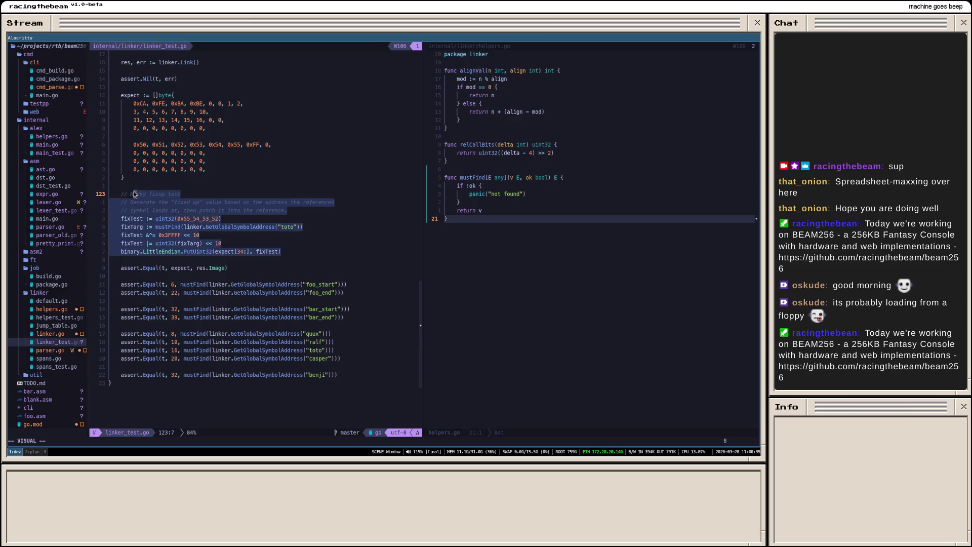
pyautogui.click(237, 208)
pyautogui.moveTo(296, 252)
pyautogui.mouseDown()
pyautogui.moveTo(155, 202)
pyautogui.moveTo(109, 202)
pyautogui.mouseUp()
pyautogui.click(141, 196)
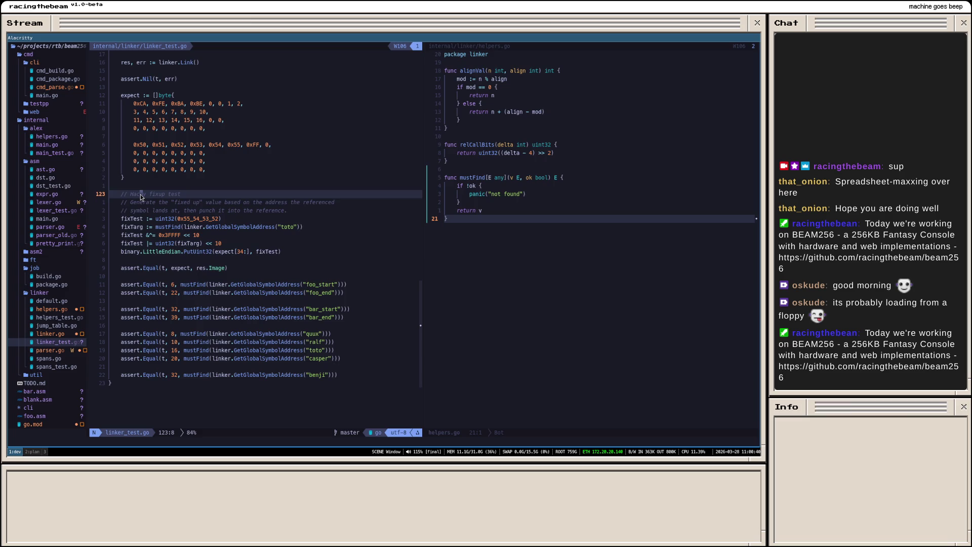
pyautogui.scroll(7, 336, 101)
pyautogui.scroll(7, 336, 101)
pyautogui.scroll(6, 311, 91)
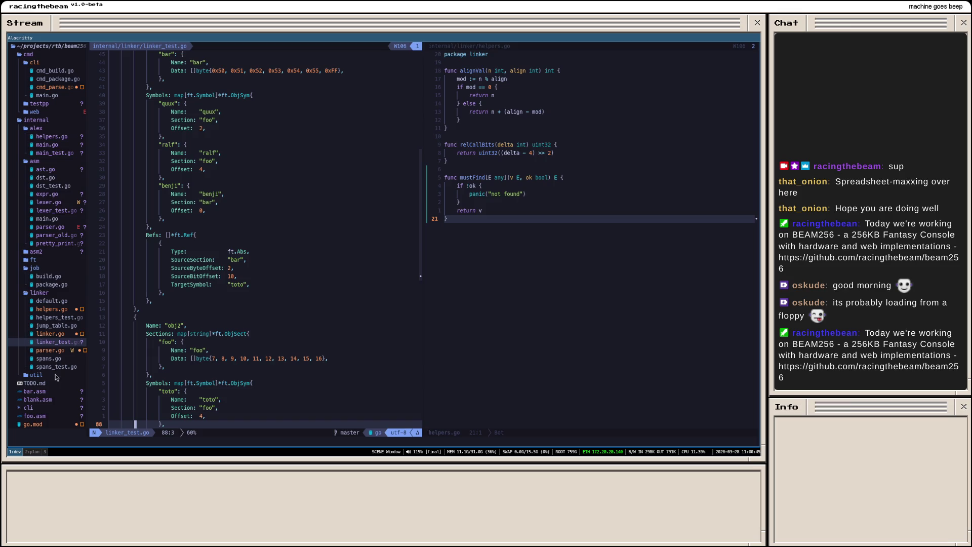
pyautogui.click(58, 351)
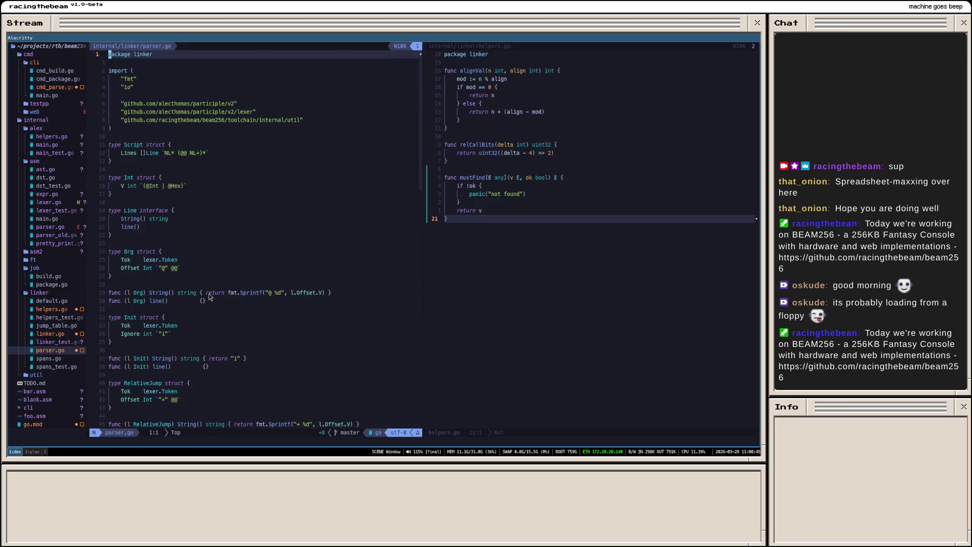
pyautogui.scroll(-2, 198, 188)
pyautogui.scroll(2, 193, 196)
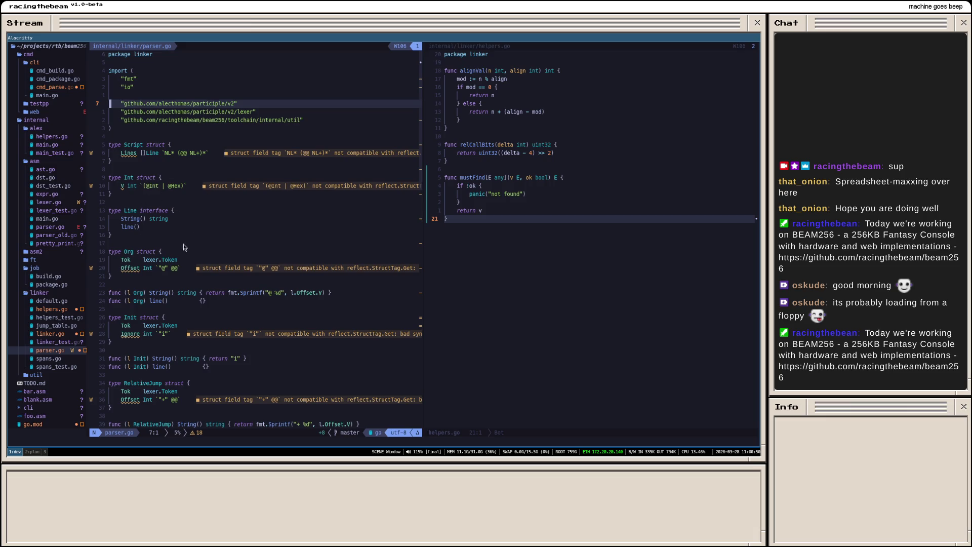
pyautogui.moveTo(155, 348)
pyautogui.mouseDown()
pyautogui.moveTo(140, 348)
pyautogui.moveTo(105, 320)
pyautogui.mouseUp()
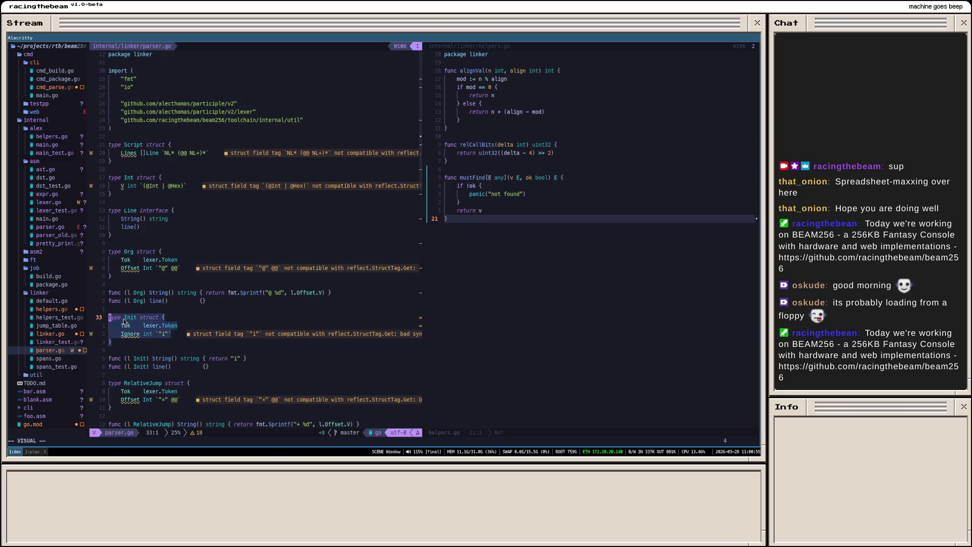
pyautogui.doubleClick(132, 319)
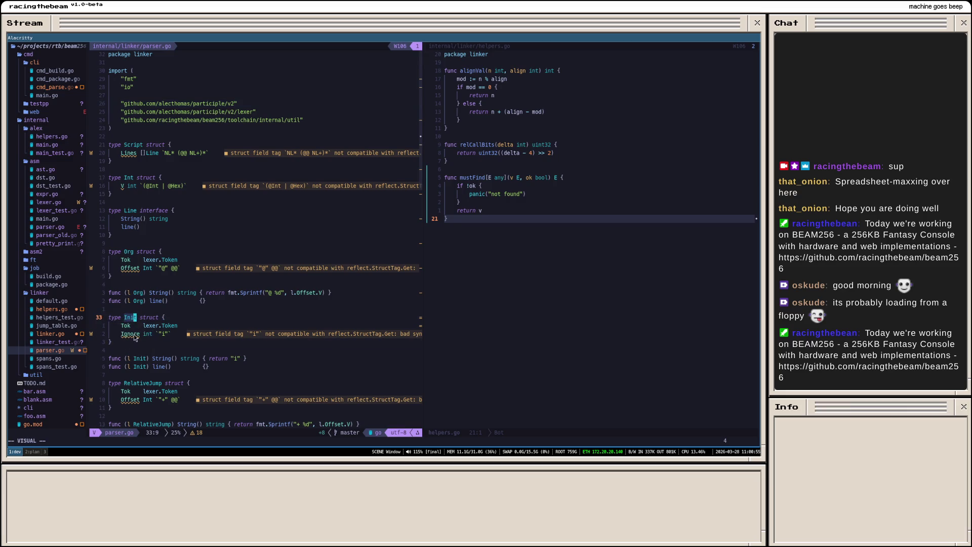
pyautogui.moveTo(150, 348); pyautogui.dragTo(104, 315)
pyautogui.press('Escape')
pyautogui.scroll(-3, 228, 292)
pyautogui.scroll(-3, 247, 220)
pyautogui.scroll(-3, 267, 228)
pyautogui.scroll(-3, 266, 225)
pyautogui.scroll(-2, 267, 226)
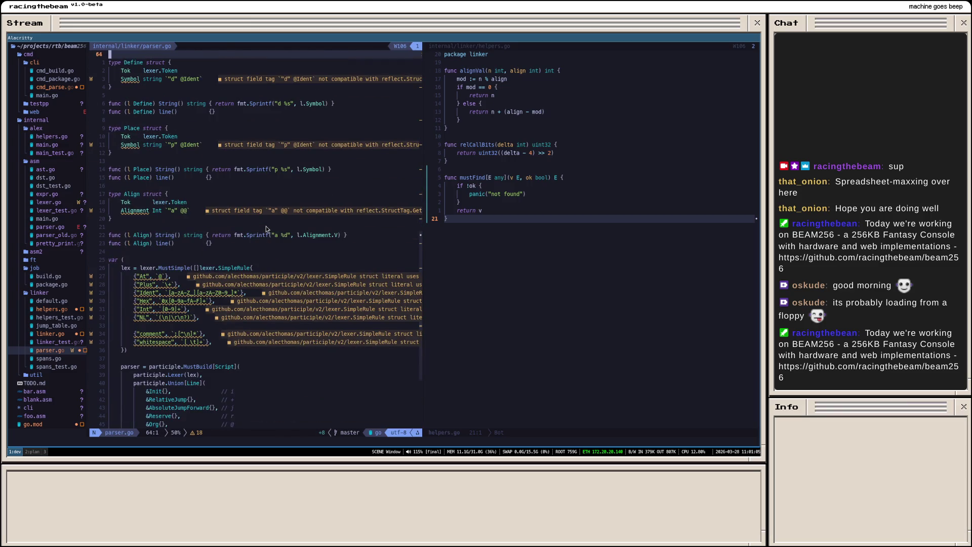
pyautogui.scroll(-2, 266, 226)
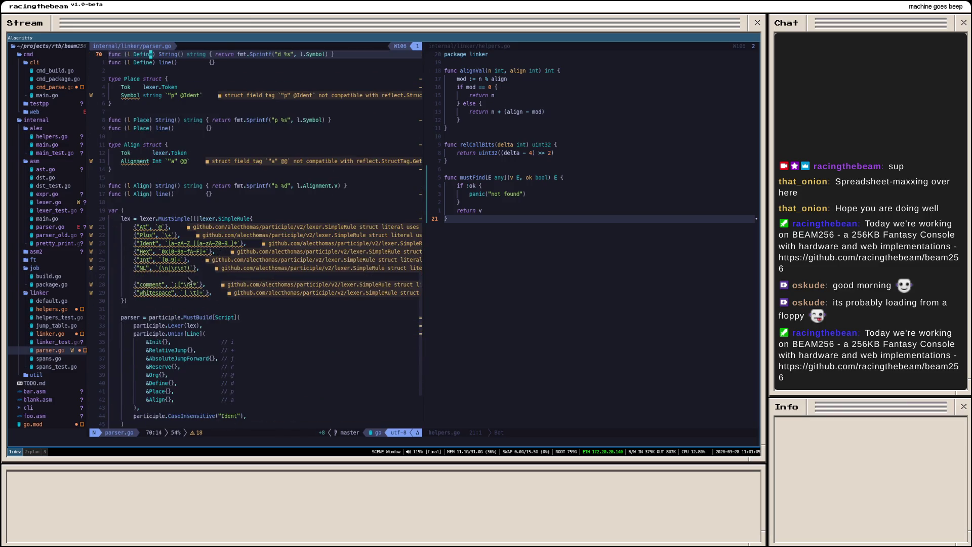
pyautogui.scroll(-2, 195, 314)
pyautogui.scroll(-2, 228, 315)
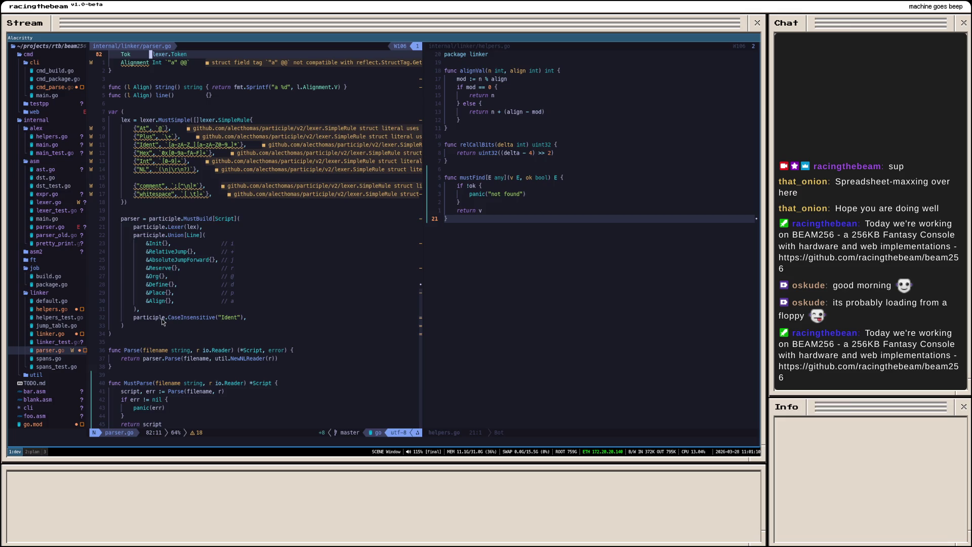
pyautogui.scroll(-2, 165, 317)
pyautogui.scroll(-1, 164, 317)
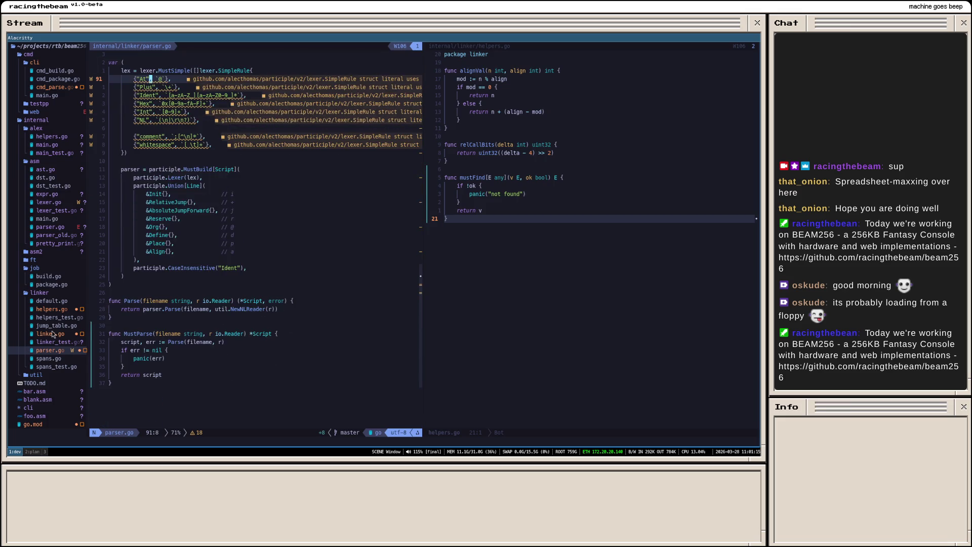
pyautogui.click(51, 300)
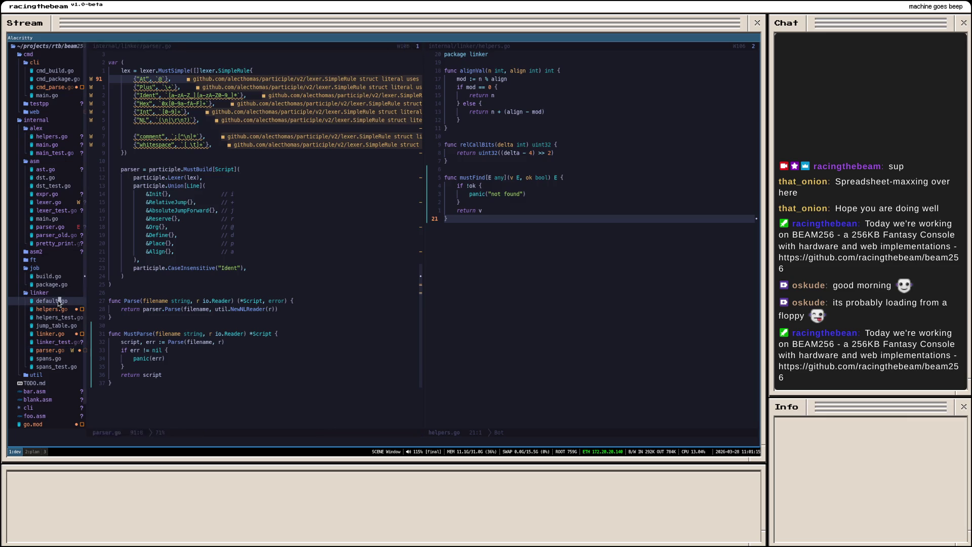
pyautogui.scroll(-2, 206, 311)
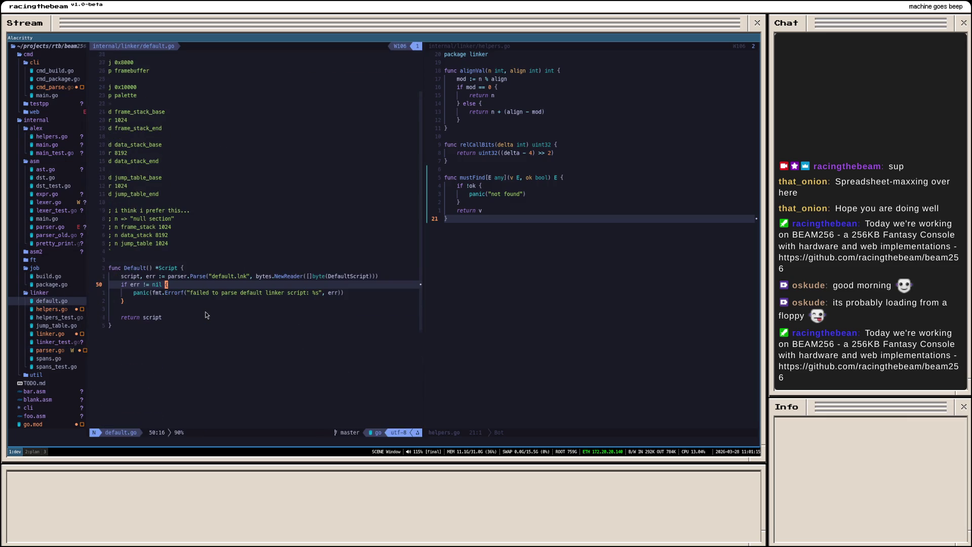
pyautogui.scroll(2, 205, 312)
pyautogui.moveTo(186, 296)
pyautogui.mouseDown()
pyautogui.moveTo(139, 268)
pyautogui.moveTo(111, 160)
pyautogui.mouseUp()
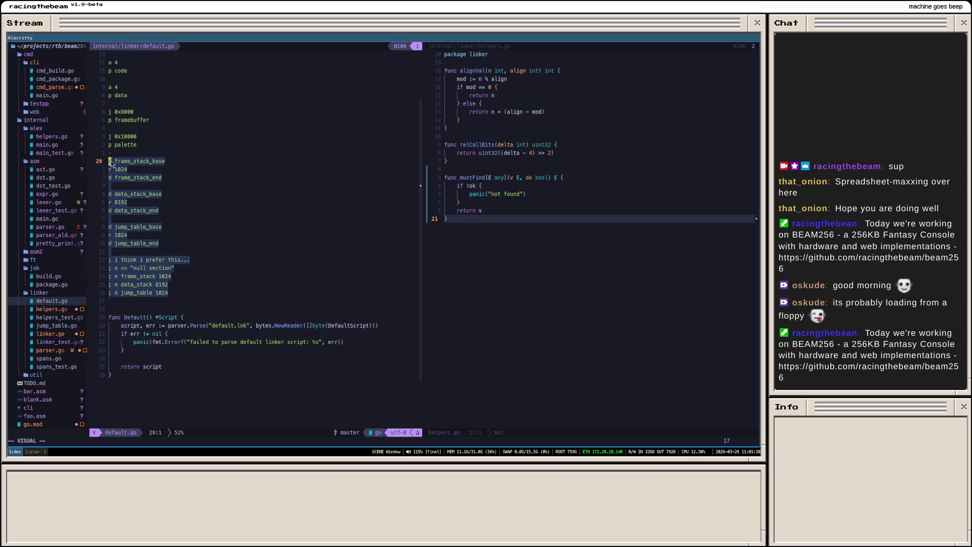
# Step: Inspect the frame_stack_base name and frame stack definition lines in default.go
pyautogui.moveTo(111, 160); pyautogui.dragTo(185, 163)
pyautogui.click(185, 164)
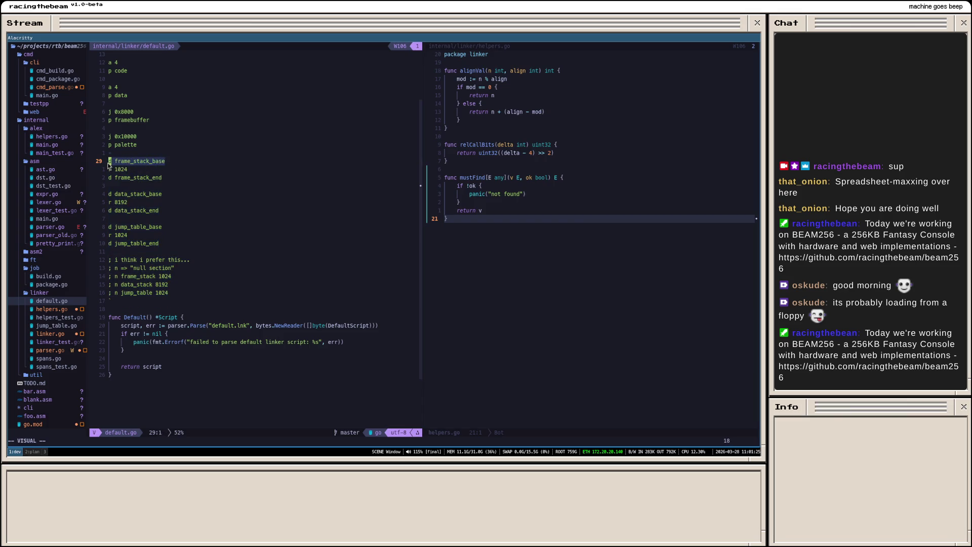
pyautogui.click(152, 168)
pyautogui.doubleClick(146, 163)
pyautogui.click(169, 164)
pyautogui.moveTo(170, 164); pyautogui.dragTo(110, 165)
pyautogui.moveTo(161, 179)
pyautogui.mouseDown()
pyautogui.moveTo(107, 160)
pyautogui.moveTo(137, 166)
pyautogui.moveTo(119, 165)
pyautogui.mouseUp()
pyautogui.click(139, 163)
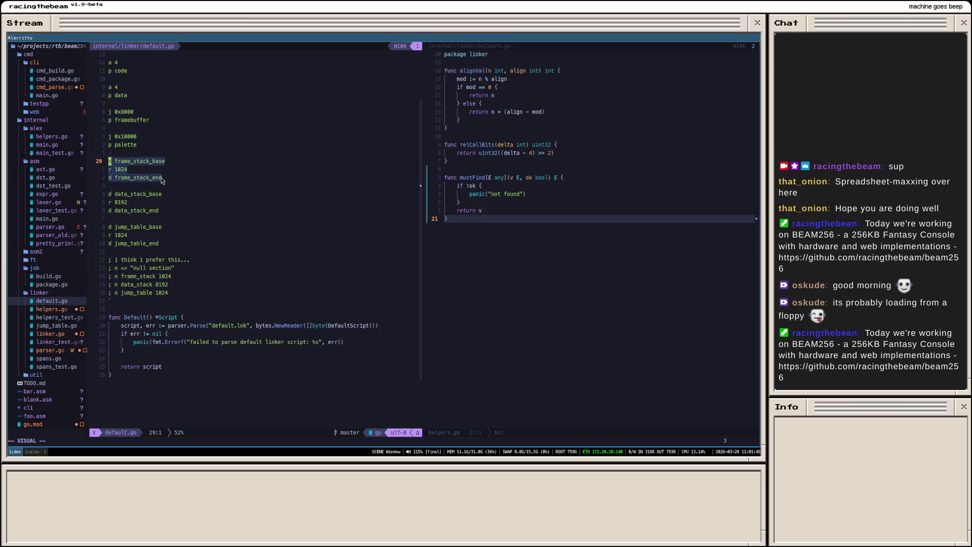
pyautogui.scroll(2, 160, 178)
# Step: Inspect the palette line, then switch to blank.asm from the file tree
pyautogui.click(138, 197)
pyautogui.moveTo(146, 194); pyautogui.dragTo(110, 196)
pyautogui.click(138, 197)
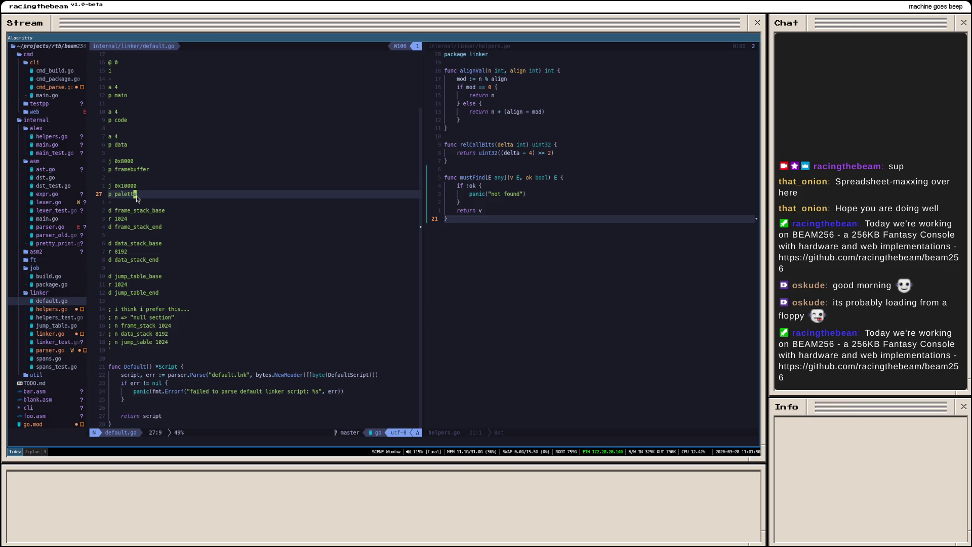
pyautogui.scroll(-3, 40, 334)
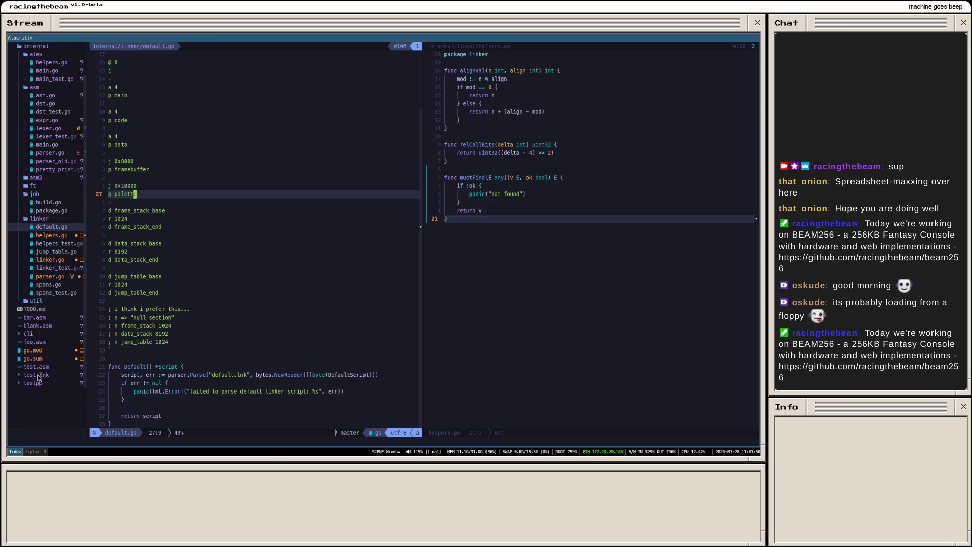
pyautogui.doubleClick(43, 327)
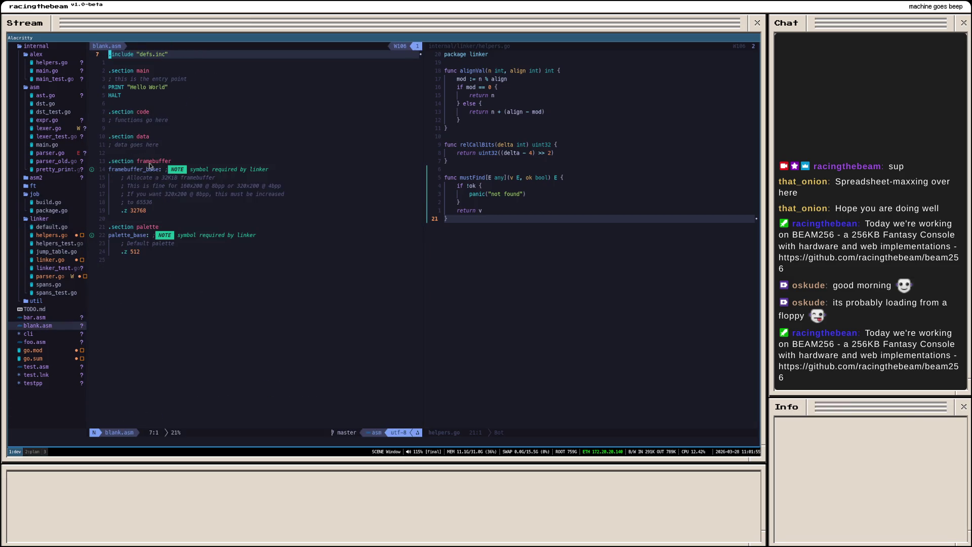
pyautogui.moveTo(164, 170); pyautogui.dragTo(127, 173)
pyautogui.click(203, 185)
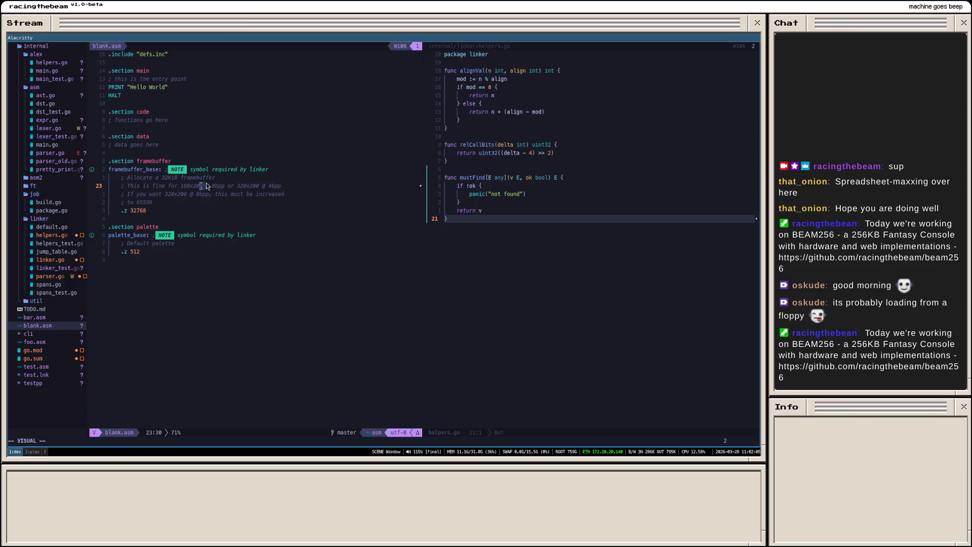
pyautogui.press('Escape')
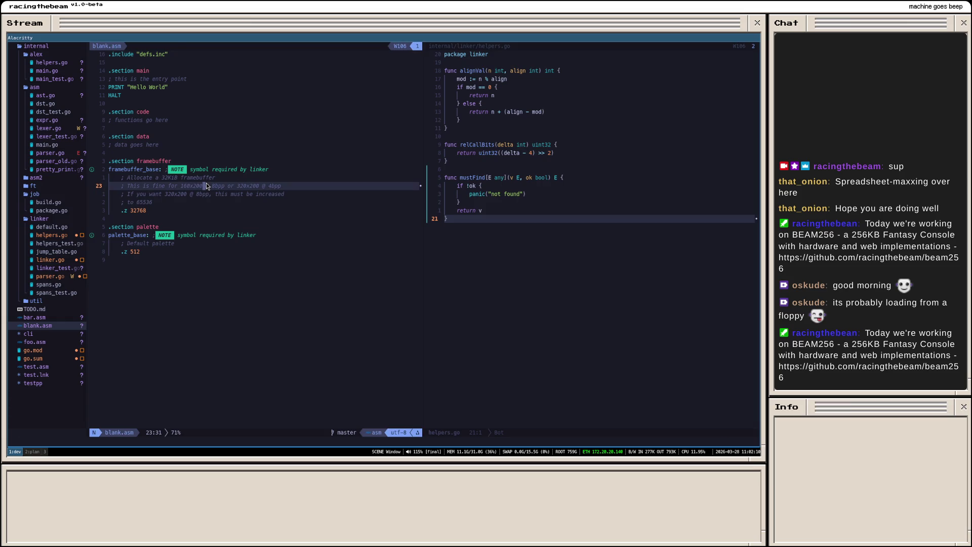
pyautogui.hotkey('ctrl', 'o')
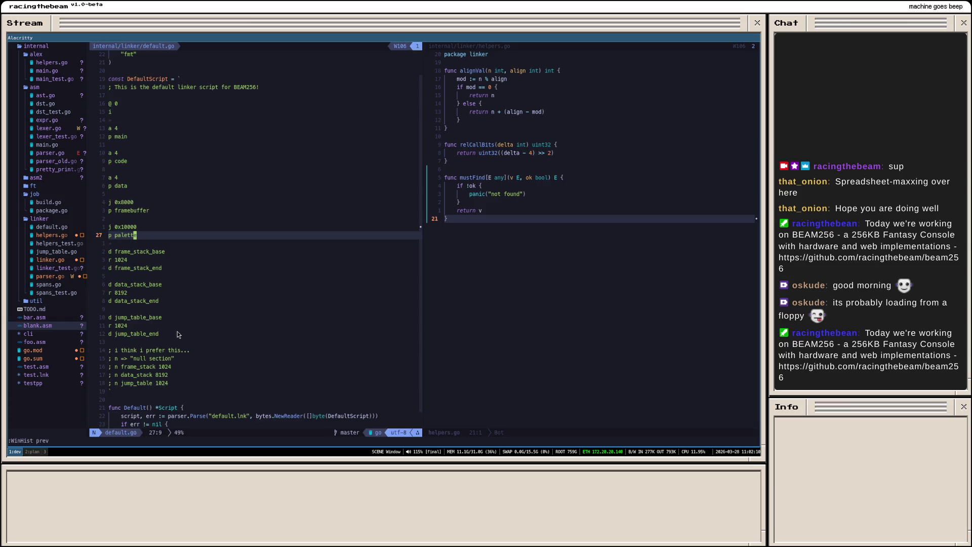
pyautogui.click(175, 337)
pyautogui.moveTo(182, 338); pyautogui.dragTo(150, 271)
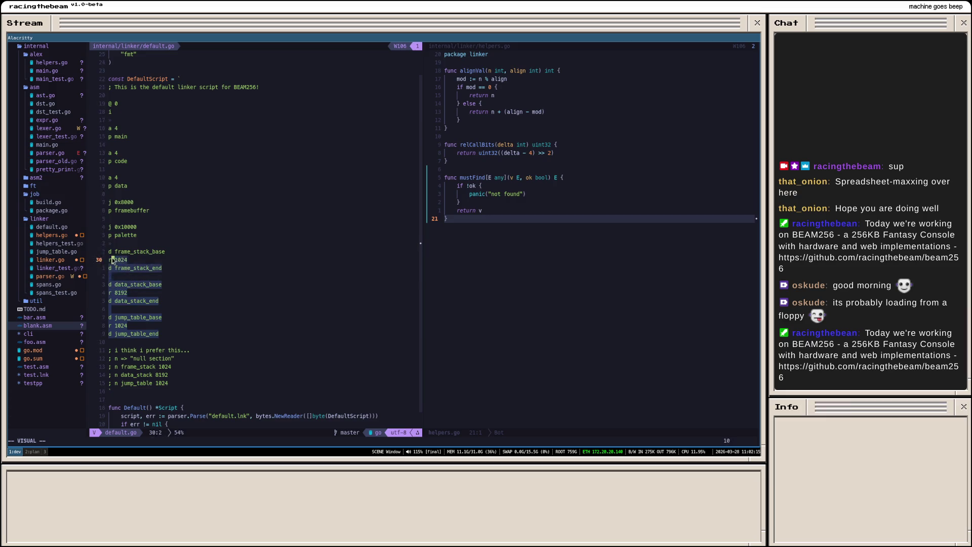
pyautogui.click(150, 272)
pyautogui.scroll(-1, 162, 328)
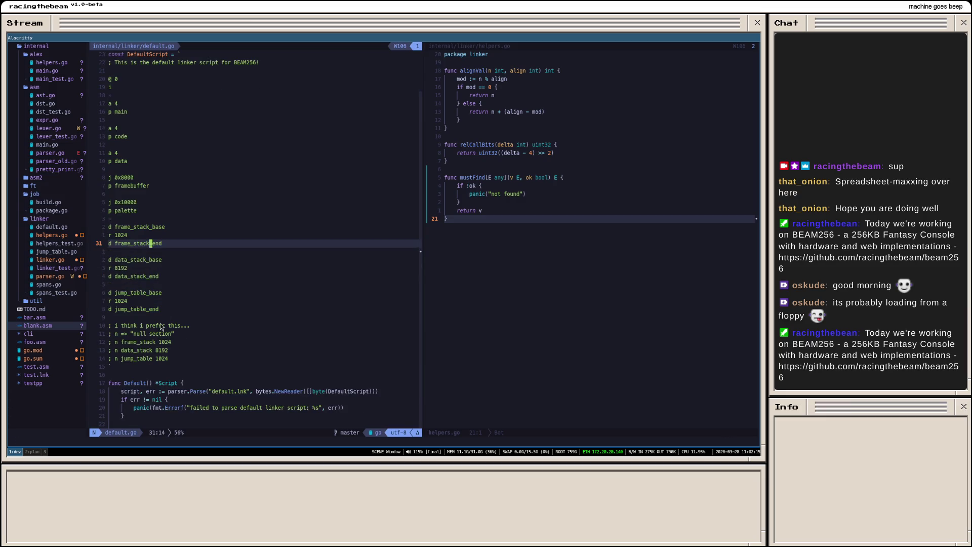
pyautogui.moveTo(174, 309); pyautogui.dragTo(193, 236)
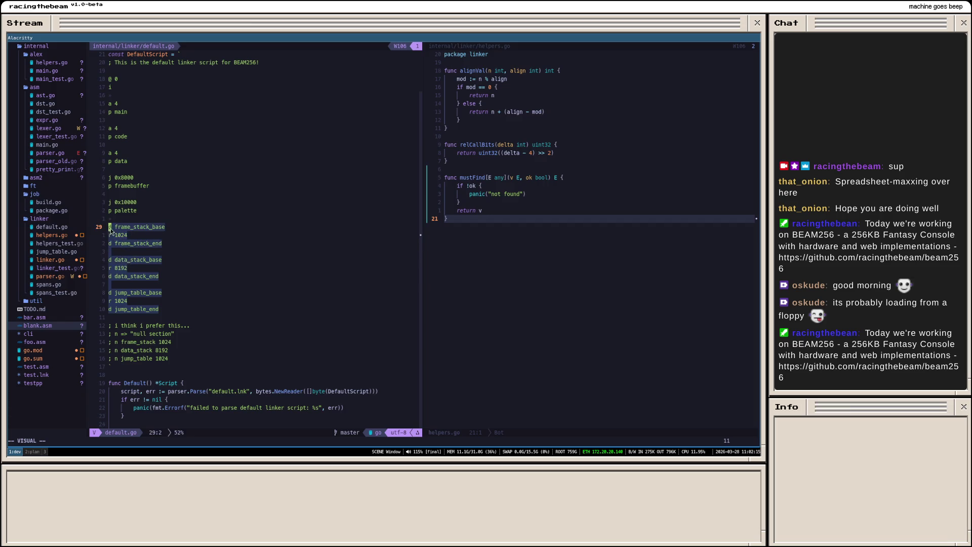
pyautogui.click(197, 310)
pyautogui.moveTo(185, 313); pyautogui.dragTo(184, 224)
pyautogui.click(184, 224)
pyautogui.click(183, 311)
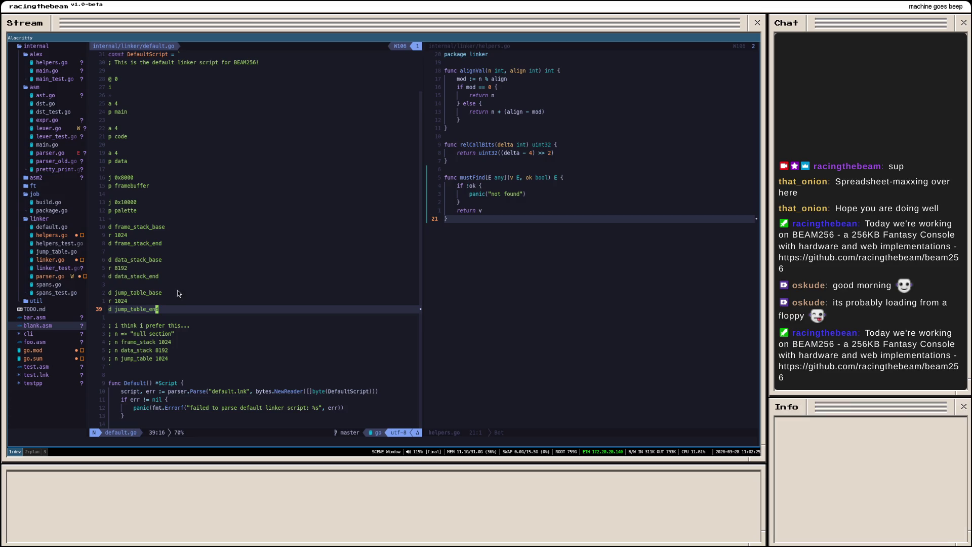
pyautogui.moveTo(183, 310); pyautogui.dragTo(118, 227)
pyautogui.click(118, 227)
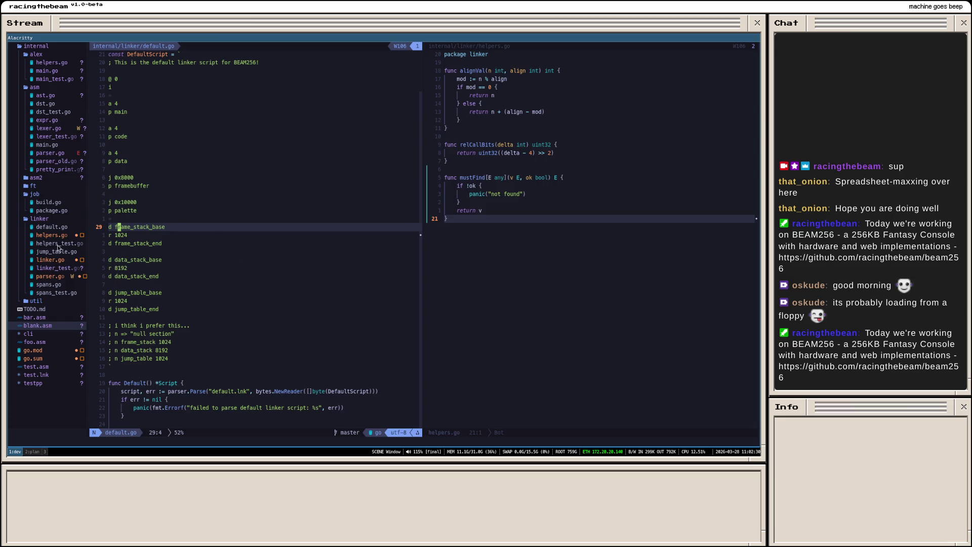
pyautogui.click(64, 262)
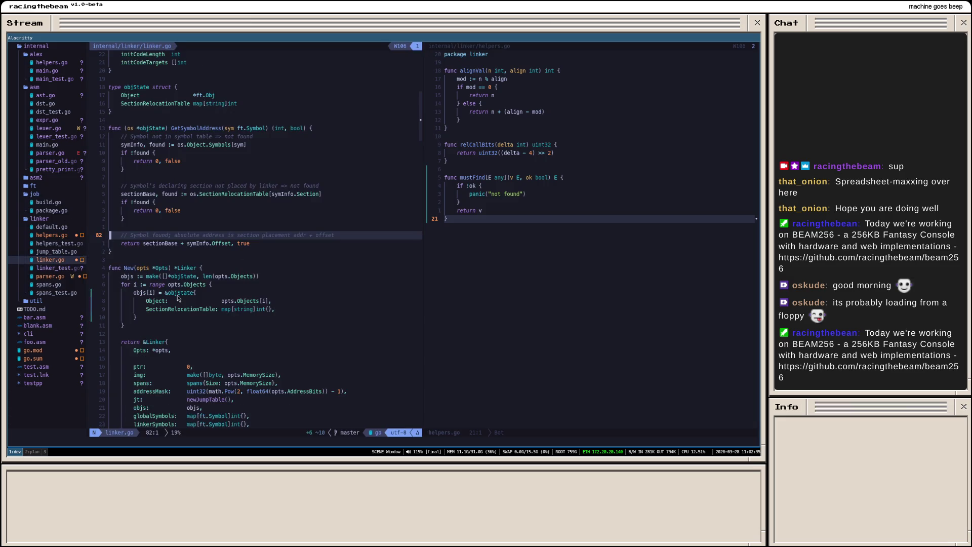
pyautogui.scroll(-2, 177, 297)
pyautogui.scroll(-1, 177, 298)
pyautogui.scroll(-2, 194, 300)
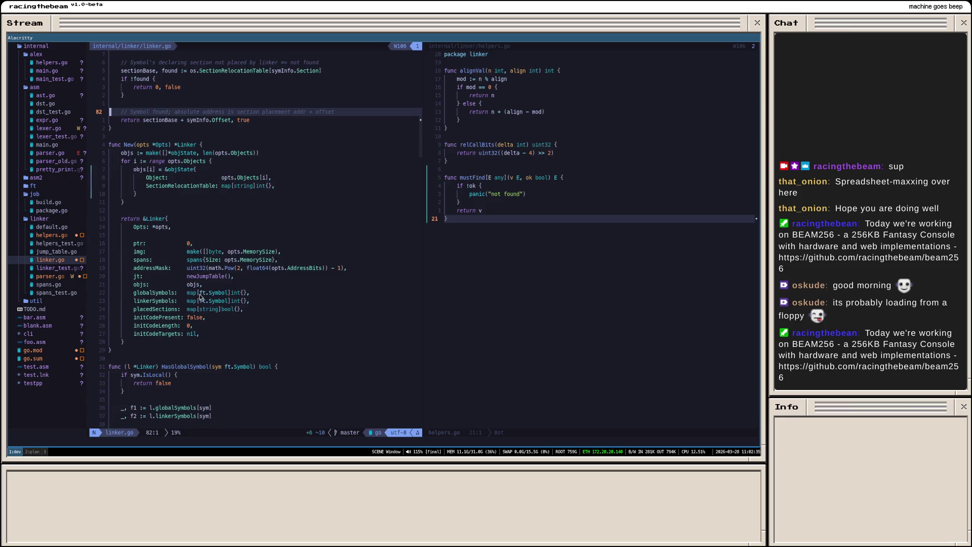
pyautogui.scroll(-1, 201, 297)
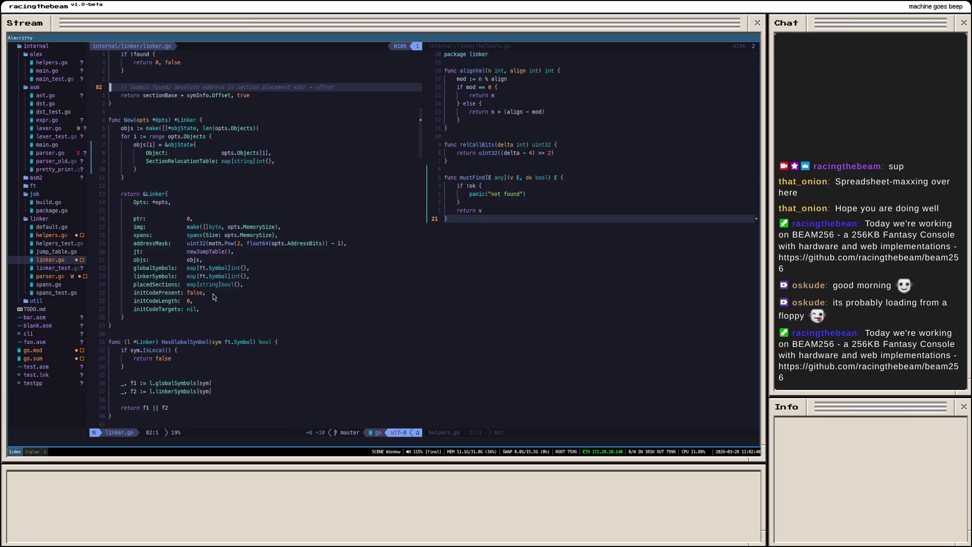
pyautogui.scroll(3, 212, 293)
pyautogui.scroll(3, 213, 294)
pyautogui.scroll(3, 213, 294)
pyautogui.scroll(3, 213, 294)
pyautogui.scroll(2, 214, 294)
pyautogui.scroll(1, 213, 293)
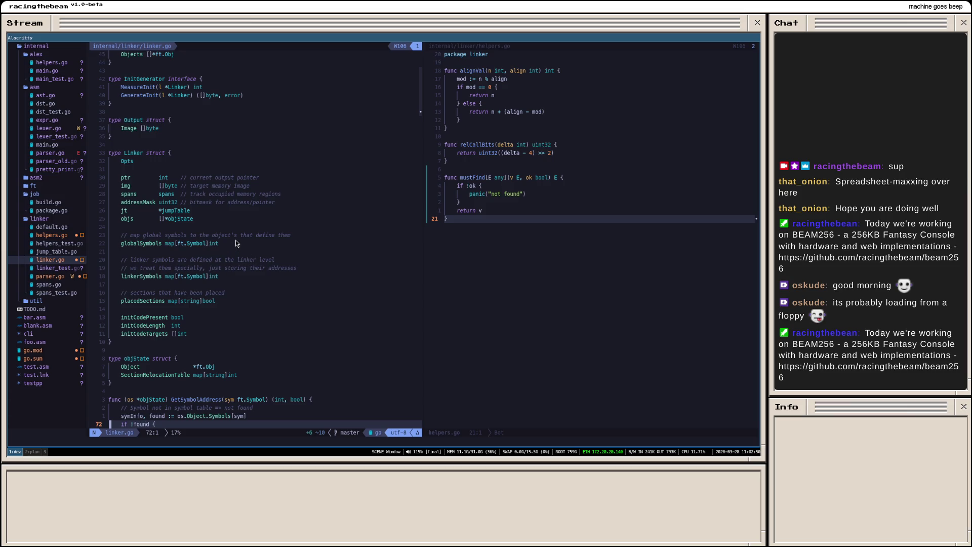
pyautogui.scroll(-2, 248, 285)
pyautogui.scroll(-2, 248, 292)
pyautogui.scroll(-2, 251, 296)
pyautogui.scroll(-1, 251, 295)
pyautogui.scroll(-2, 253, 297)
pyautogui.scroll(-1, 255, 302)
pyautogui.scroll(-1, 255, 302)
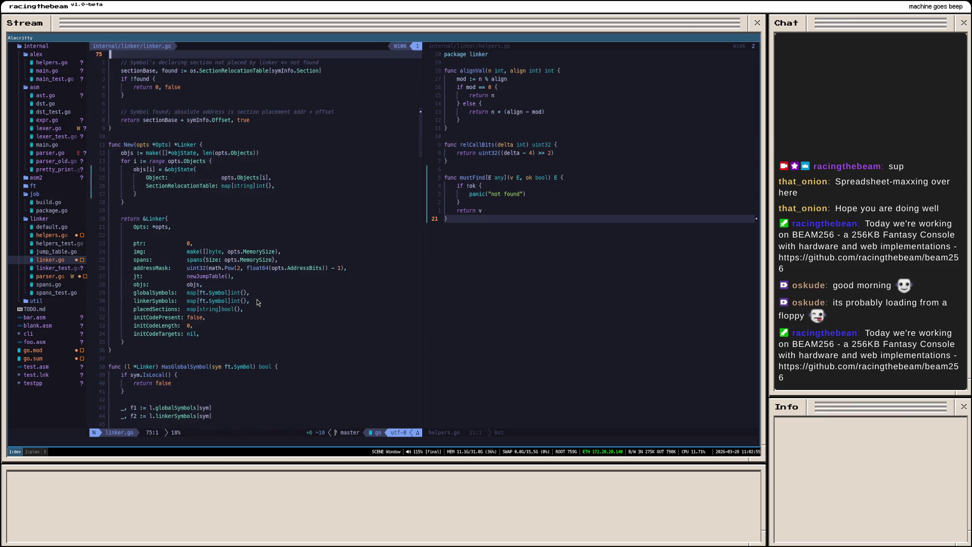
pyautogui.scroll(-2, 270, 295)
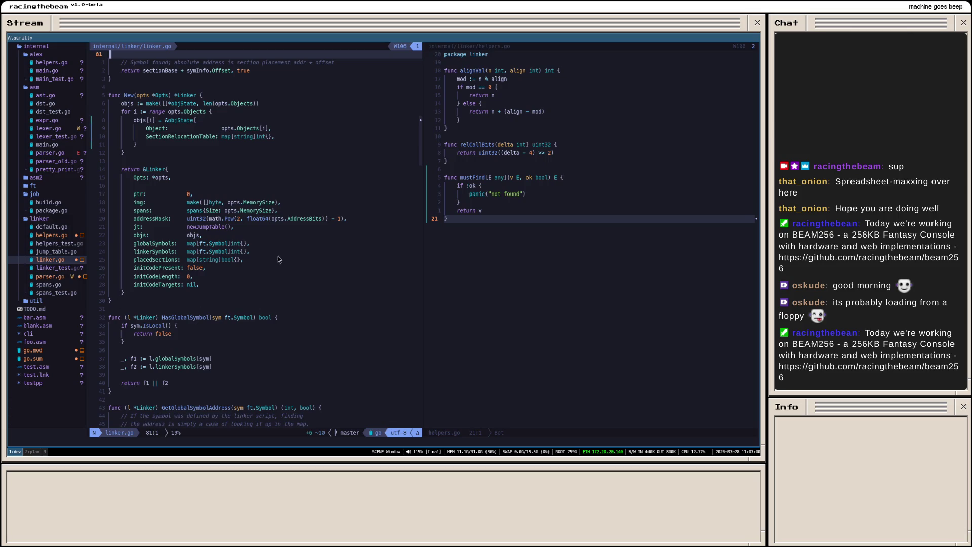
pyautogui.scroll(-2, 314, 257)
pyautogui.scroll(-2, 310, 261)
pyautogui.scroll(-2, 311, 262)
pyautogui.scroll(-4, 260, 284)
pyautogui.scroll(-1, 262, 287)
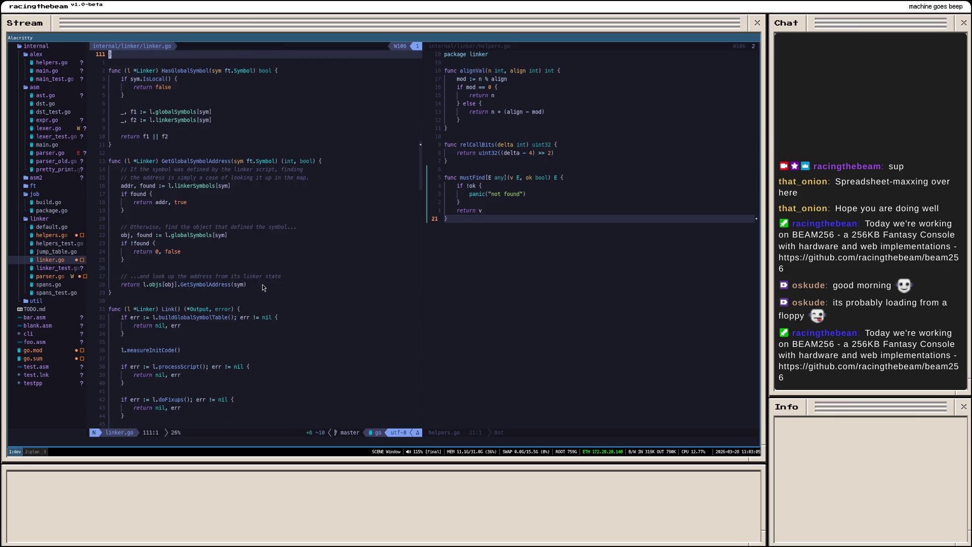
pyautogui.scroll(10, 182, 300)
pyautogui.scroll(6, 182, 300)
pyautogui.scroll(6, 182, 300)
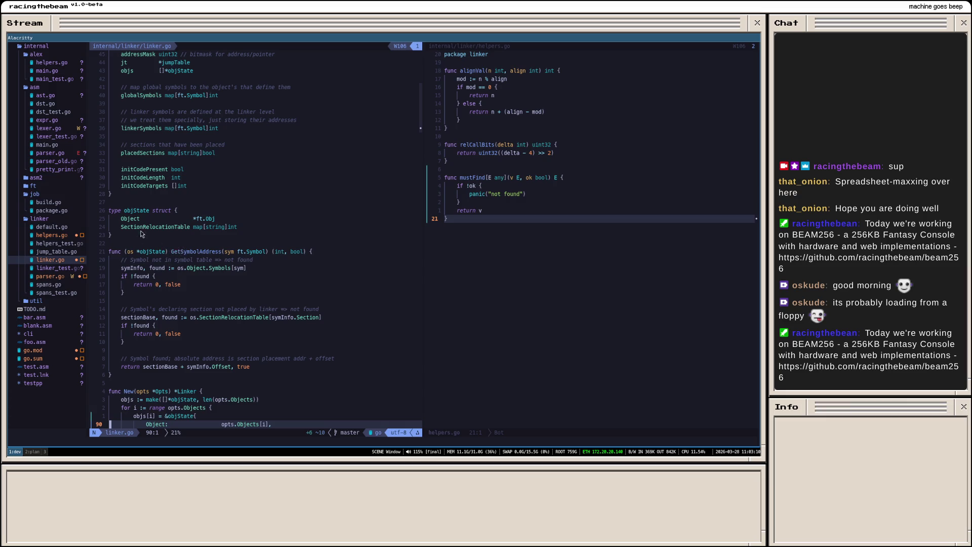
pyautogui.moveTo(142, 235); pyautogui.dragTo(113, 212)
pyautogui.click(183, 253)
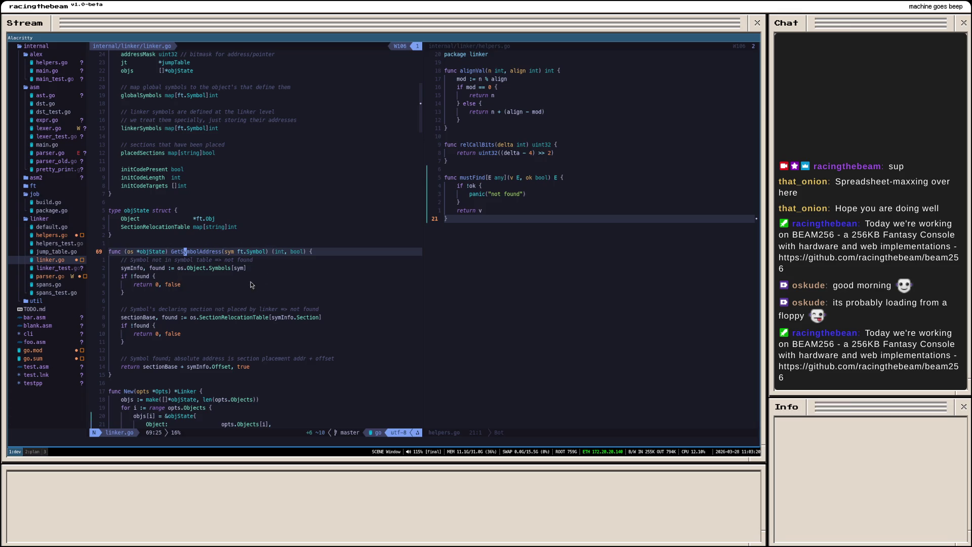
pyautogui.click(199, 295)
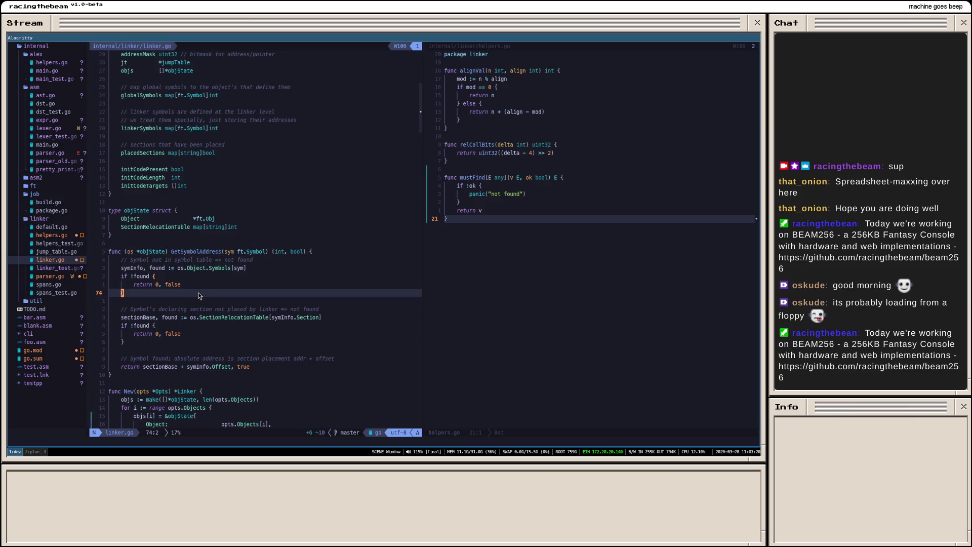
pyautogui.moveTo(196, 292); pyautogui.dragTo(107, 261)
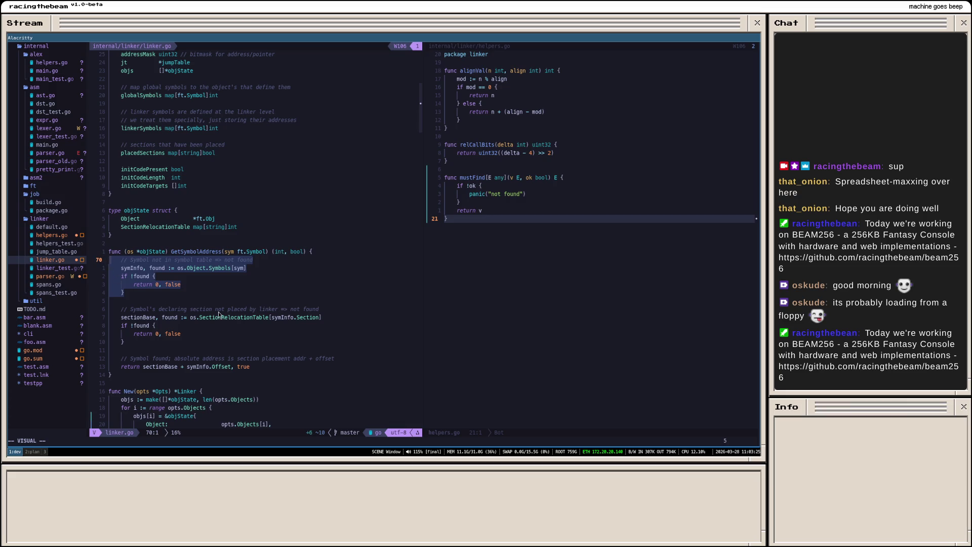
pyautogui.click(167, 287)
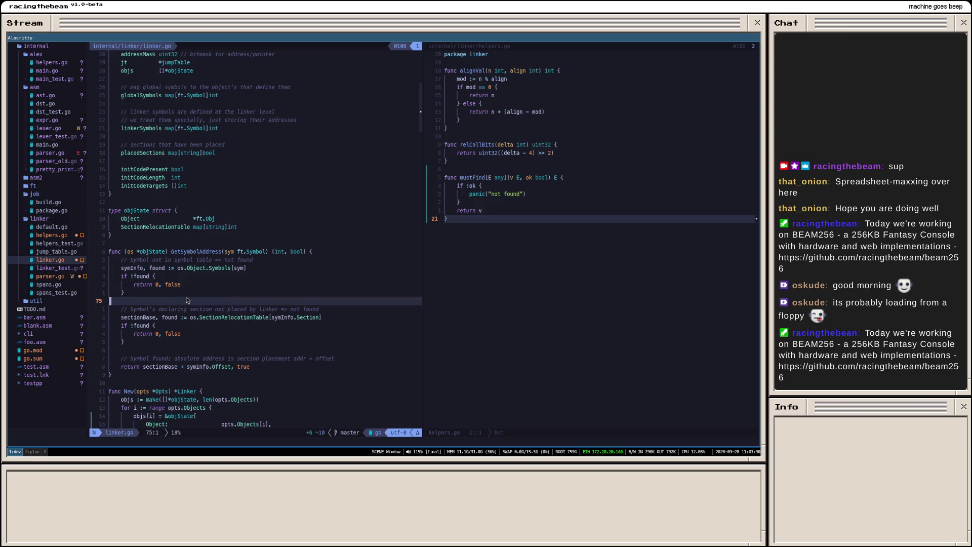
pyautogui.scroll(-2, 213, 298)
pyautogui.scroll(-3, 236, 296)
pyautogui.scroll(-2, 259, 296)
pyautogui.scroll(-6, 260, 296)
pyautogui.scroll(-2, 262, 298)
pyautogui.scroll(-2, 265, 299)
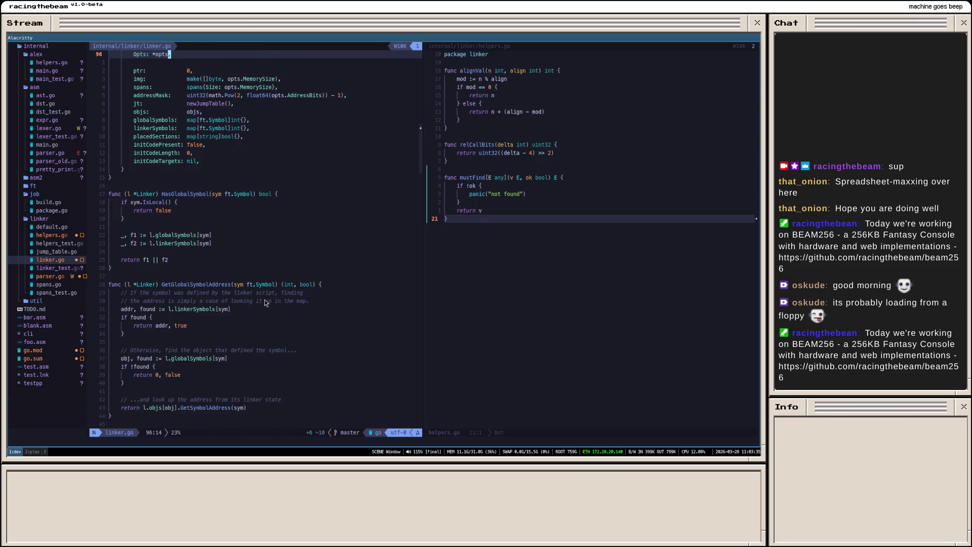
pyautogui.scroll(3, 264, 299)
pyautogui.press('j')
pyautogui.press('j')
pyautogui.press('j')
pyautogui.scroll(-2, 265, 299)
pyautogui.scroll(-8, 265, 300)
pyautogui.scroll(-6, 265, 299)
pyautogui.scroll(-6, 265, 299)
pyautogui.scroll(-5, 253, 299)
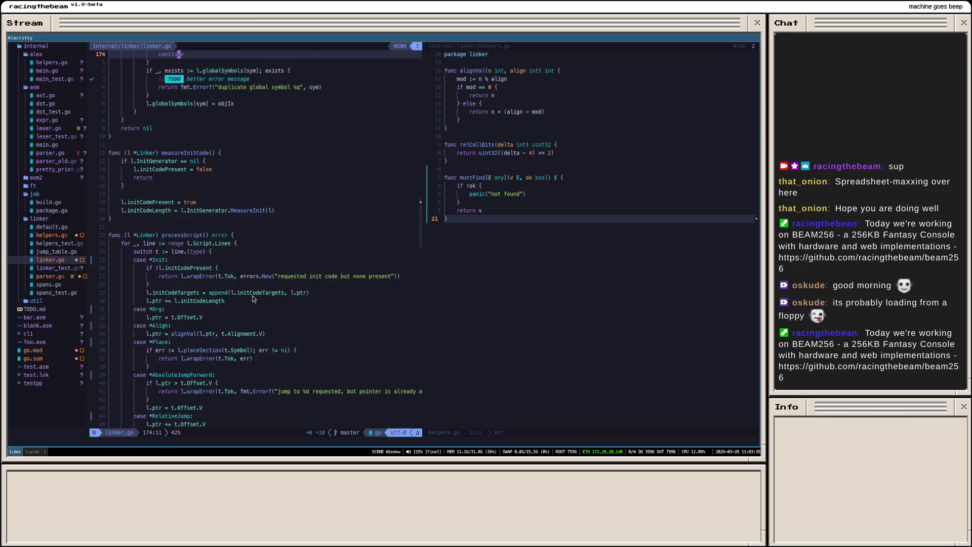
pyautogui.scroll(-7, 254, 298)
pyautogui.scroll(-7, 254, 298)
pyautogui.scroll(-7, 222, 282)
pyautogui.scroll(-7, 222, 282)
pyautogui.scroll(-4, 220, 292)
pyautogui.click(221, 292)
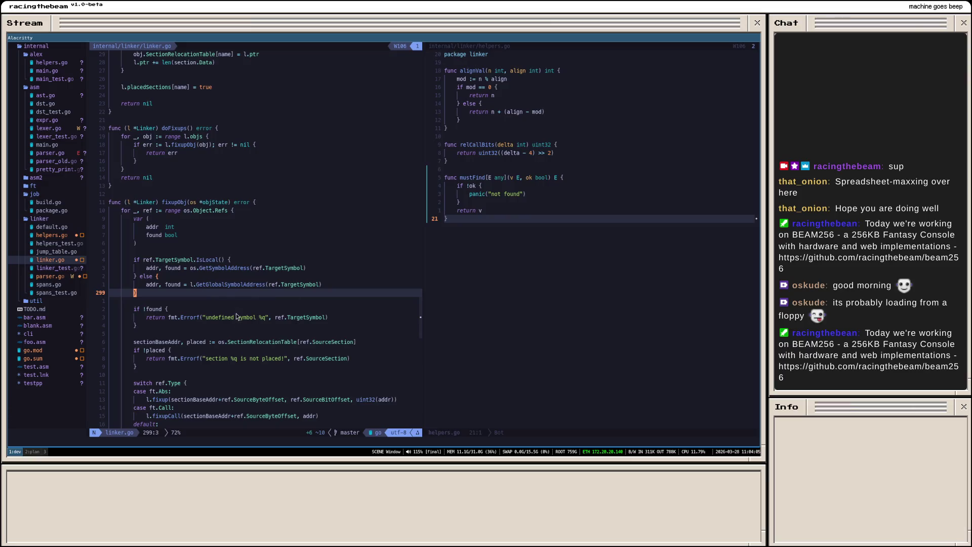
pyautogui.scroll(-1, 235, 294)
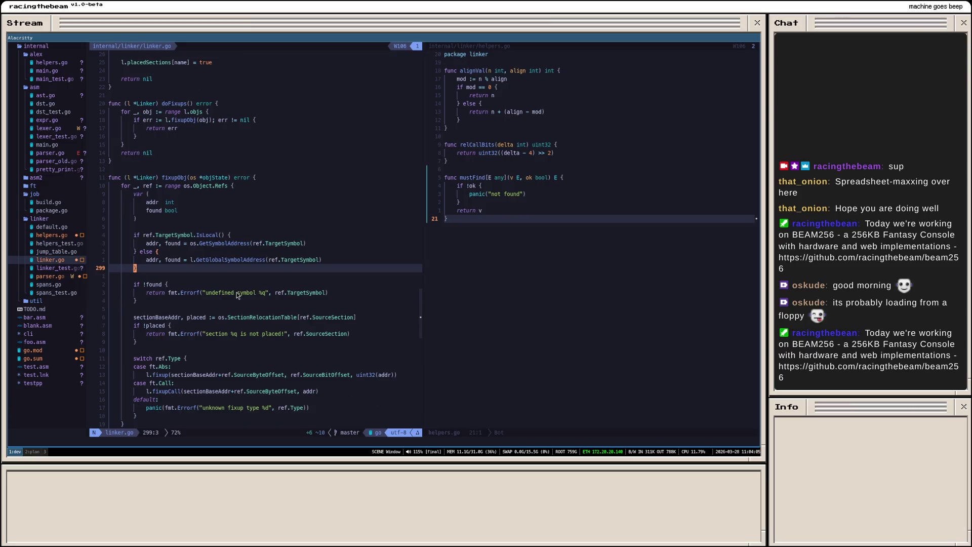
pyautogui.scroll(-1, 237, 294)
pyautogui.scroll(-1, 237, 294)
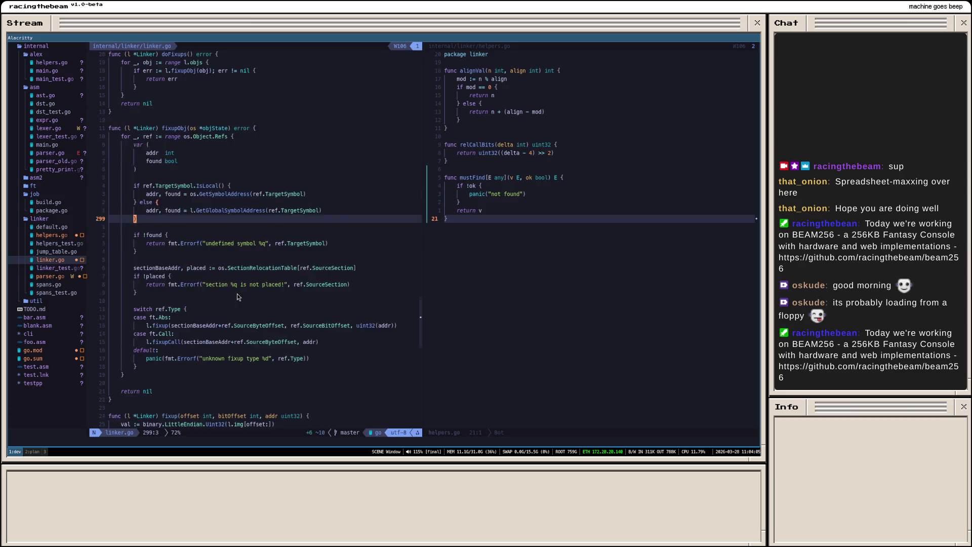
pyautogui.scroll(-1, 238, 294)
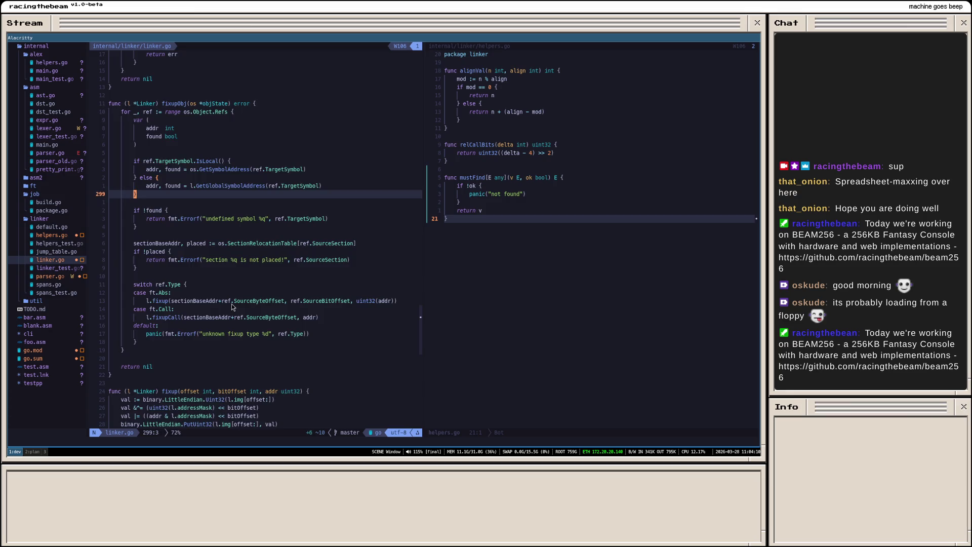
pyautogui.scroll(-3, 233, 307)
pyautogui.scroll(-3, 237, 309)
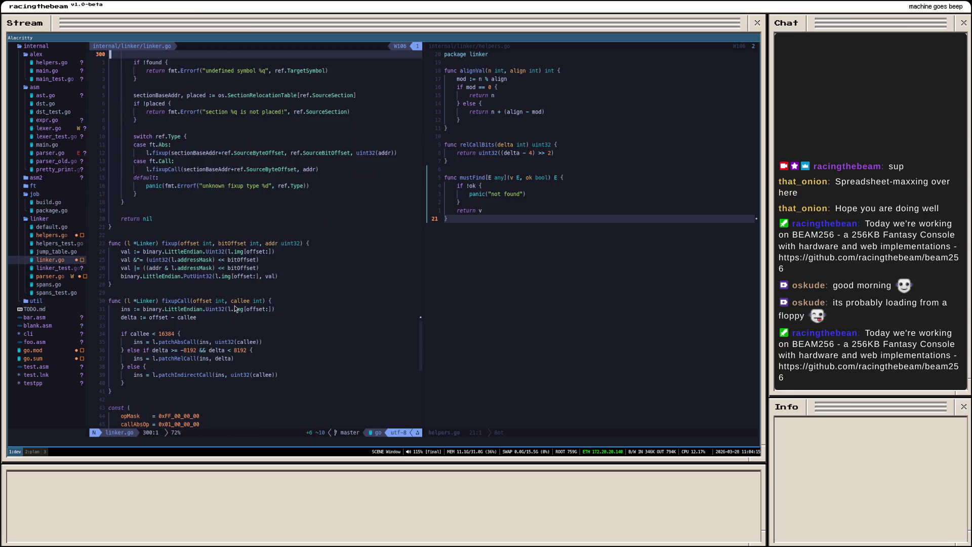
# Step: In the floating terminal, clear, list the toolchain folder and run 'go build ./cmd/testpp && ./testpp'
pyautogui.click(347, 253)
pyautogui.press('super+Return')
pyautogui.write('clear')
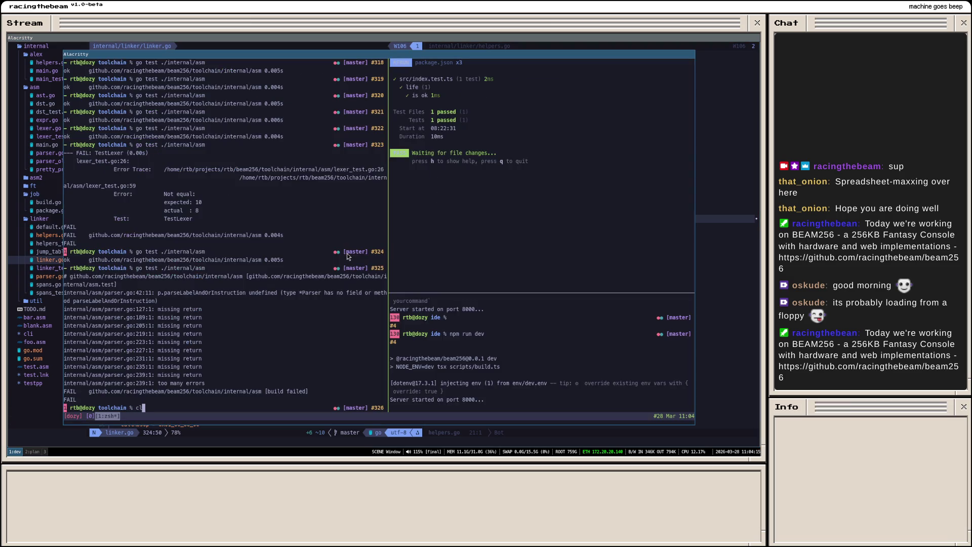
pyautogui.press('Return')
pyautogui.write('ls')
pyautogui.press('Return')
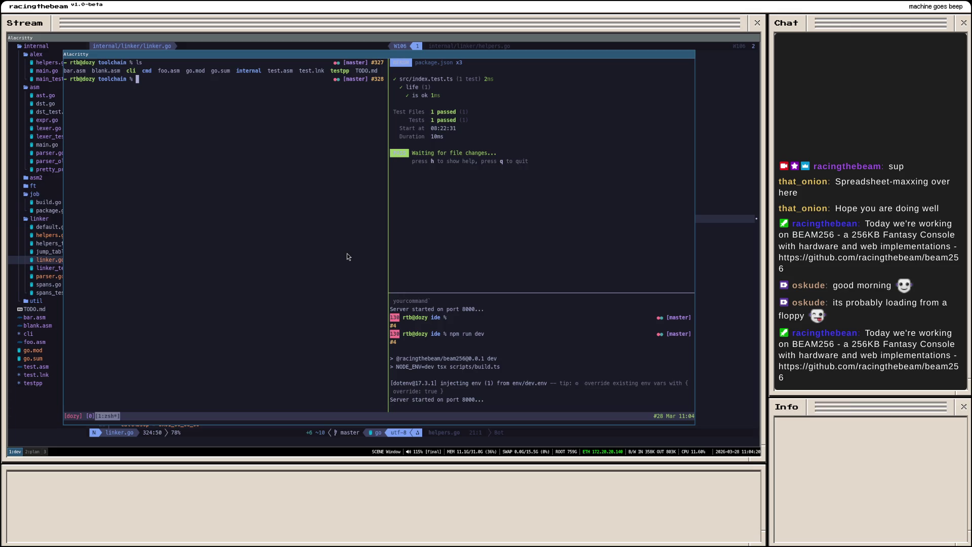
pyautogui.write('go build ./cmd/testpp')
pyautogui.press('Return')
pyautogui.press('End')
pyautogui.write('&& ./testpp')
pyautogui.press('Return')
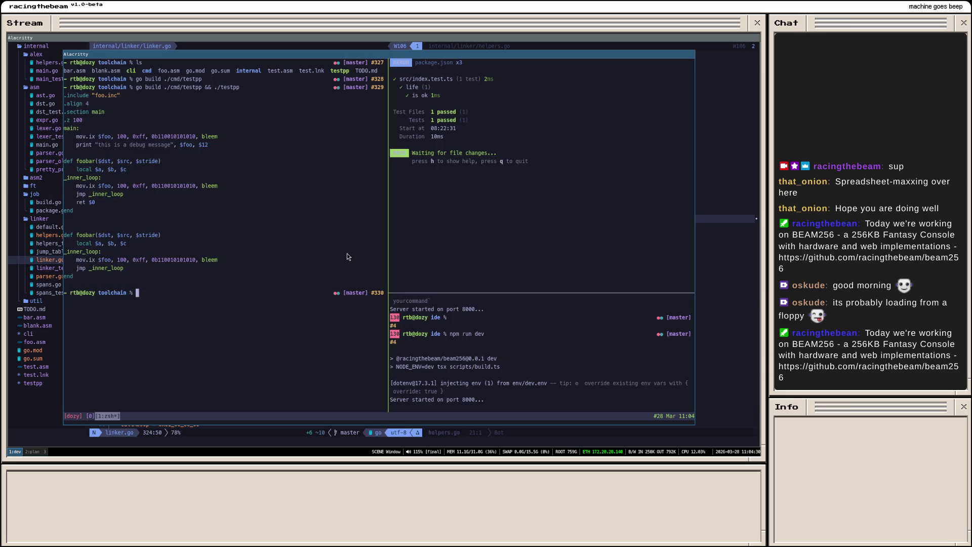
# Step: Clear the screen and rerun testpp to read its assembly output, then start a new browser tab
pyautogui.hotkey('ctrl', 'l')
pyautogui.press('Up')
pyautogui.press('Return')
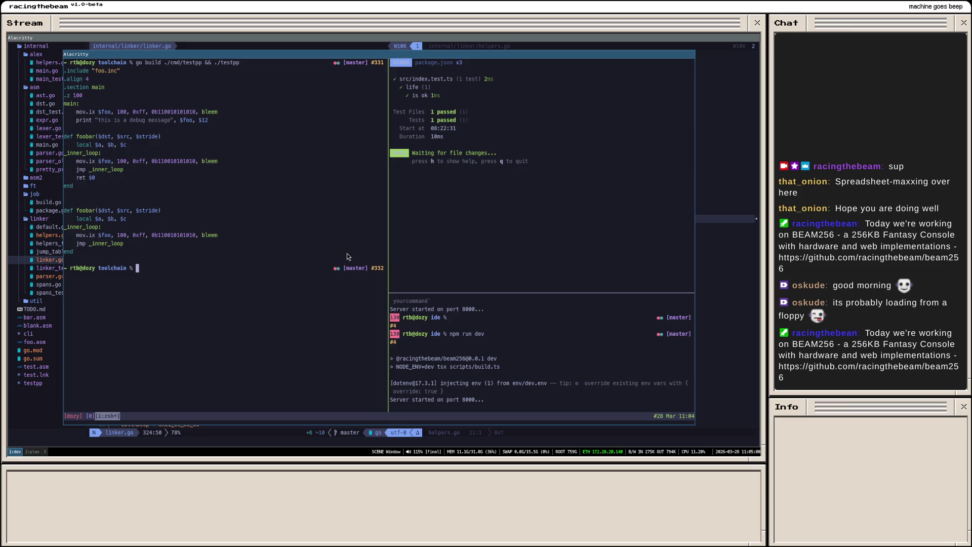
pyautogui.hotkey('alt', 'Tab')
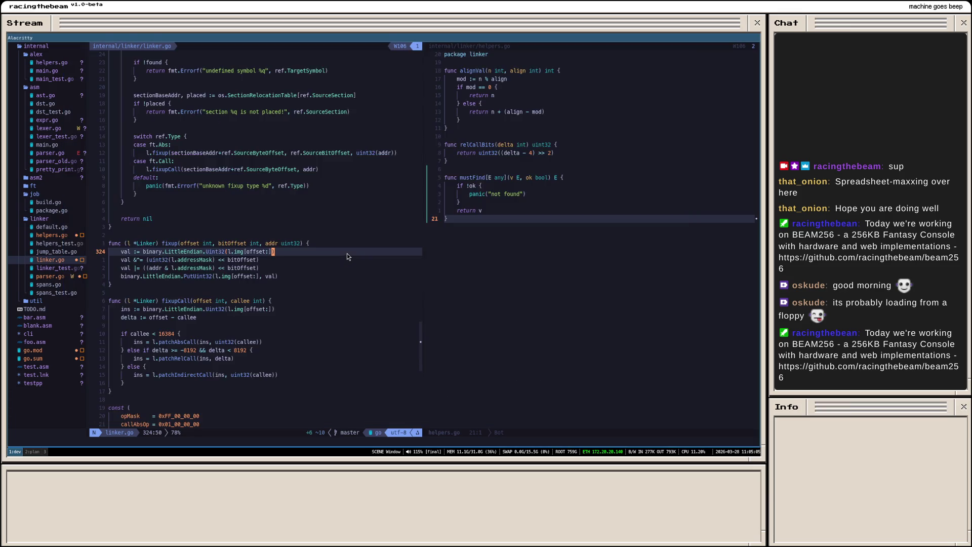
pyautogui.hotkey('ctrl', 't')
pyautogui.click(347, 253)
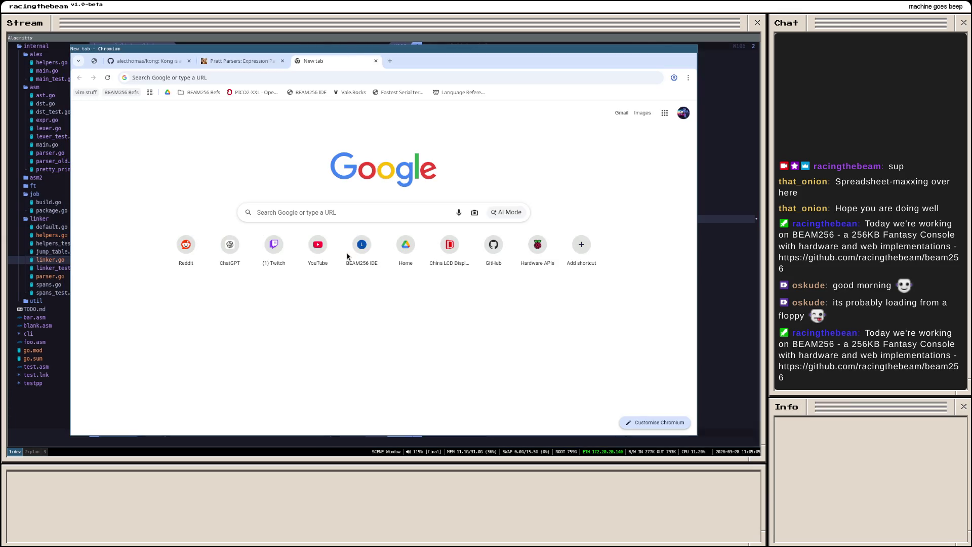
# Step: Search Google for 'golang participle' from the address bar, discarding the autocomplete suggestion
pyautogui.click(352, 78)
pyautogui.write('go')
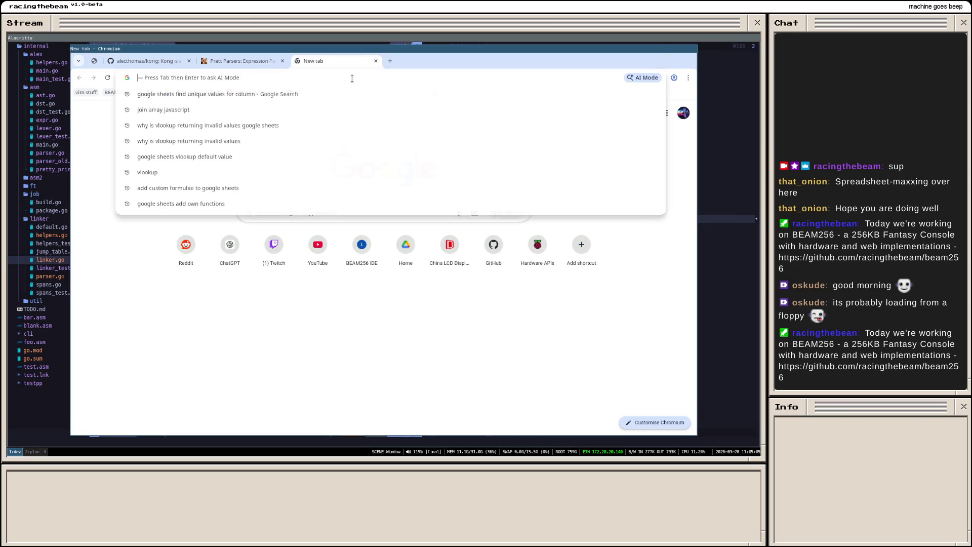
pyautogui.write('lang')
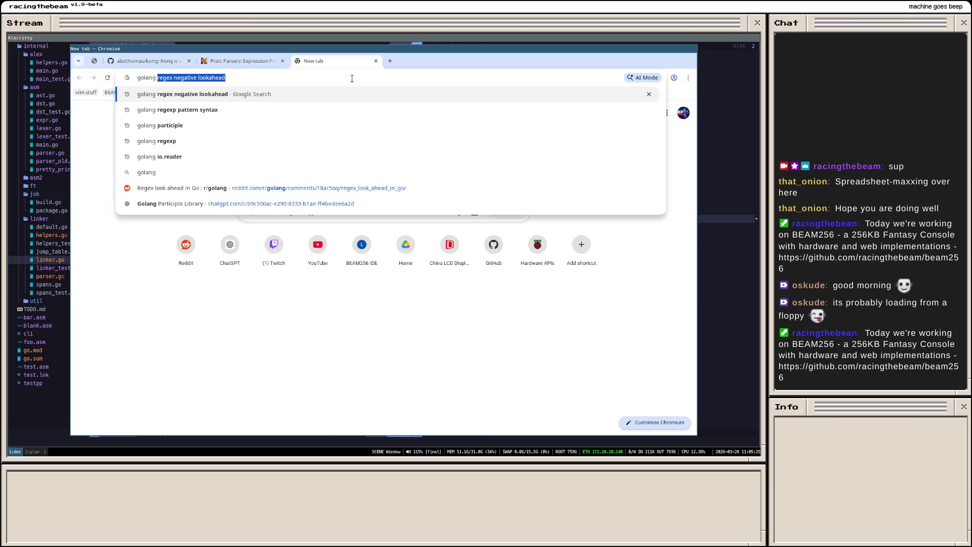
pyautogui.press('BackSpace')
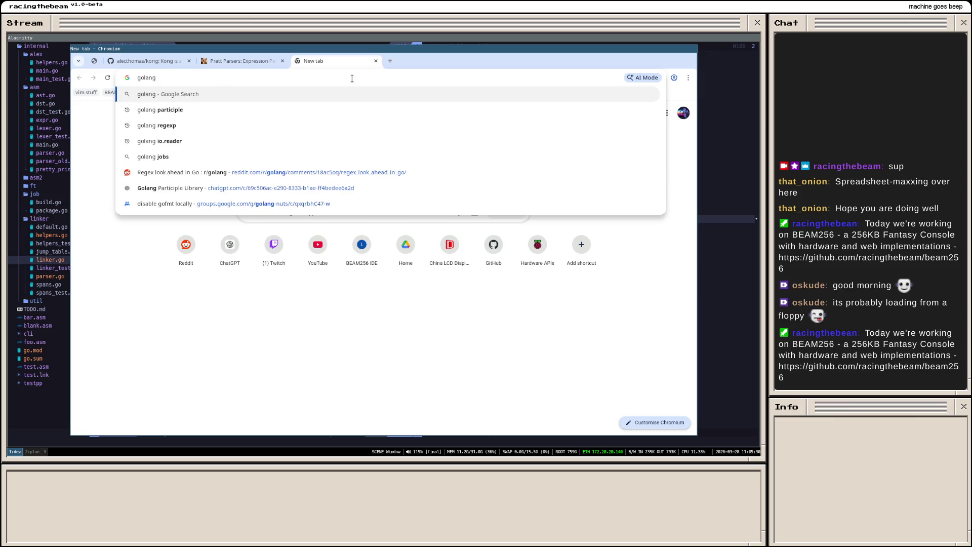
pyautogui.write('participle')
pyautogui.press('Return')
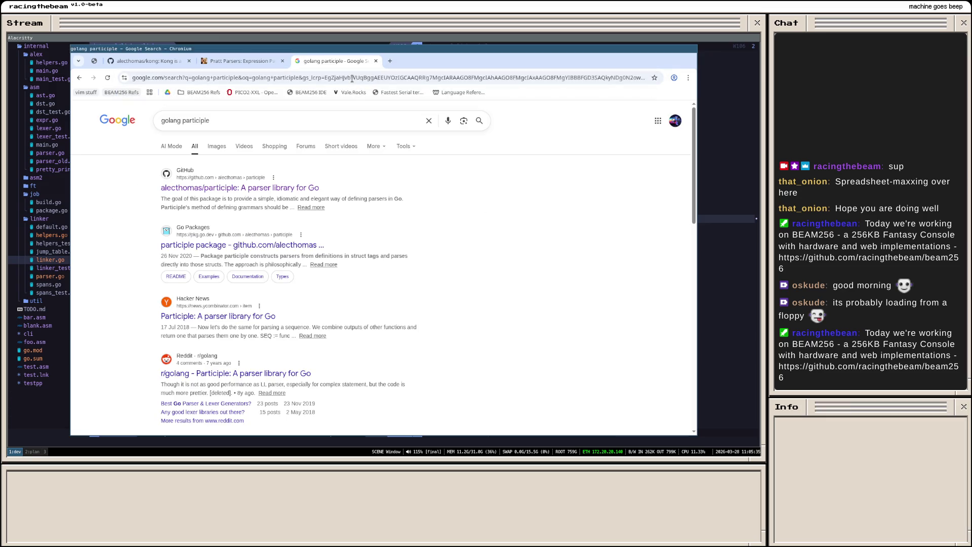
# Step: From the participle repo's _examples, open expr, expr2, expr3 and expr4 in background tabs and view expr's main.go
pyautogui.click(243, 189)
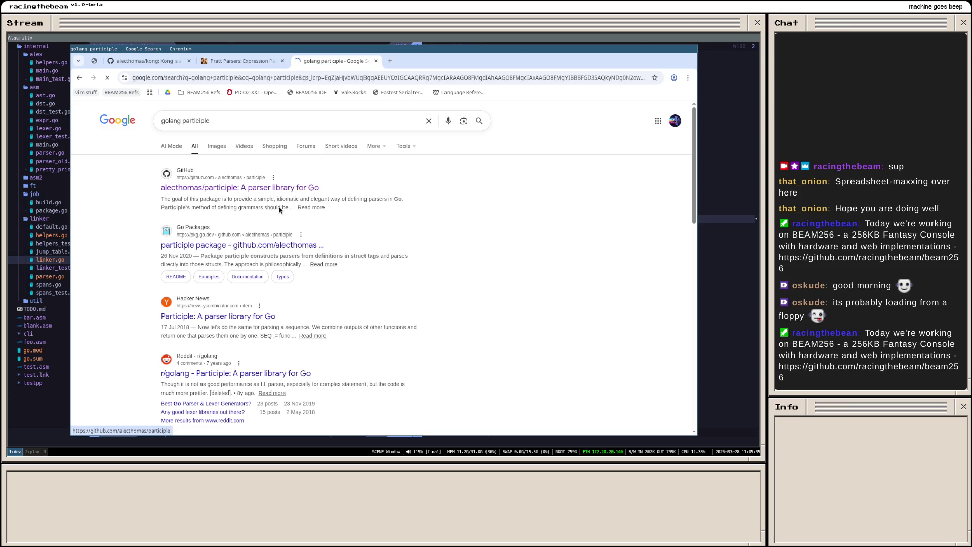
pyautogui.scroll(-3, 264, 223)
pyautogui.scroll(1, 211, 224)
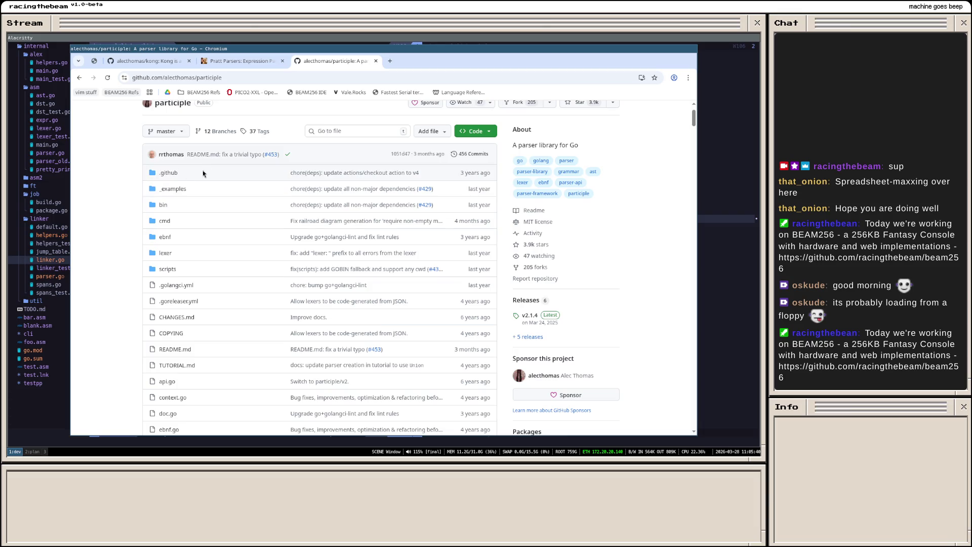
pyautogui.click(173, 190)
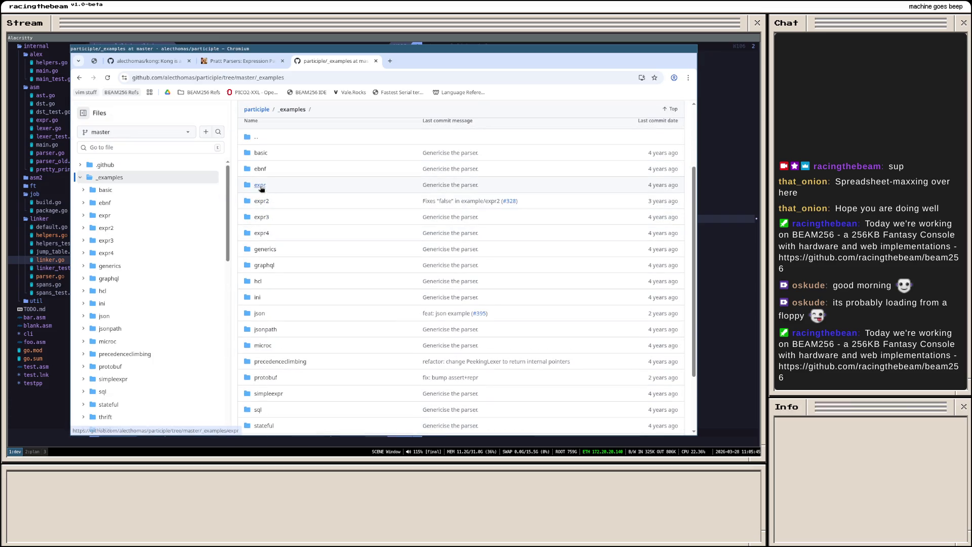
pyautogui.middleClick(259, 185)
pyautogui.middleClick(263, 218)
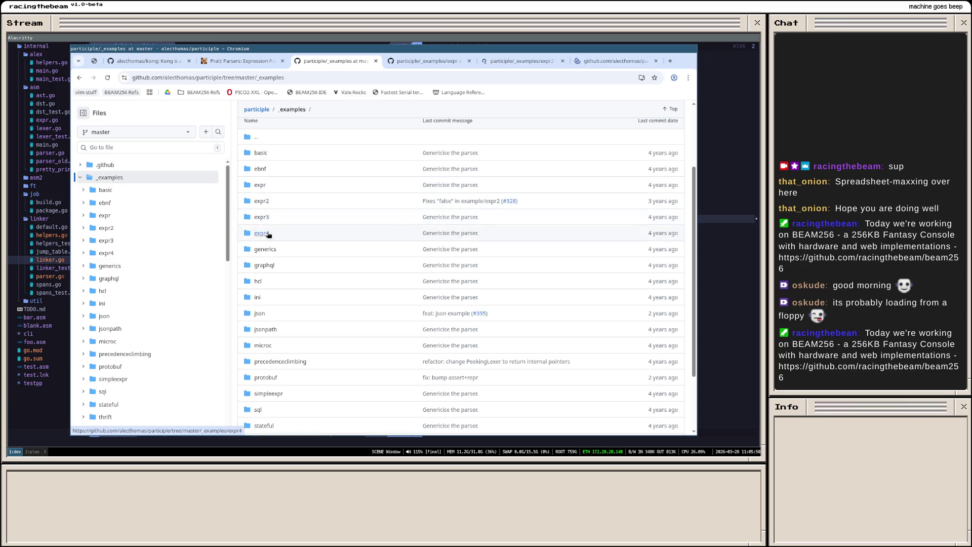
pyautogui.middleClick(261, 233)
pyautogui.click(371, 62)
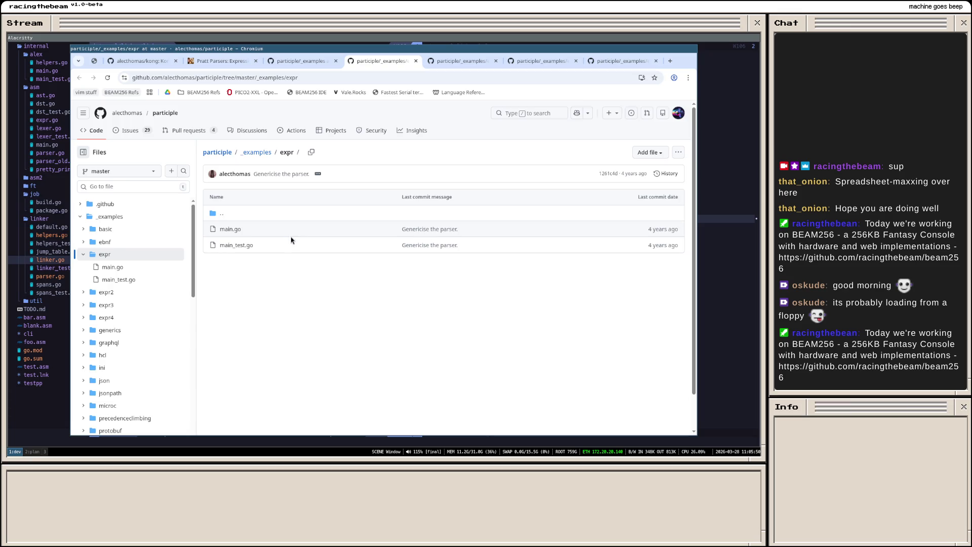
pyautogui.doubleClick(229, 230)
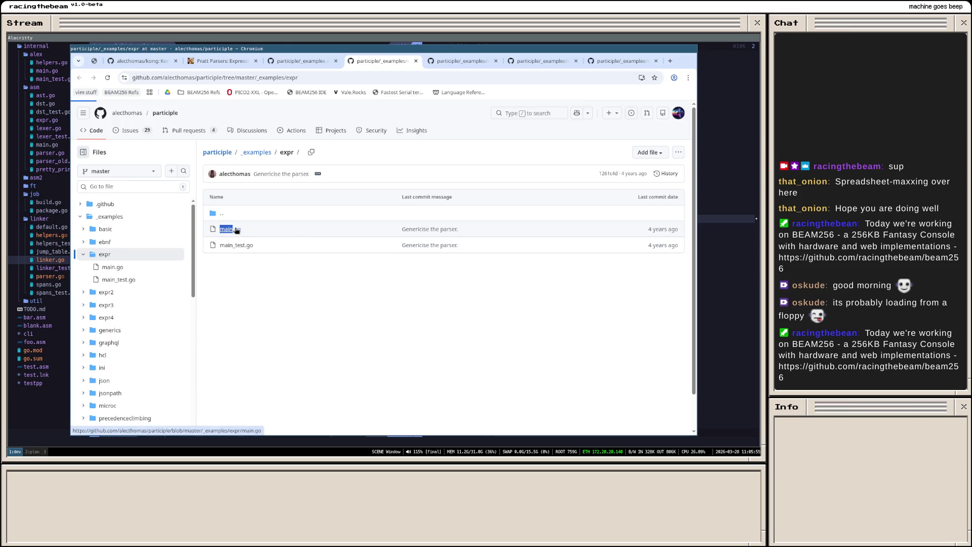
# Step: Read expr's main.go and examine the Expression struct and its Right field references
pyautogui.click(236, 230)
pyautogui.scroll(-3, 385, 269)
pyautogui.scroll(-1, 397, 272)
pyautogui.scroll(-2, 357, 270)
pyautogui.scroll(-1, 357, 269)
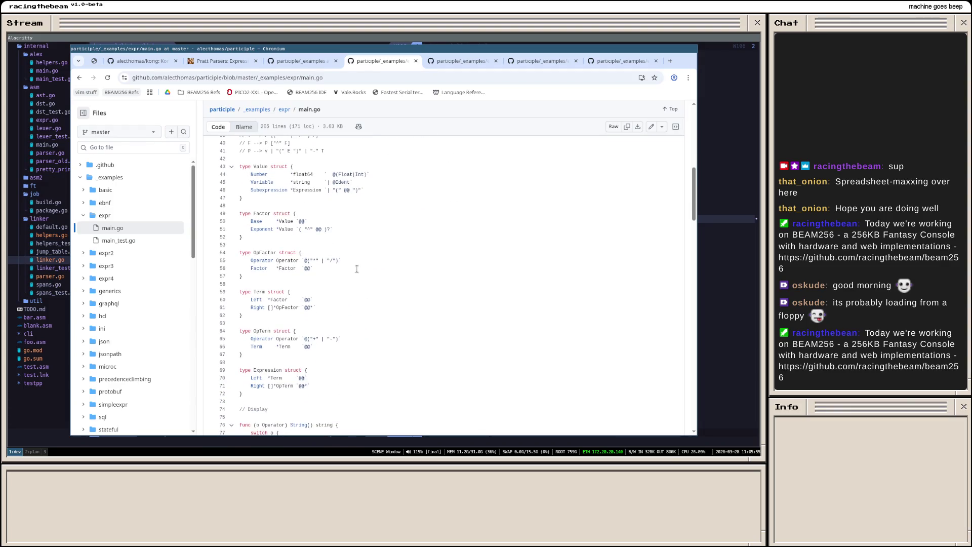
pyautogui.scroll(-1, 353, 270)
pyautogui.scroll(-1, 346, 269)
pyautogui.scroll(-1, 339, 268)
pyautogui.scroll(2, 340, 268)
pyautogui.scroll(1, 340, 268)
pyautogui.scroll(1, 340, 268)
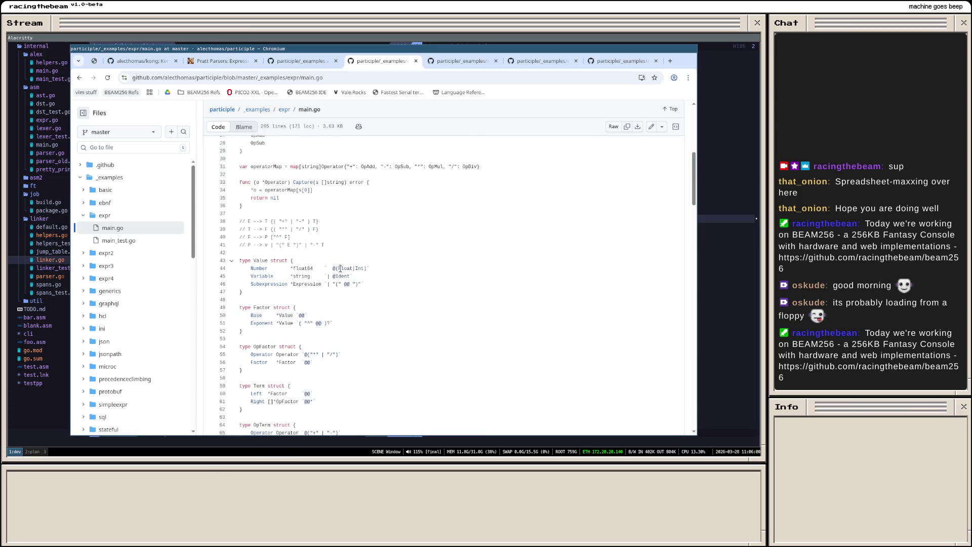
pyautogui.scroll(-1, 340, 269)
pyautogui.scroll(-2, 349, 269)
pyautogui.scroll(-1, 359, 278)
pyautogui.scroll(-1, 359, 277)
pyautogui.scroll(-1, 360, 280)
pyautogui.scroll(-2, 364, 282)
pyautogui.scroll(1, 365, 284)
pyautogui.scroll(1, 366, 287)
pyautogui.scroll(1, 364, 289)
pyautogui.scroll(2, 364, 289)
pyautogui.scroll(3, 281, 285)
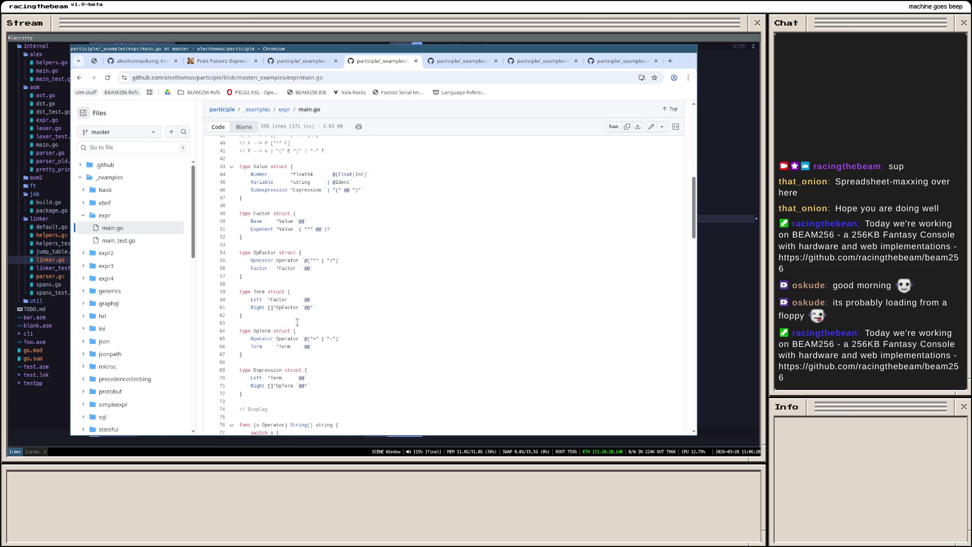
pyautogui.scroll(2, 288, 316)
pyautogui.scroll(-5, 297, 319)
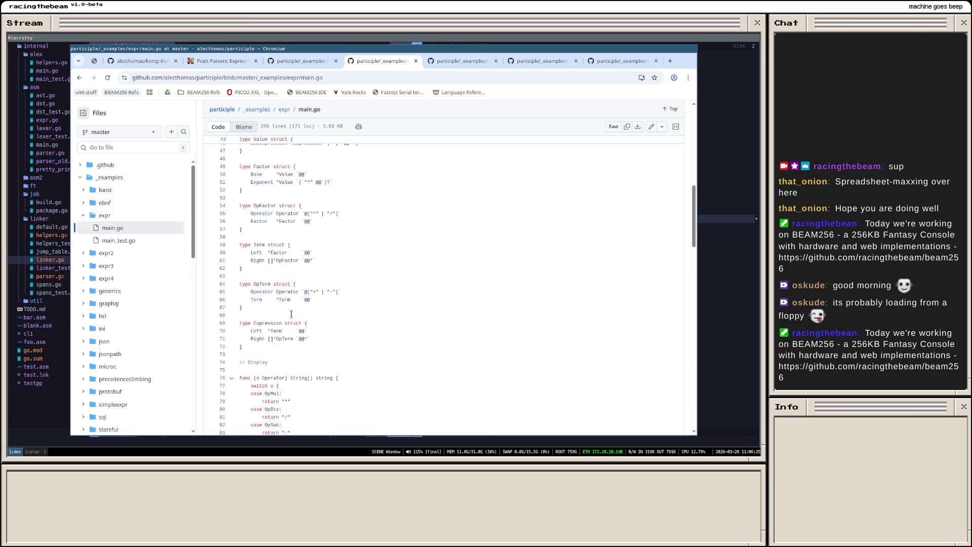
pyautogui.scroll(1, 289, 228)
pyautogui.scroll(2, 267, 283)
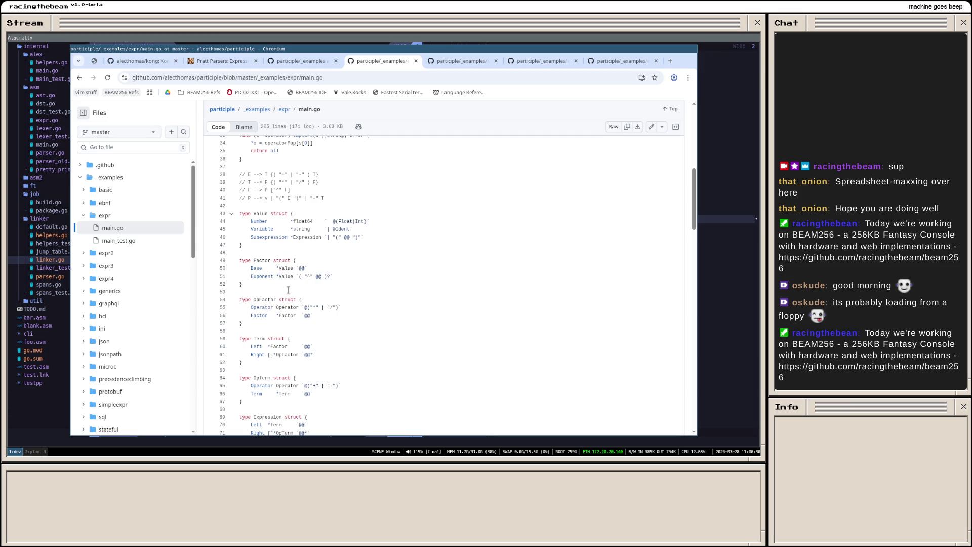
pyautogui.scroll(-1, 278, 319)
pyautogui.scroll(-1, 277, 320)
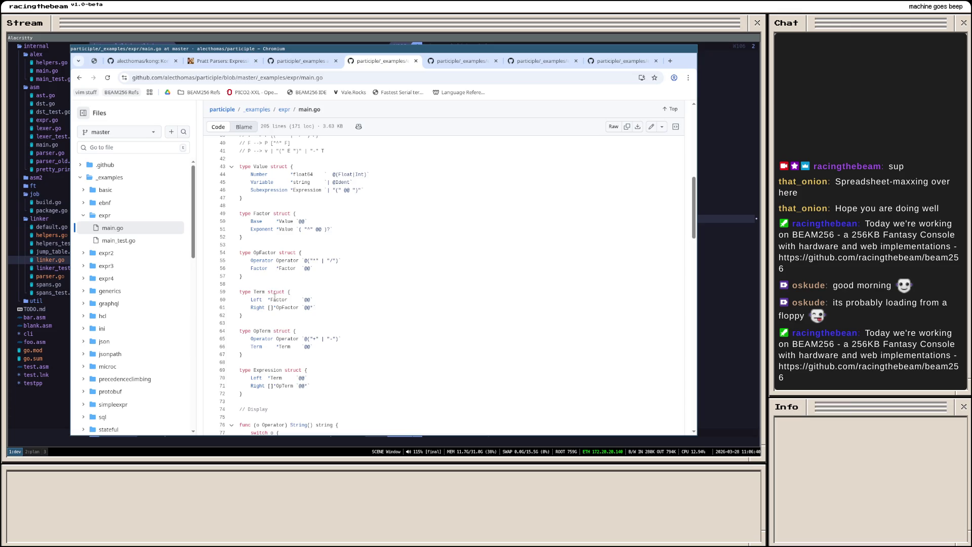
pyautogui.scroll(-3, 275, 295)
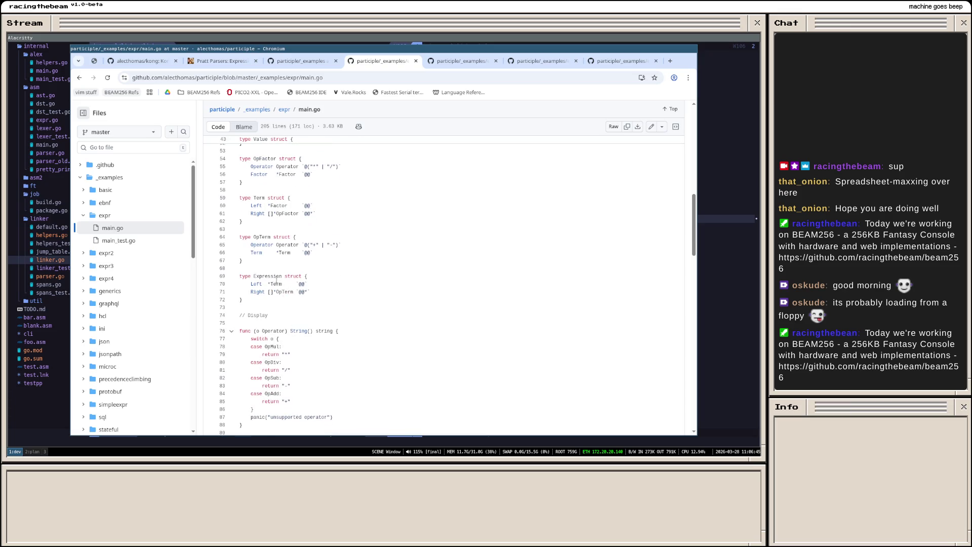
pyautogui.moveTo(275, 298); pyautogui.dragTo(241, 276)
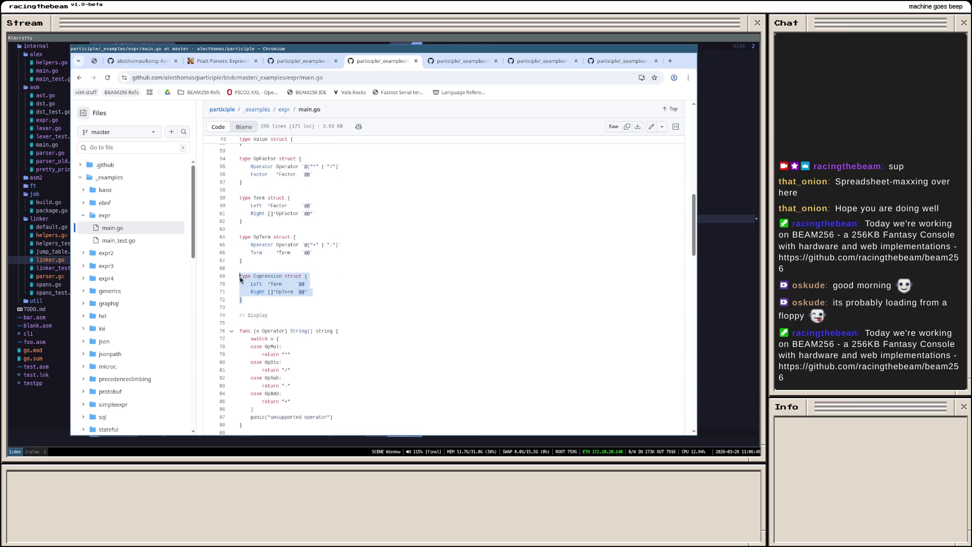
pyautogui.click(241, 276)
pyautogui.moveTo(247, 287); pyautogui.dragTo(241, 276)
pyautogui.click(252, 295)
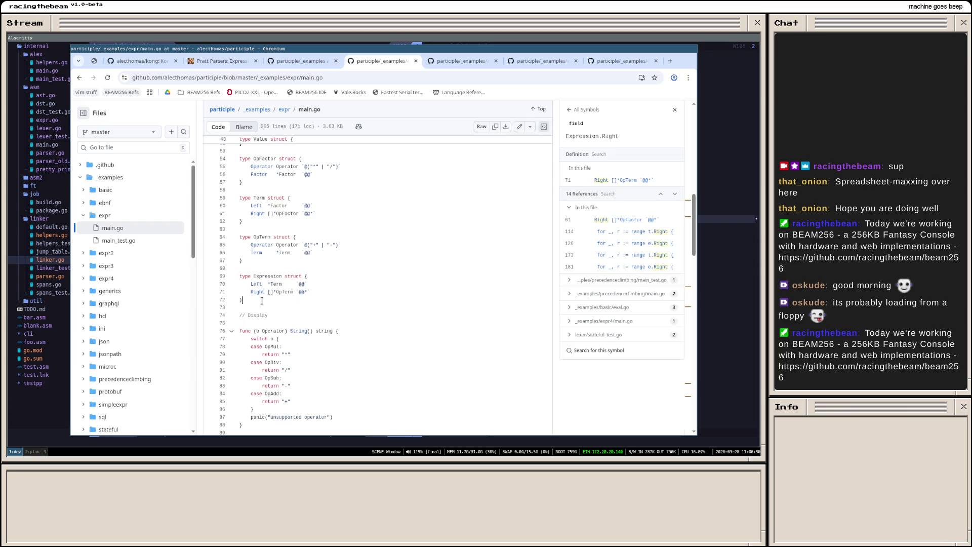
pyautogui.moveTo(262, 301); pyautogui.dragTo(241, 276)
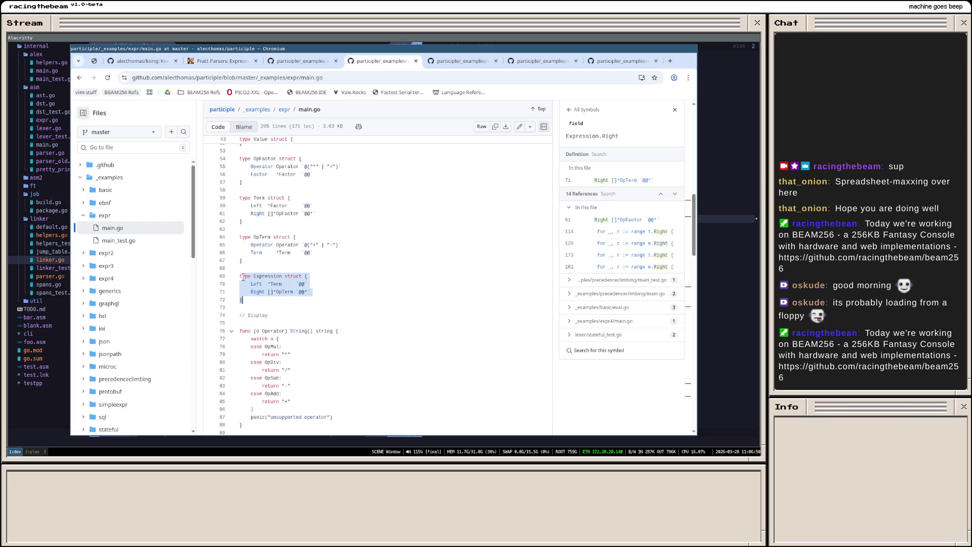
pyautogui.click(279, 268)
# Step: Examine the Term and OpTerm structs, then move to the expr2 folder tab
pyautogui.moveTo(285, 261); pyautogui.dragTo(240, 198)
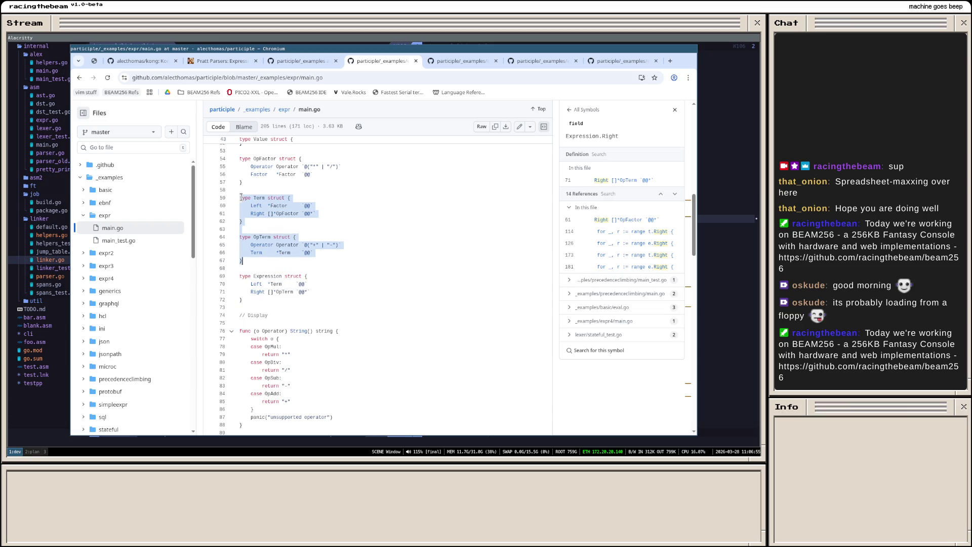
pyautogui.click(294, 254)
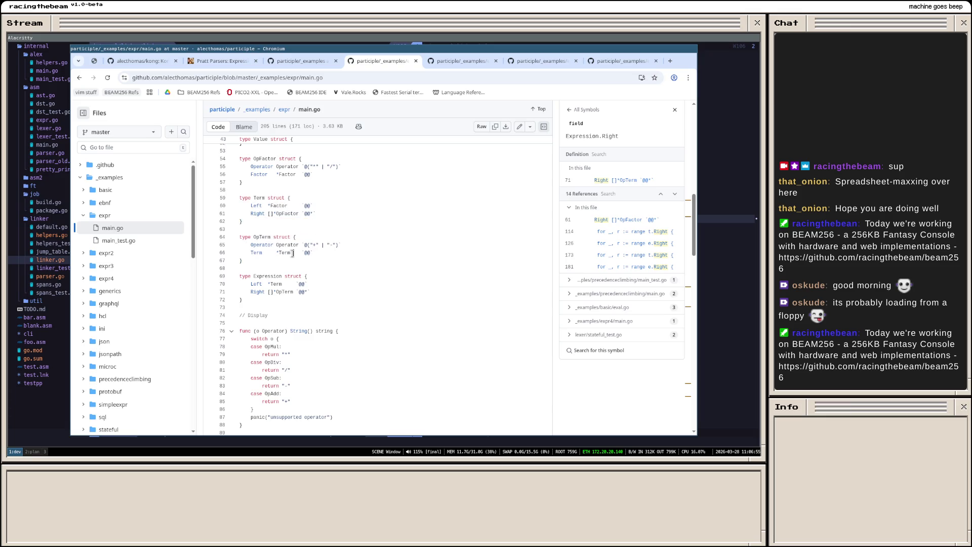
pyautogui.scroll(1, 318, 262)
pyautogui.scroll(2, 318, 262)
pyautogui.scroll(-1, 318, 261)
pyautogui.scroll(-1, 318, 262)
pyautogui.scroll(-3, 327, 256)
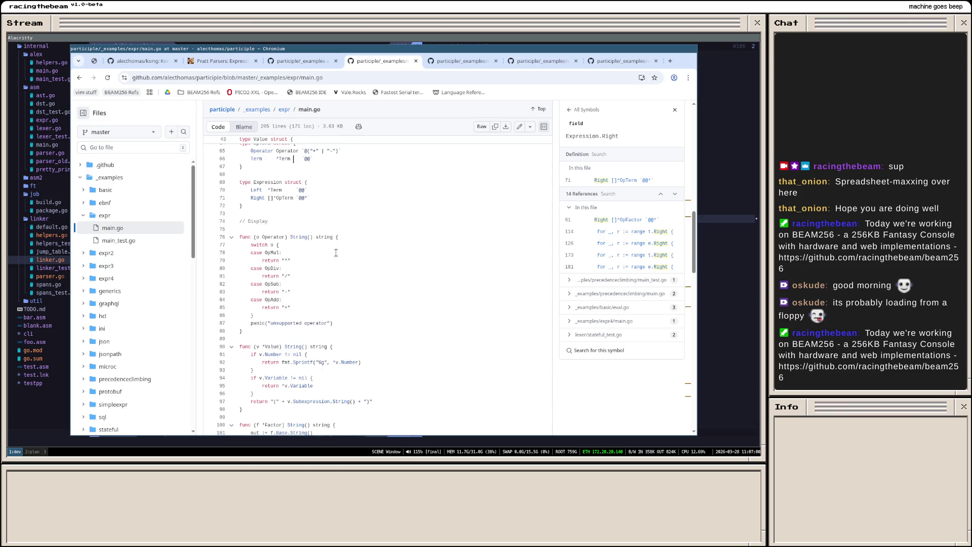
pyautogui.scroll(-1, 319, 254)
pyautogui.scroll(-1, 319, 255)
pyautogui.scroll(-1, 319, 254)
pyautogui.click(464, 62)
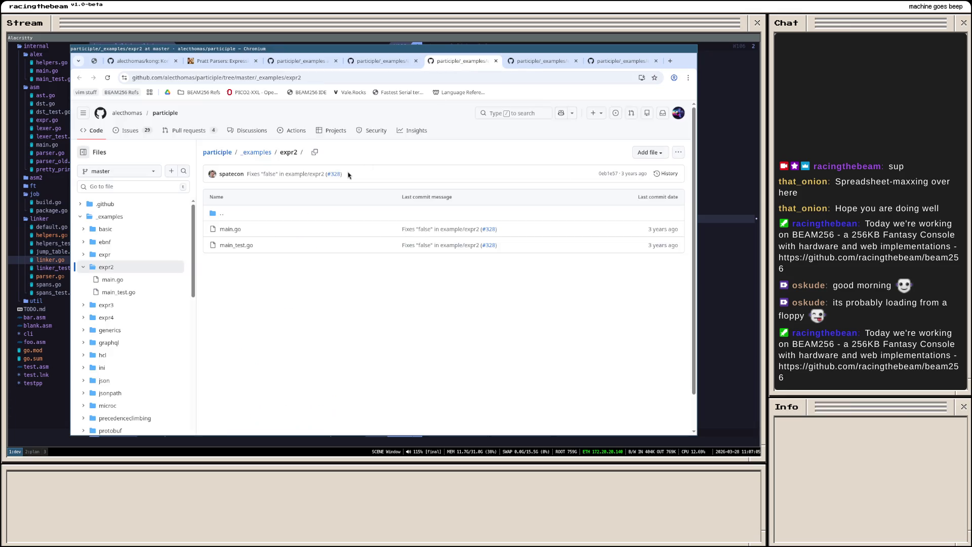
# Step: Read expr2's main.go, examining Equality, Comparison and the Multiplication field, then move to the expr3 tab
pyautogui.click(231, 230)
pyautogui.scroll(-2, 314, 256)
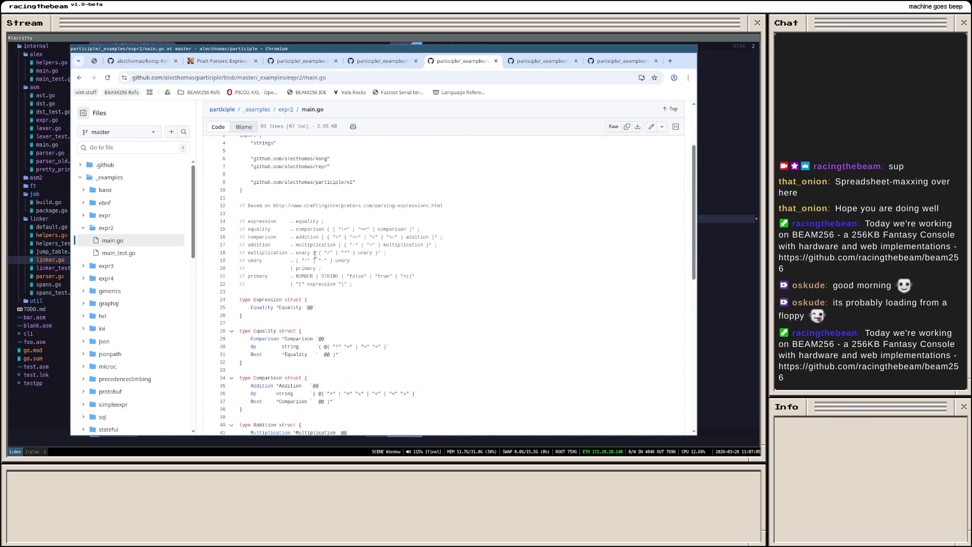
pyautogui.scroll(-2, 319, 244)
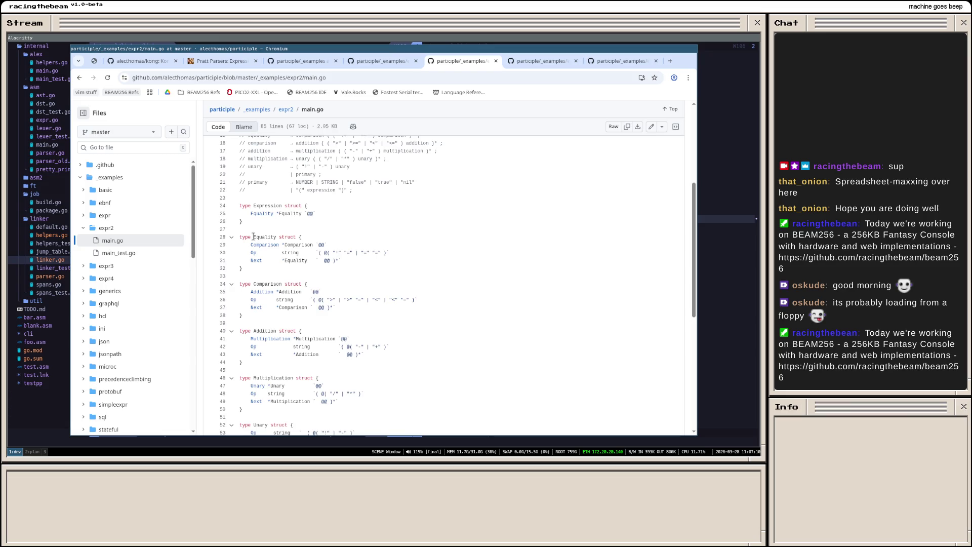
pyautogui.moveTo(253, 237); pyautogui.dragTo(275, 238)
pyautogui.click(257, 284)
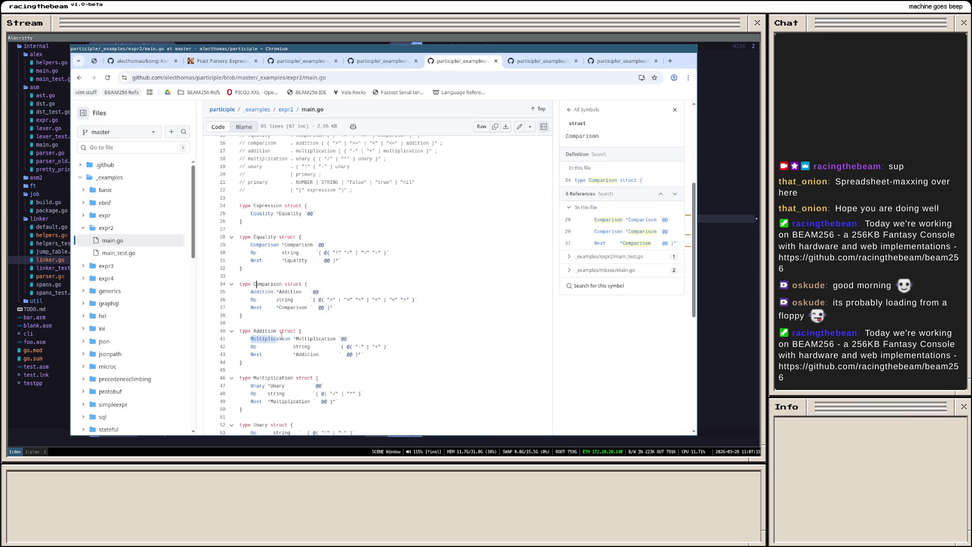
pyautogui.moveTo(249, 337); pyautogui.dragTo(335, 339)
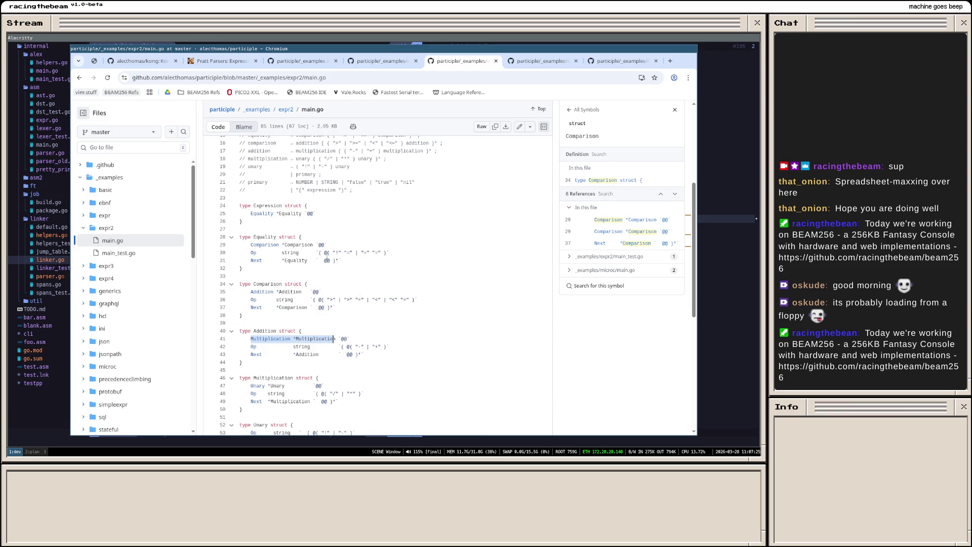
pyautogui.scroll(-3, 373, 310)
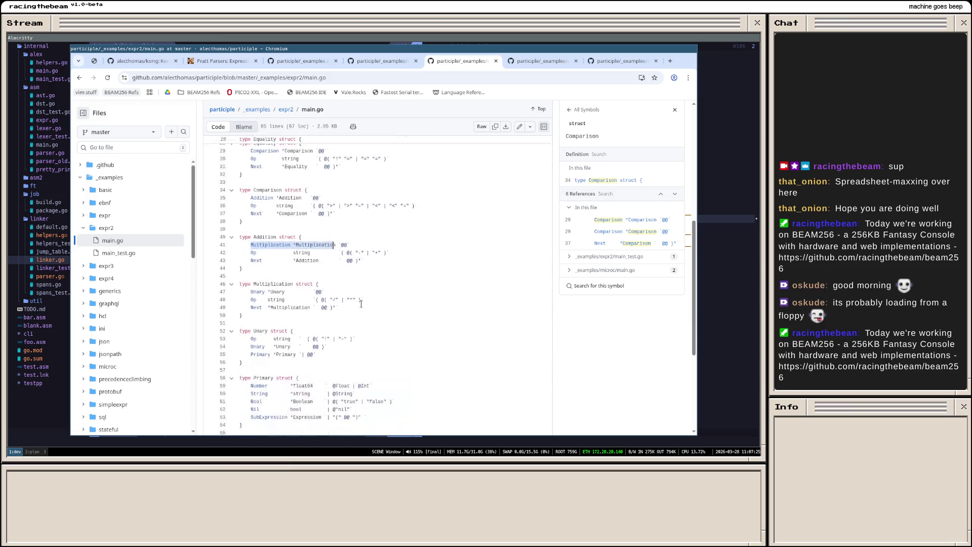
pyautogui.scroll(-5, 407, 267)
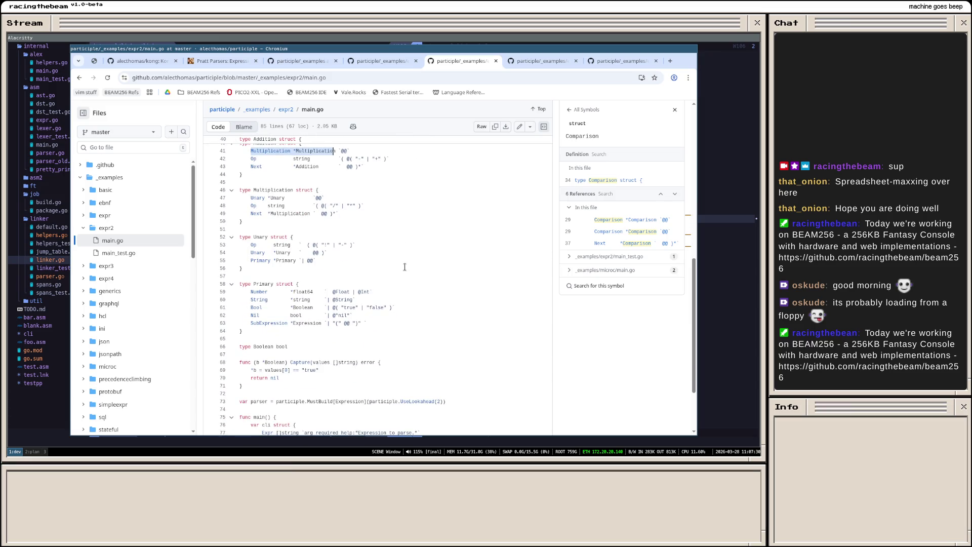
pyautogui.scroll(8, 448, 136)
pyautogui.click(555, 59)
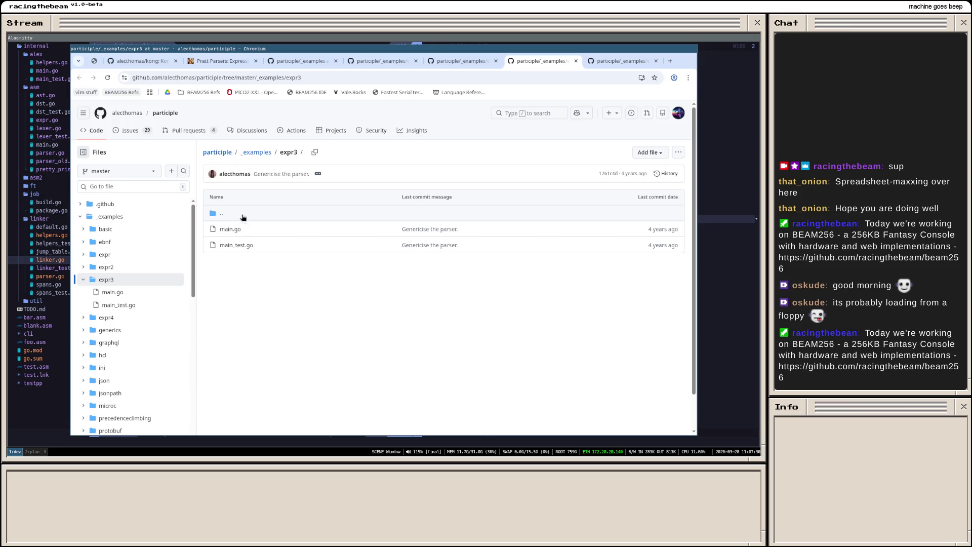
# Step: Read expr3's main.go precedence types, then move to the expr4 folder tab
pyautogui.click(229, 229)
pyautogui.scroll(-5, 347, 275)
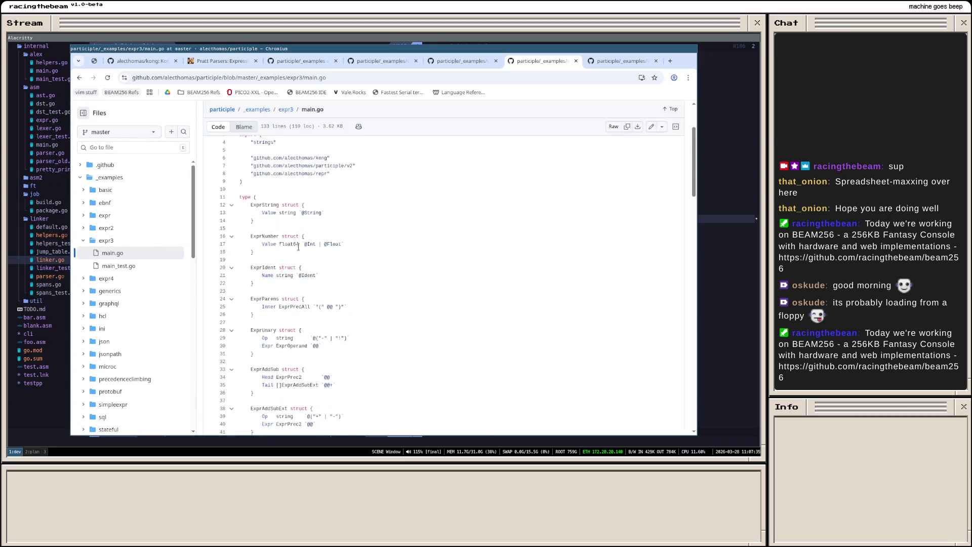
pyautogui.scroll(-2, 347, 275)
pyautogui.scroll(-3, 357, 282)
pyautogui.scroll(-3, 367, 289)
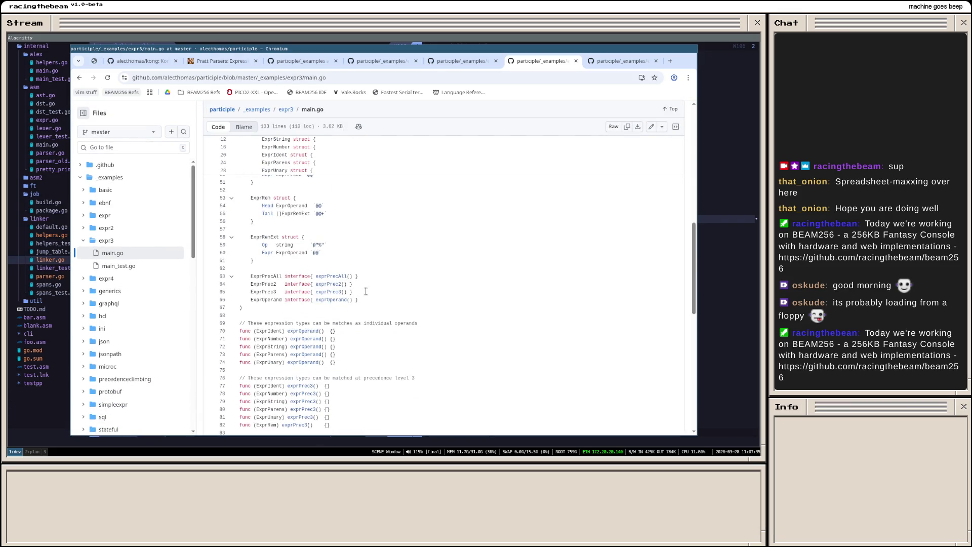
pyautogui.scroll(-2, 365, 299)
pyautogui.scroll(-2, 365, 299)
pyautogui.scroll(-1, 365, 299)
pyautogui.scroll(-3, 365, 300)
pyautogui.scroll(-2, 366, 301)
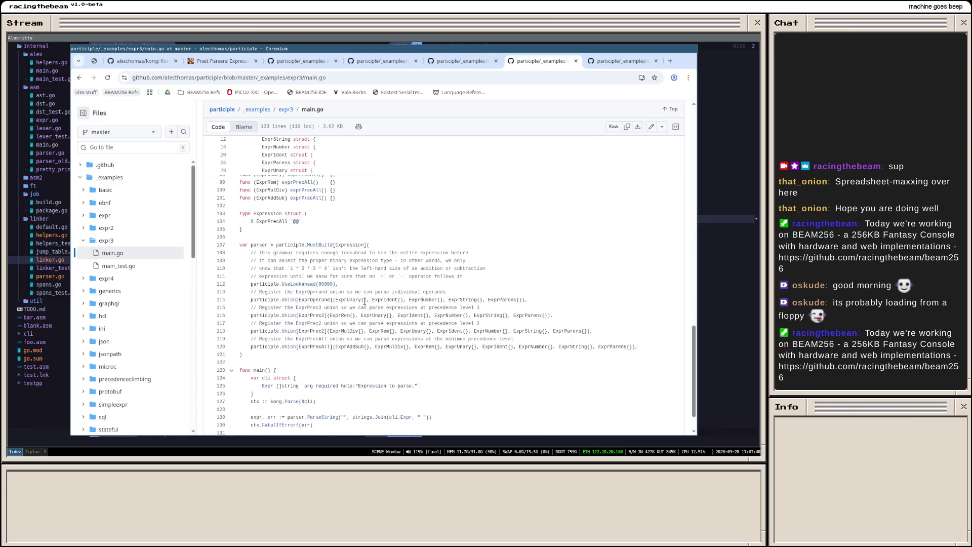
pyautogui.scroll(-2, 365, 299)
pyautogui.scroll(8, 365, 299)
pyautogui.scroll(12, 365, 299)
pyautogui.scroll(3, 365, 299)
pyautogui.scroll(3, 365, 300)
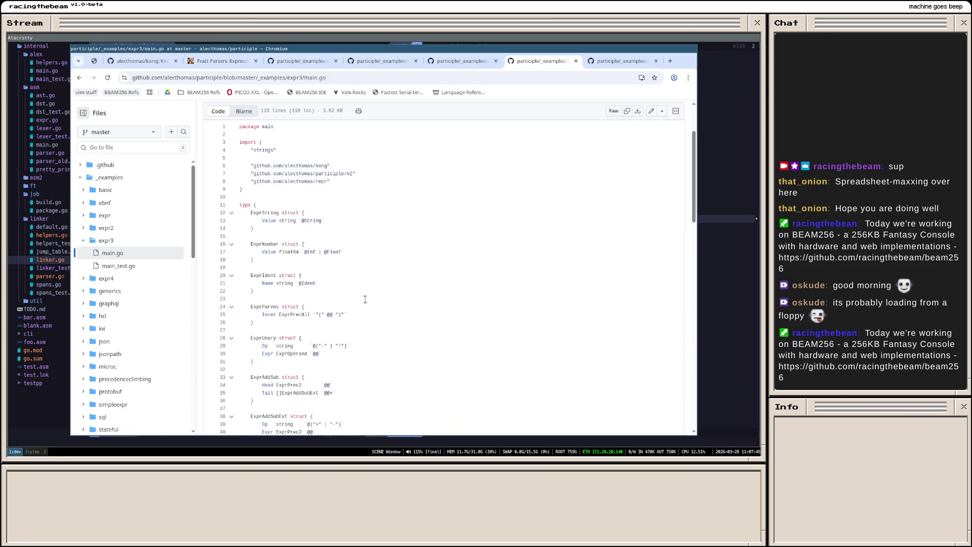
pyautogui.scroll(2, 365, 300)
pyautogui.scroll(1, 366, 299)
pyautogui.scroll(-5, 365, 300)
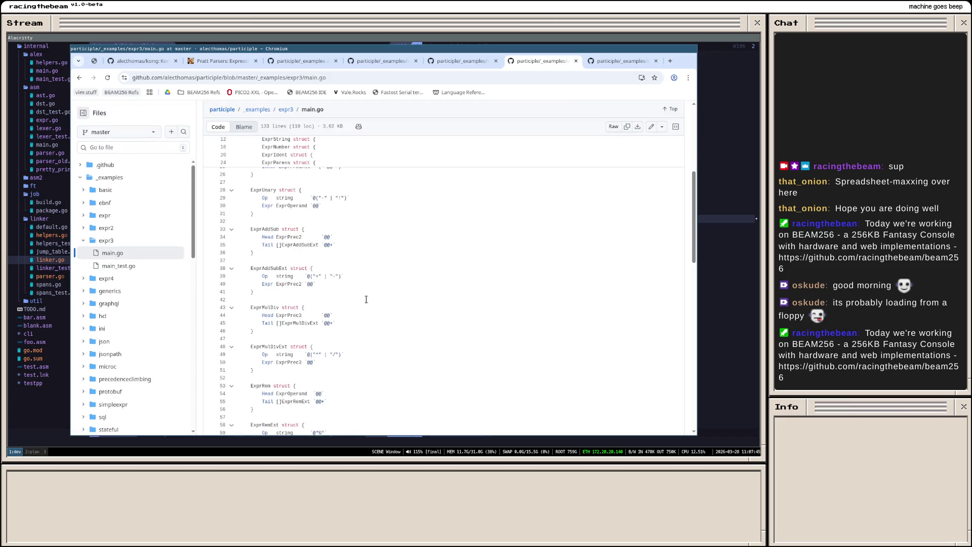
pyautogui.scroll(-2, 365, 300)
pyautogui.scroll(2, 366, 300)
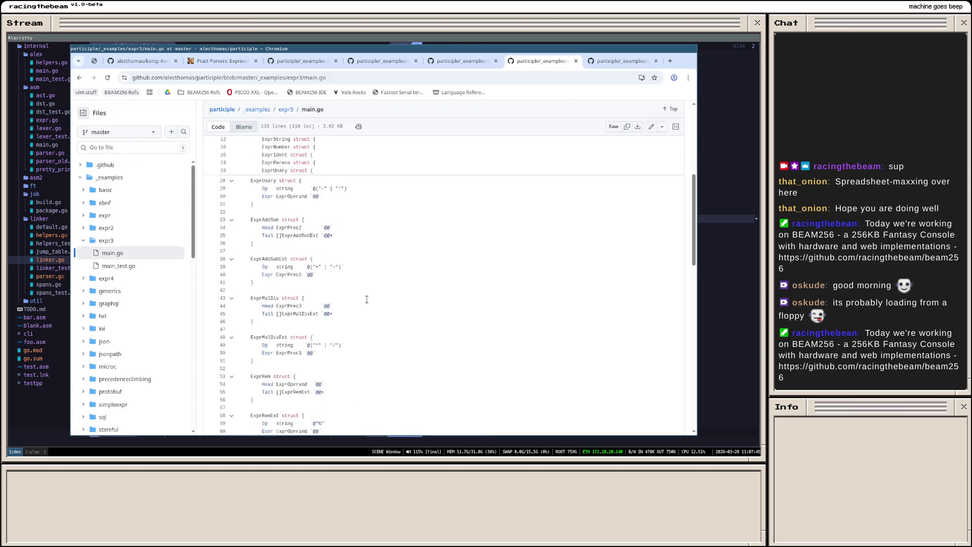
pyautogui.scroll(-1, 366, 299)
pyautogui.scroll(-1, 366, 299)
pyautogui.scroll(-1, 373, 297)
pyautogui.scroll(-1, 377, 294)
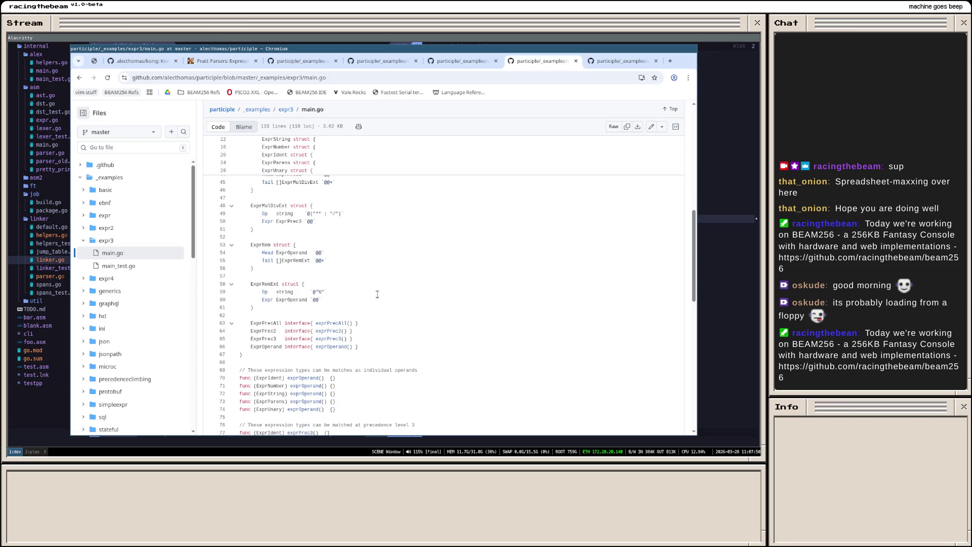
pyautogui.click(615, 61)
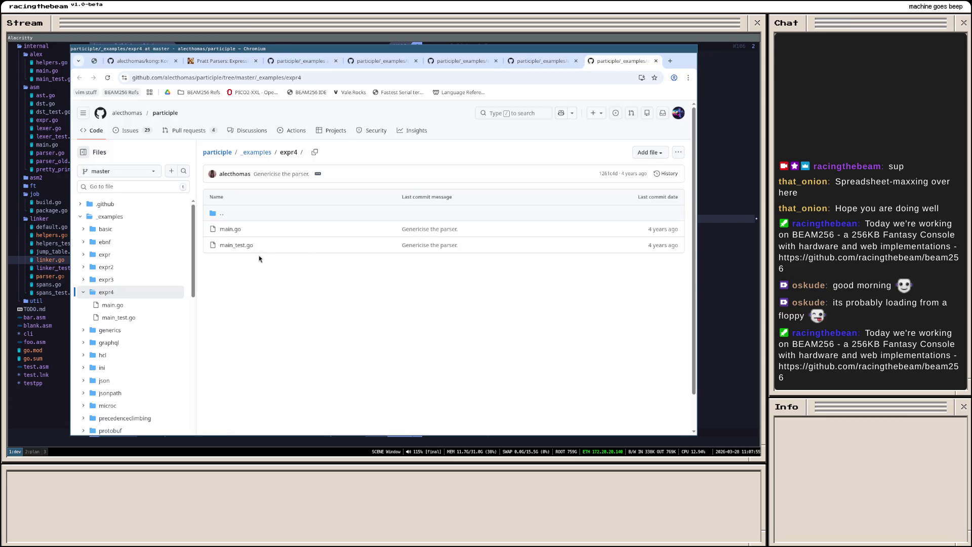
# Step: Read expr4's main.go and examine the operatorPrecs map definition
pyautogui.click(240, 236)
pyautogui.scroll(-5, 334, 268)
pyautogui.scroll(-5, 335, 268)
pyautogui.scroll(-5, 334, 268)
pyautogui.scroll(-3, 372, 236)
pyautogui.scroll(2, 334, 281)
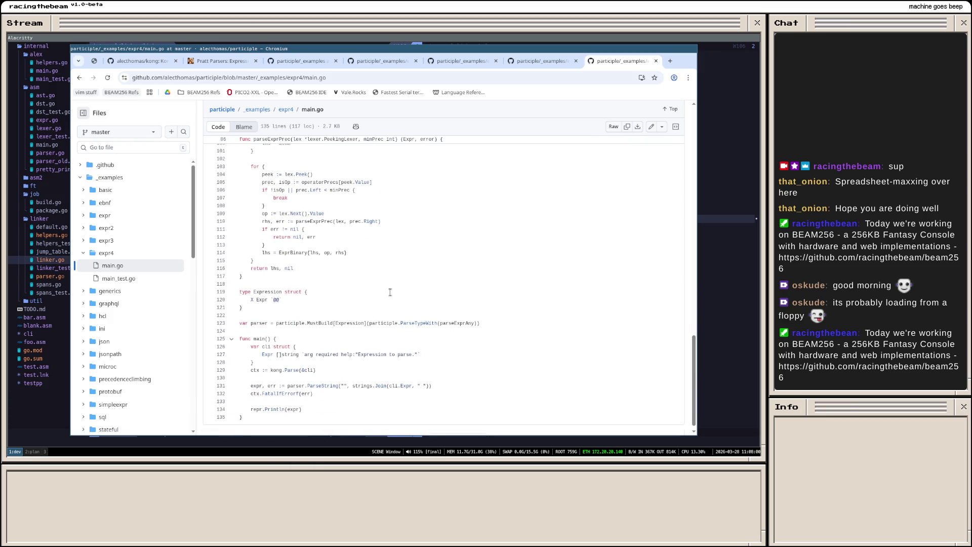
pyautogui.scroll(3, 357, 294)
pyautogui.scroll(2, 390, 293)
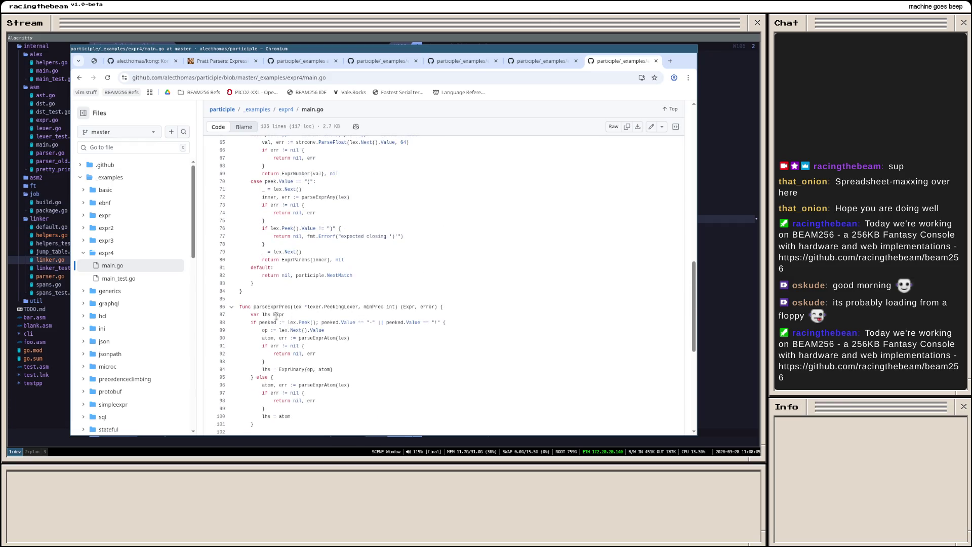
pyautogui.scroll(4, 398, 294)
pyautogui.scroll(3, 399, 294)
pyautogui.scroll(4, 398, 293)
pyautogui.scroll(3, 398, 293)
pyautogui.scroll(5, 399, 293)
pyautogui.scroll(2, 425, 239)
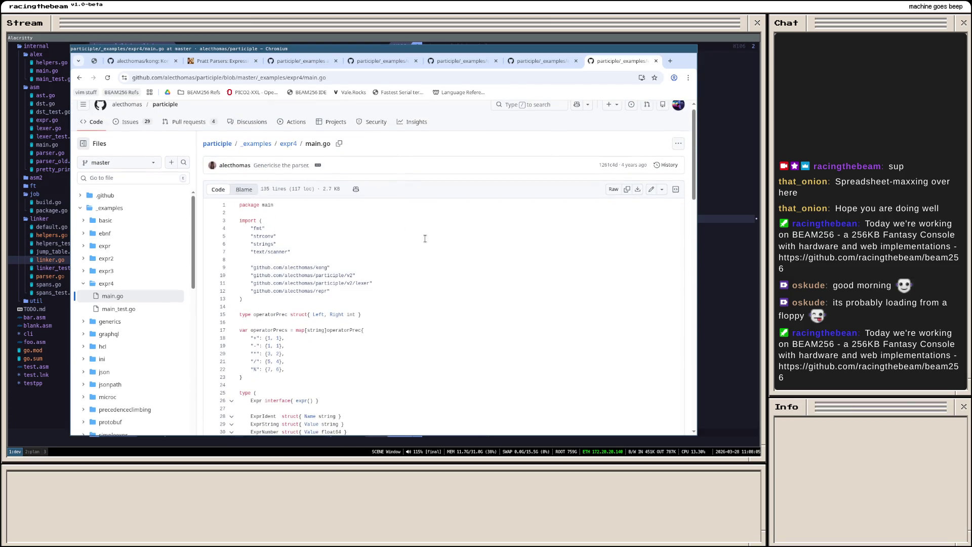
pyautogui.moveTo(274, 378); pyautogui.dragTo(320, 329)
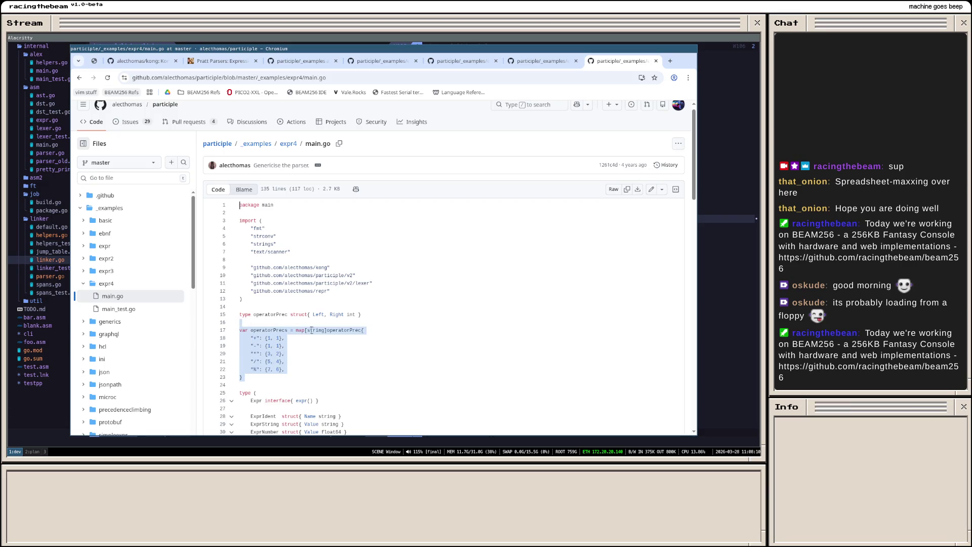
pyautogui.click(319, 330)
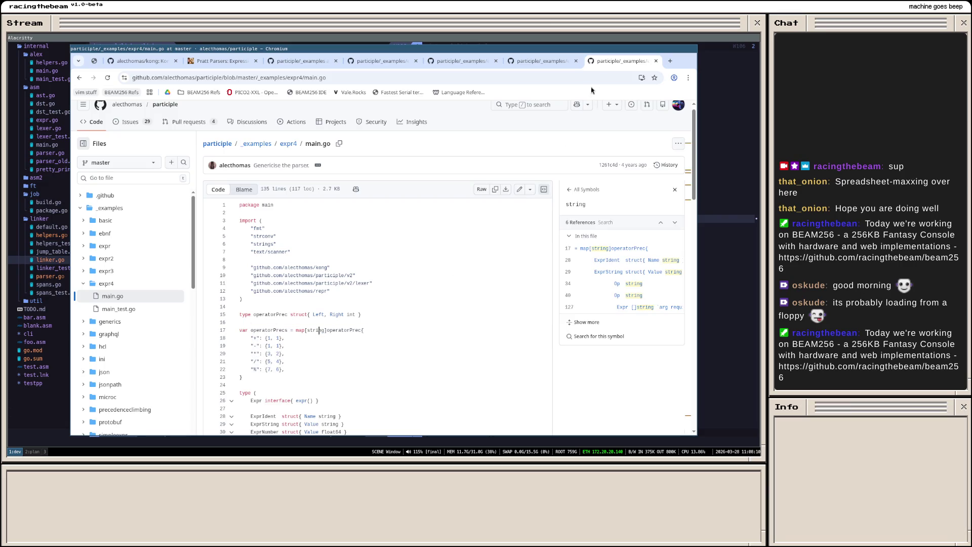
# Step: Close the expr4, expr3, expr2, expr and _examples GitHub tabs
pyautogui.click(656, 61)
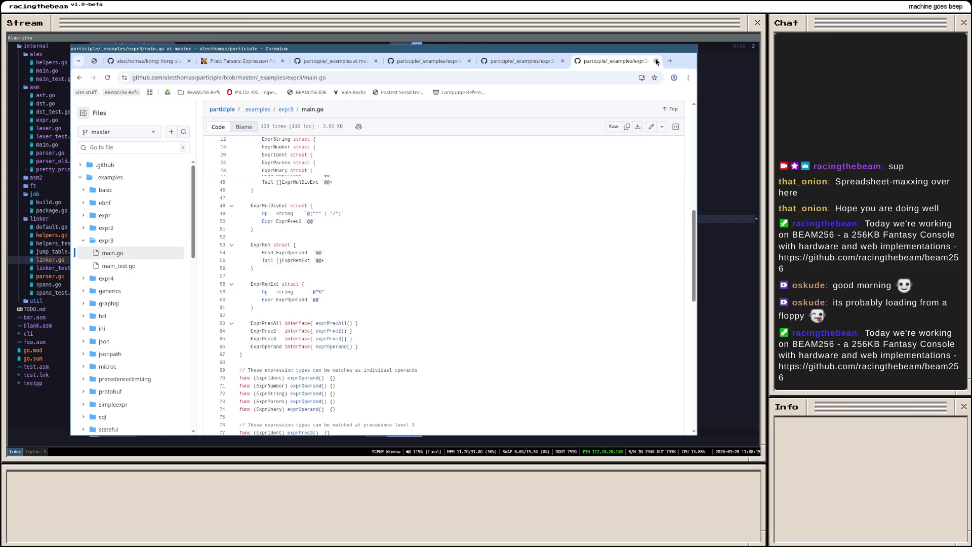
pyautogui.click(574, 61)
pyautogui.click(563, 61)
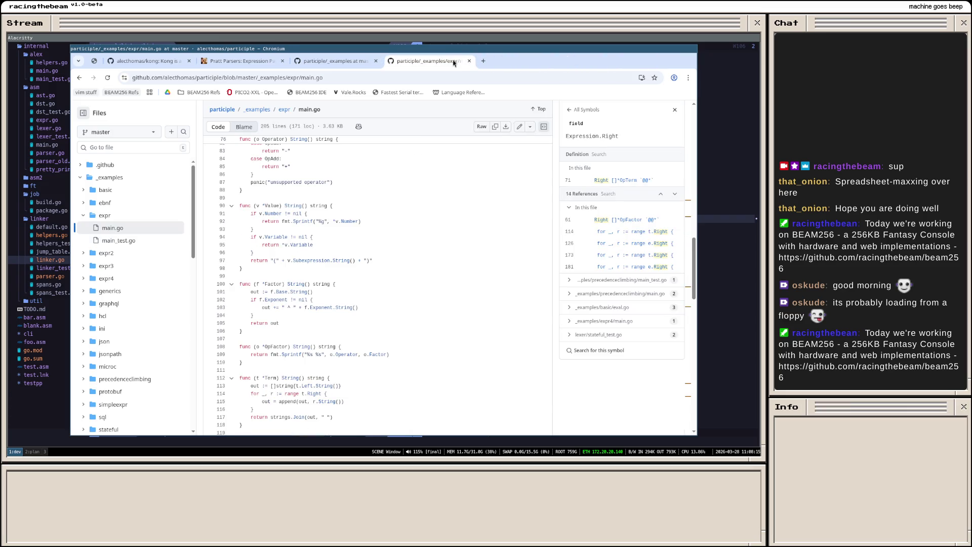
pyautogui.click(469, 61)
pyautogui.click(376, 61)
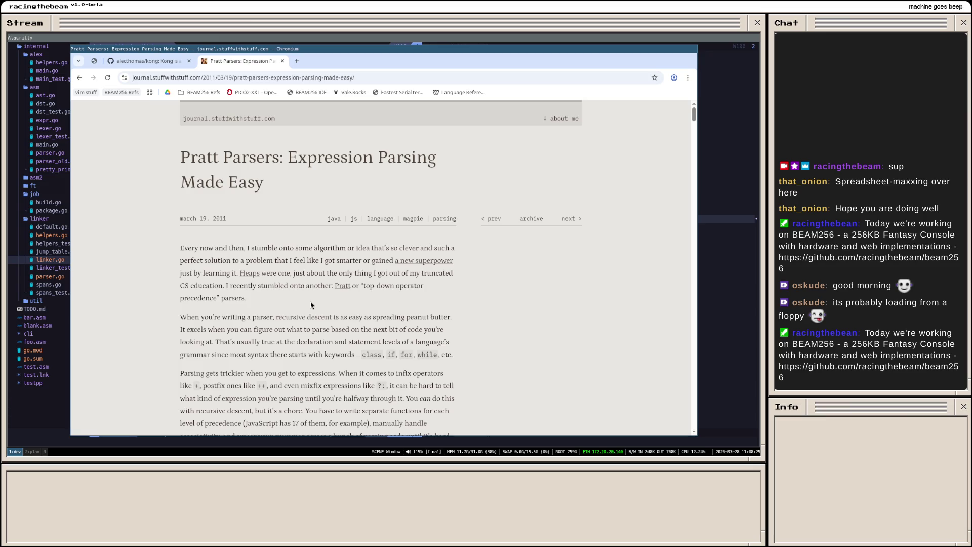
# Step: Hide the floating Chromium window to return to linker.go in Neovim
pyautogui.press('super+minus')
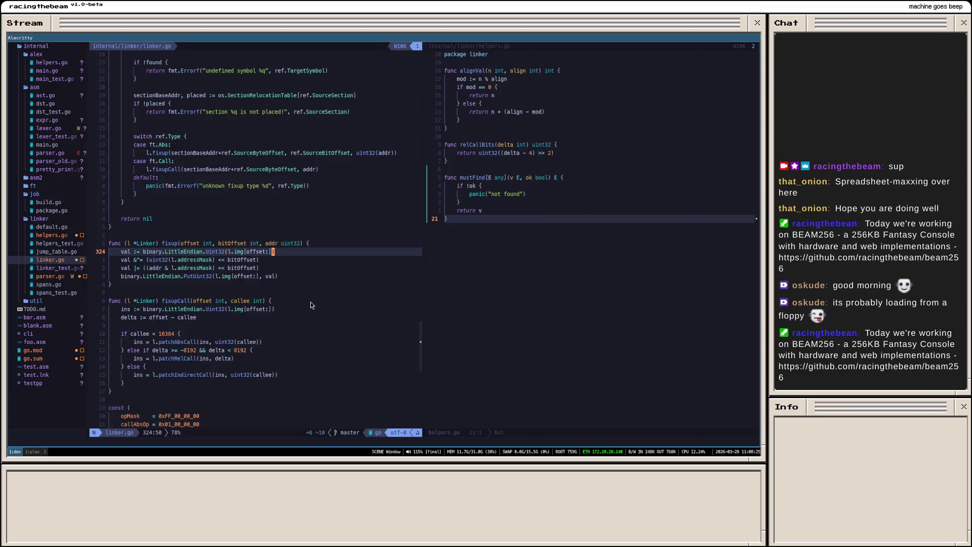
pyautogui.scroll(3, 29, 207)
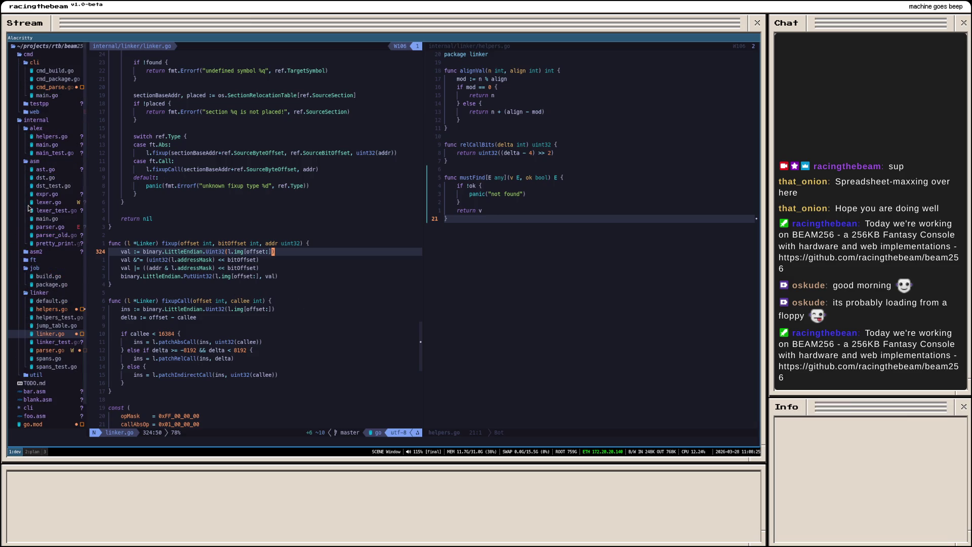
# Step: Expand the asm2 folder in the file tree and browse to its ast.go and pretty_print.go files
pyautogui.click(223, 164)
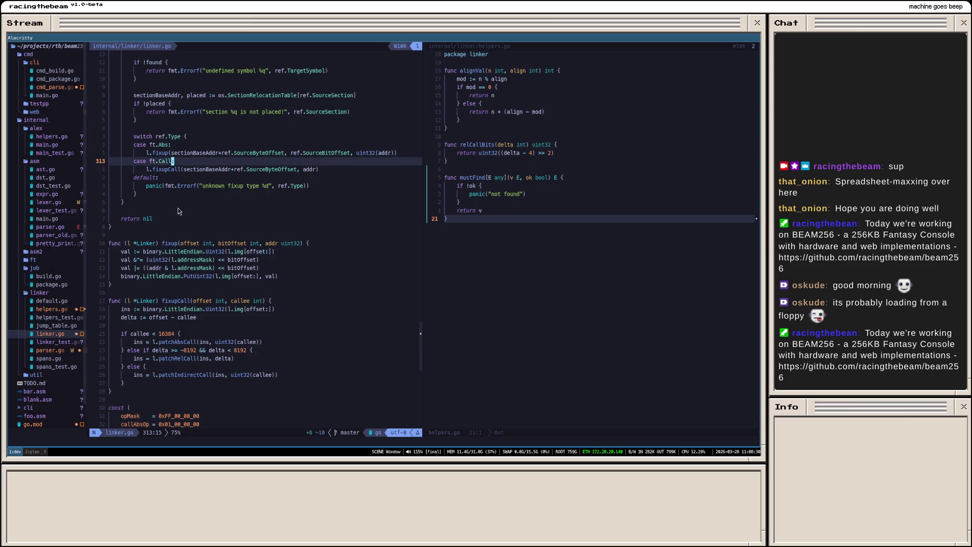
pyautogui.scroll(3, 176, 215)
pyautogui.scroll(2, 175, 215)
pyautogui.scroll(3, 167, 198)
pyautogui.scroll(1, 152, 175)
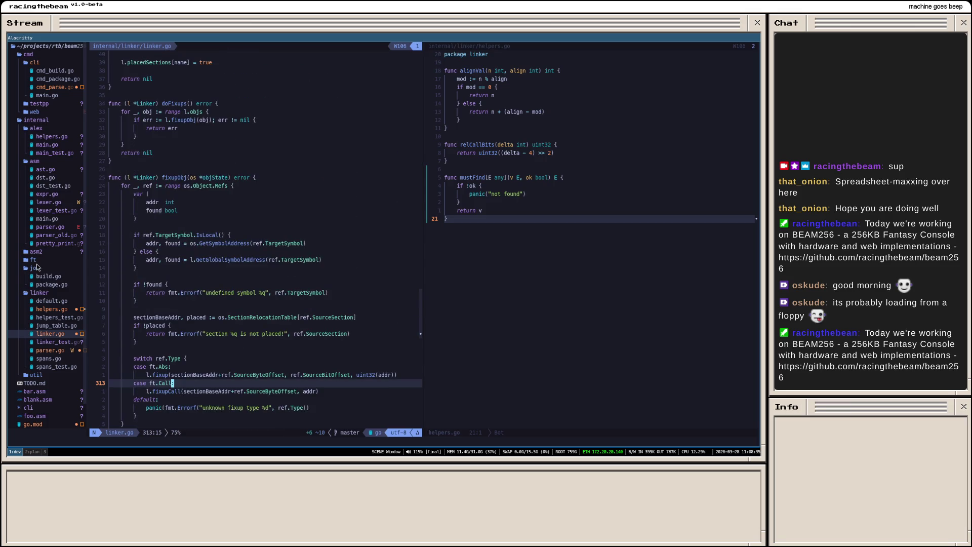
pyautogui.click(89, 252)
pyautogui.press('Return')
pyautogui.press('j')
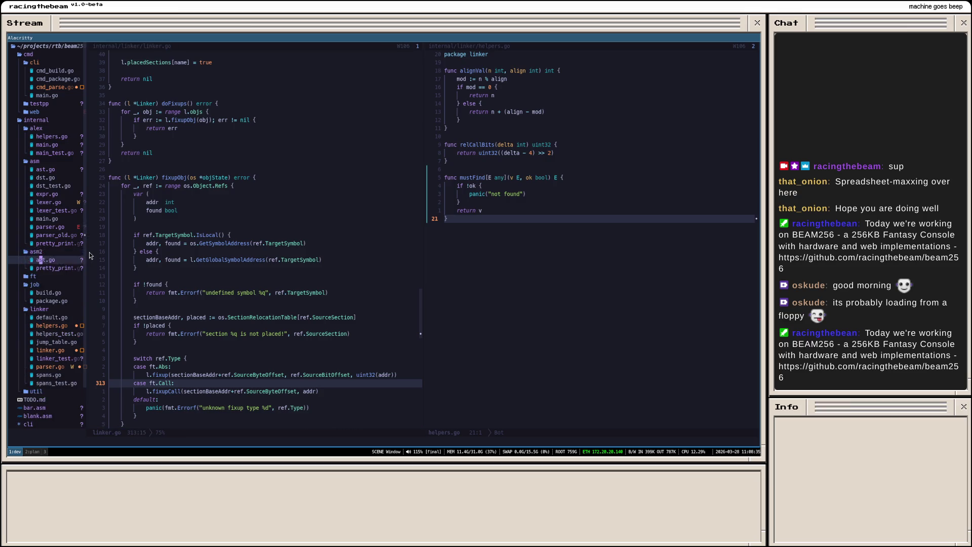
pyautogui.press('j')
pyautogui.press('k')
pyautogui.press('k')
pyautogui.press('k')
pyautogui.press('k')
pyautogui.press('j')
pyautogui.press('j')
pyautogui.press('j')
pyautogui.press('j')
pyautogui.press('j')
pyautogui.press('k')
pyautogui.press('k')
pyautogui.press('j')
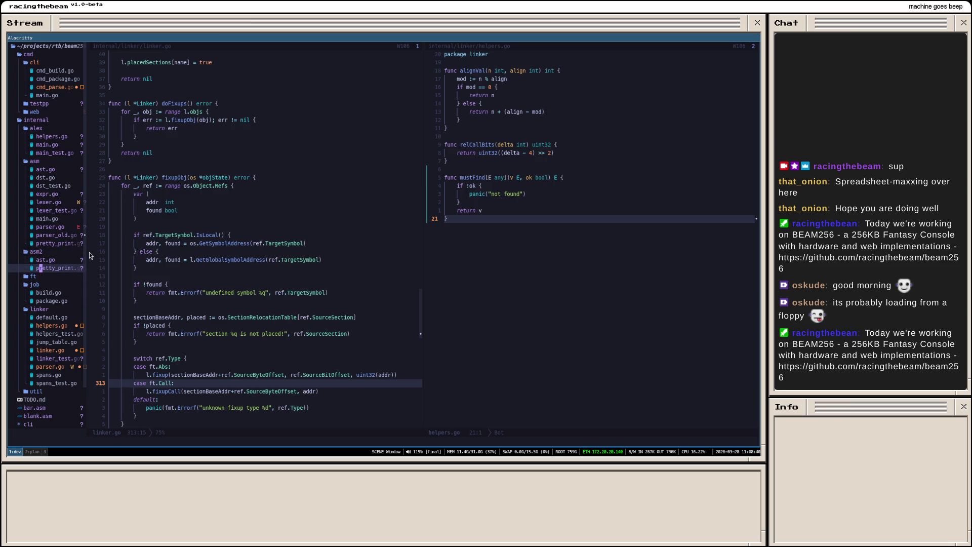
# Step: Rerun 'go build ./cmd/testpp && ./testpp' in the floating terminal and return to the editor
pyautogui.press('super+Return')
pyautogui.press('Return')
pyautogui.press('super+Return')
pyautogui.press('k')
pyautogui.press('k')
pyautogui.click(52, 260)
pyautogui.doubleClick(53, 260)
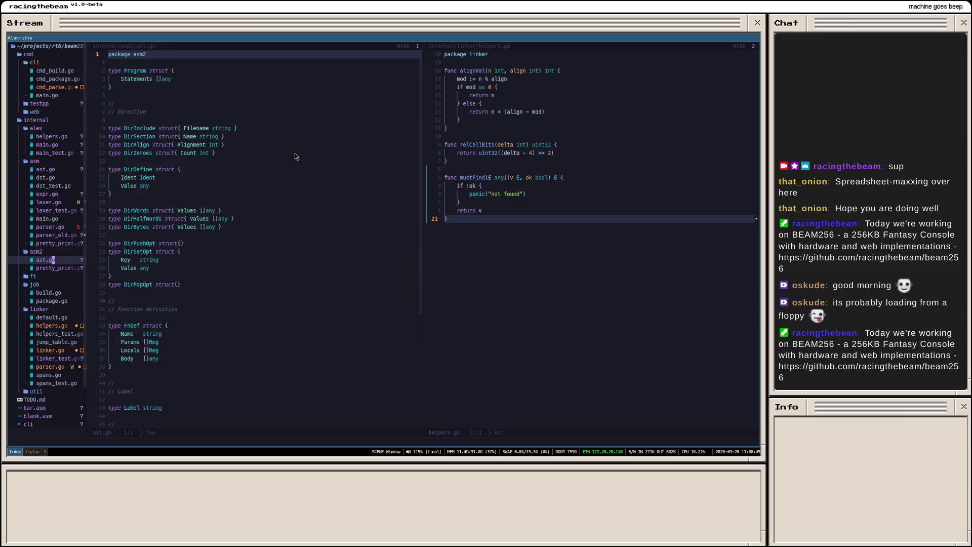
pyautogui.scroll(-1, 202, 162)
pyautogui.scroll(-2, 205, 168)
pyautogui.scroll(-1, 207, 166)
pyautogui.scroll(-2, 206, 210)
pyautogui.scroll(-1, 210, 220)
pyautogui.scroll(5, 215, 224)
pyautogui.scroll(1, 214, 223)
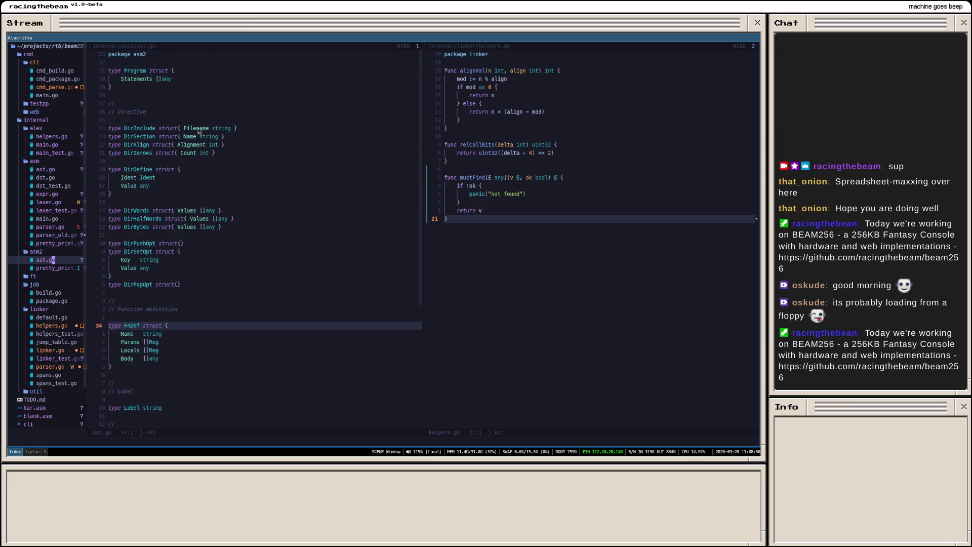
pyautogui.hotkey('ctrl', '=')
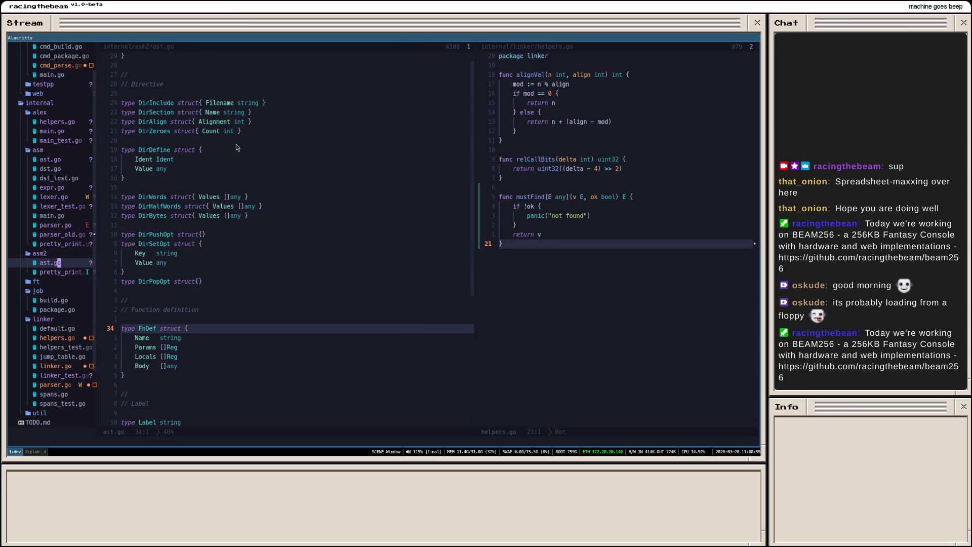
pyautogui.scroll(2, 202, 194)
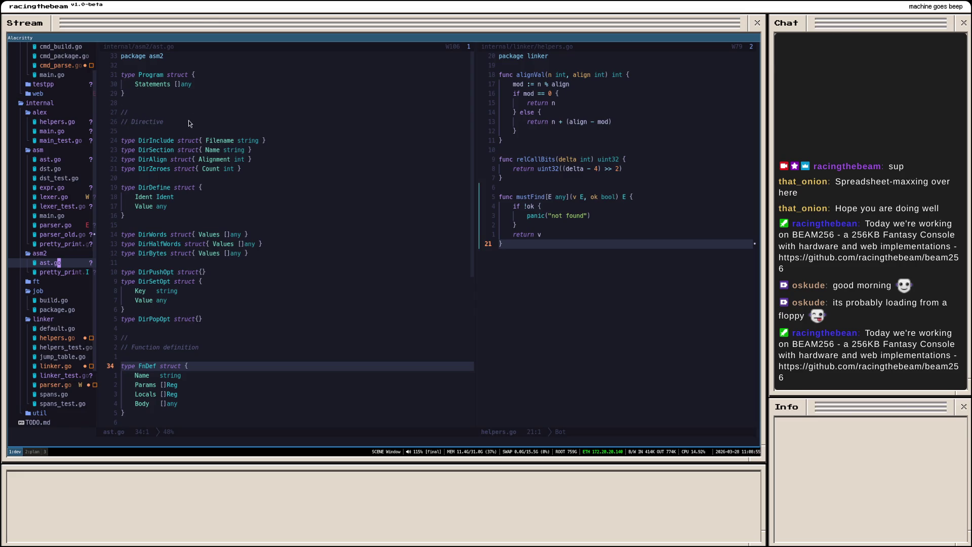
pyautogui.doubleClick(185, 85)
pyautogui.click(189, 89)
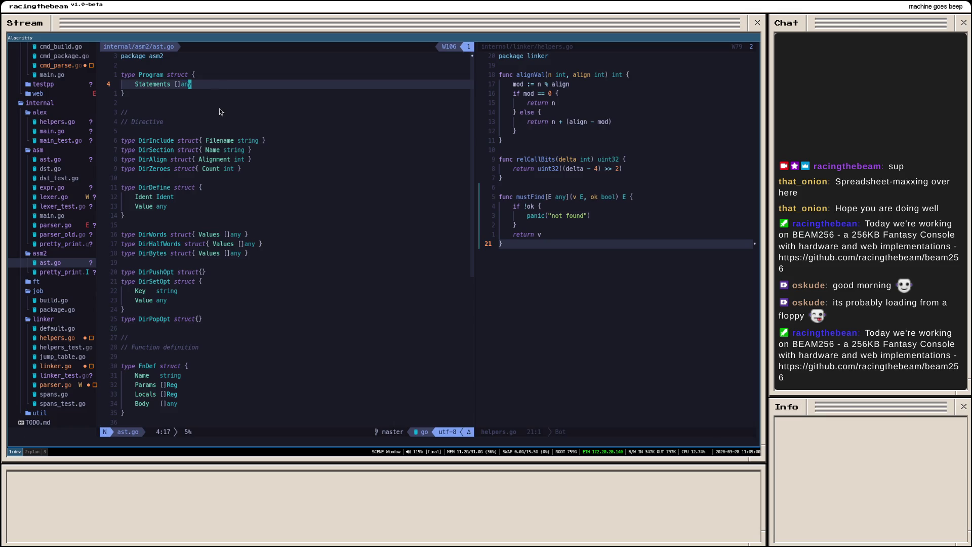
pyautogui.click(199, 79)
pyautogui.scroll(-1, 191, 340)
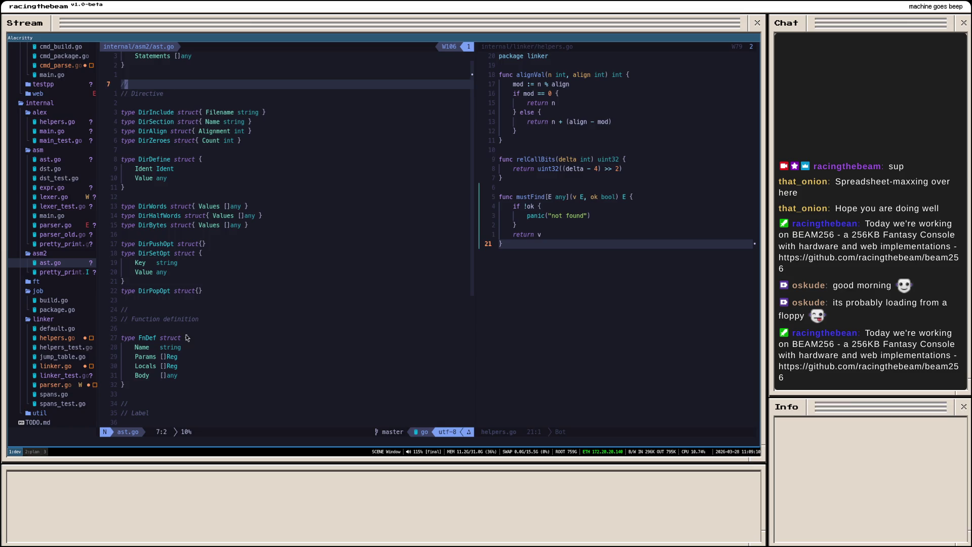
pyautogui.scroll(1, 217, 128)
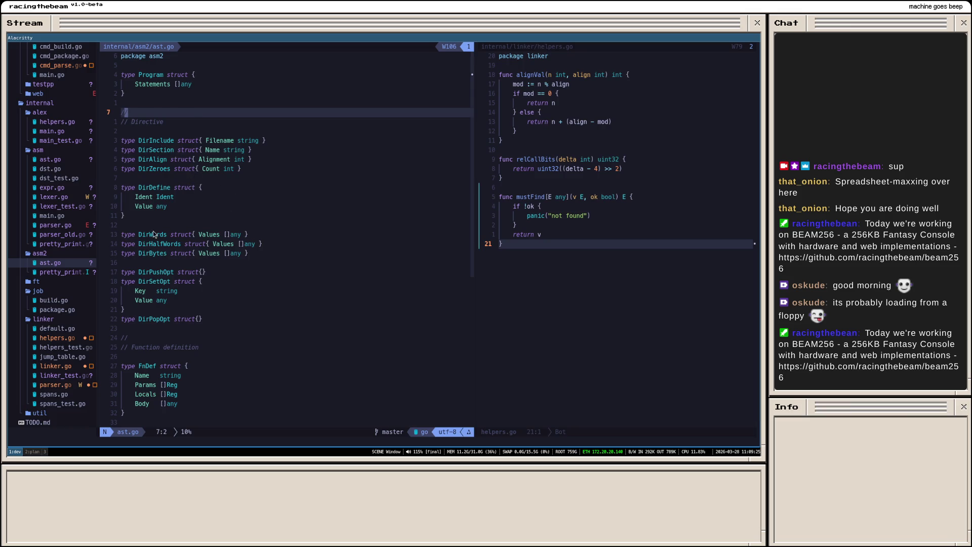
pyautogui.scroll(-1, 157, 234)
pyautogui.scroll(-1, 204, 239)
pyautogui.scroll(-1, 204, 237)
pyautogui.scroll(-3, 188, 220)
pyautogui.moveTo(122, 200); pyautogui.dragTo(194, 236)
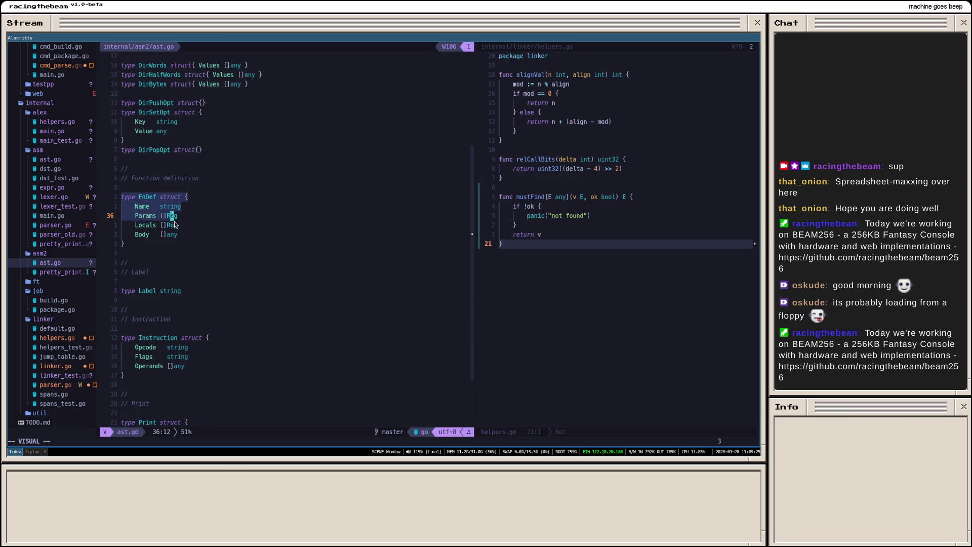
pyautogui.scroll(-1, 230, 257)
pyautogui.click(207, 262)
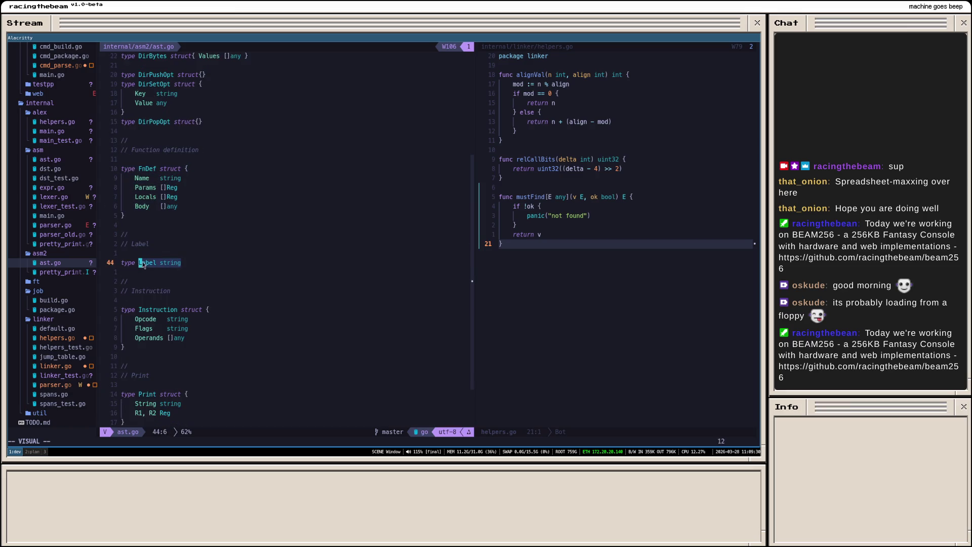
pyautogui.scroll(-2, 190, 273)
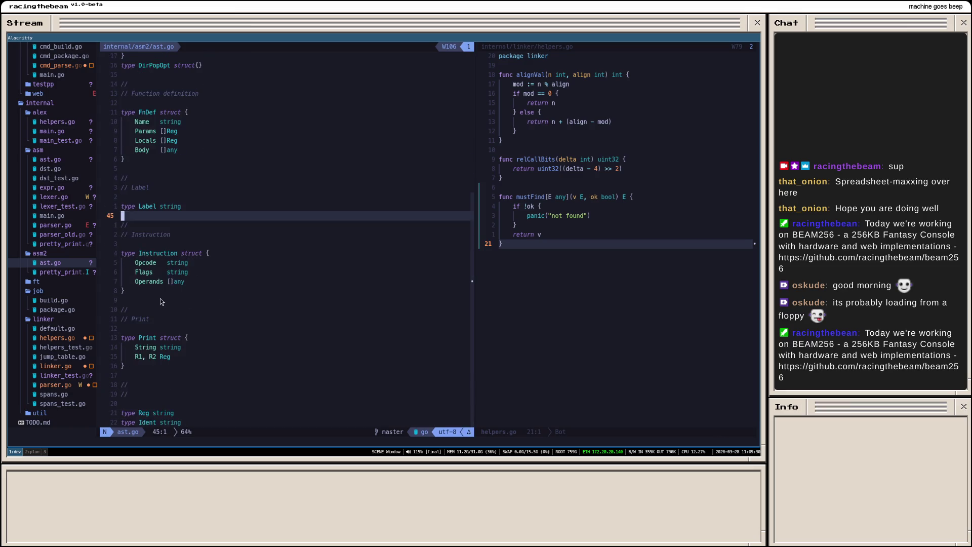
pyautogui.scroll(-1, 190, 287)
pyautogui.scroll(-1, 194, 279)
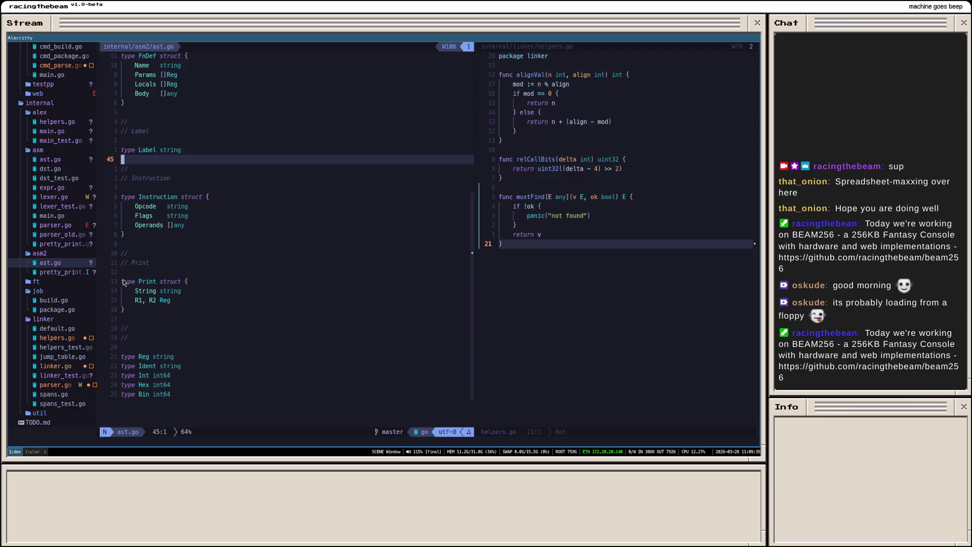
pyautogui.moveTo(122, 281)
pyautogui.mouseDown()
pyautogui.moveTo(155, 309)
pyautogui.moveTo(111, 301)
pyautogui.mouseUp()
pyautogui.scroll(-2, 170, 314)
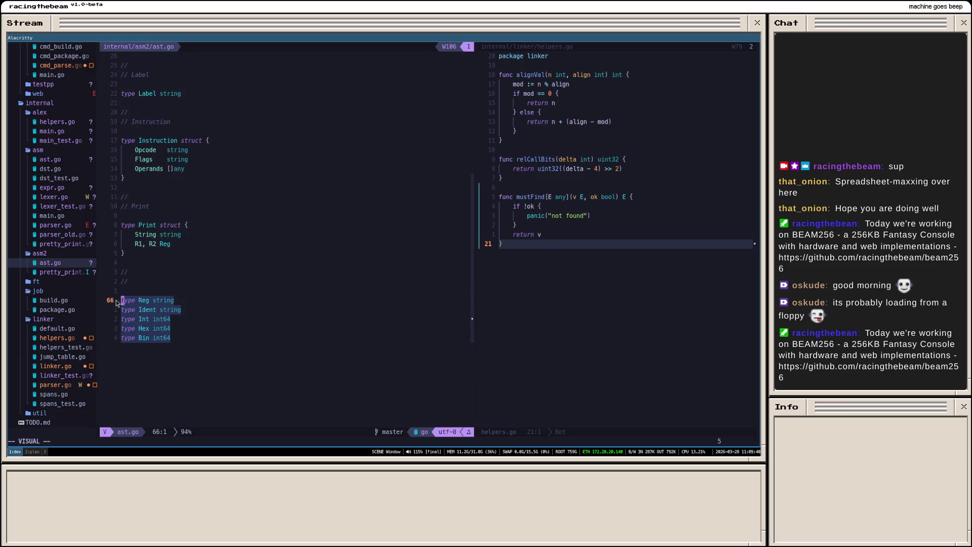
pyautogui.scroll(13, 228, 275)
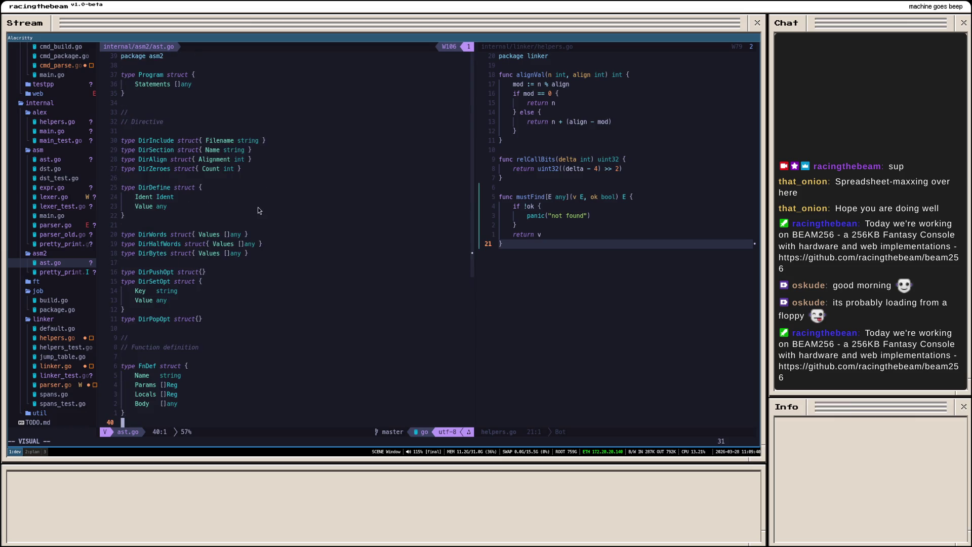
pyautogui.scroll(-3, 209, 138)
pyautogui.scroll(-2, 209, 138)
pyautogui.scroll(-3, 209, 138)
pyautogui.click(307, 249)
pyautogui.scroll(5, 291, 242)
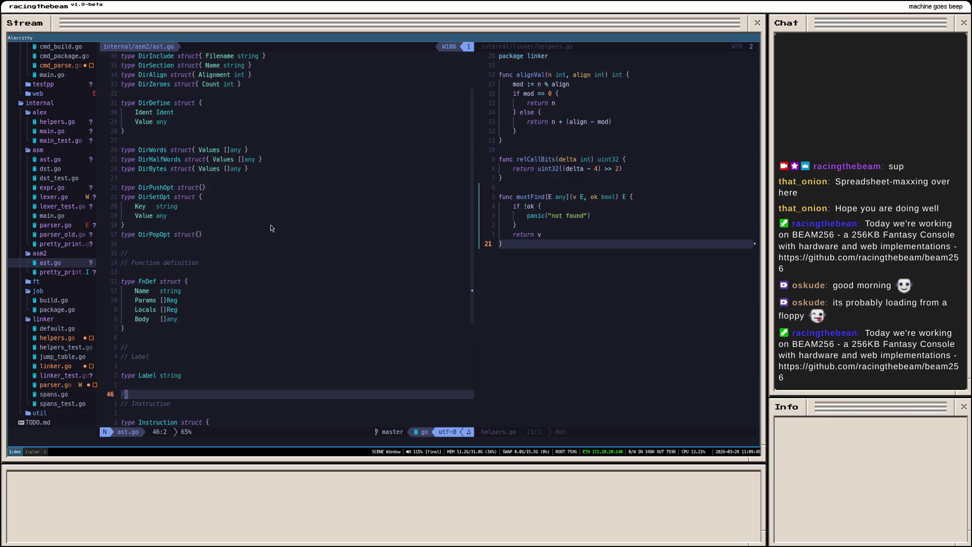
pyautogui.scroll(2, 269, 225)
pyautogui.scroll(1, 267, 221)
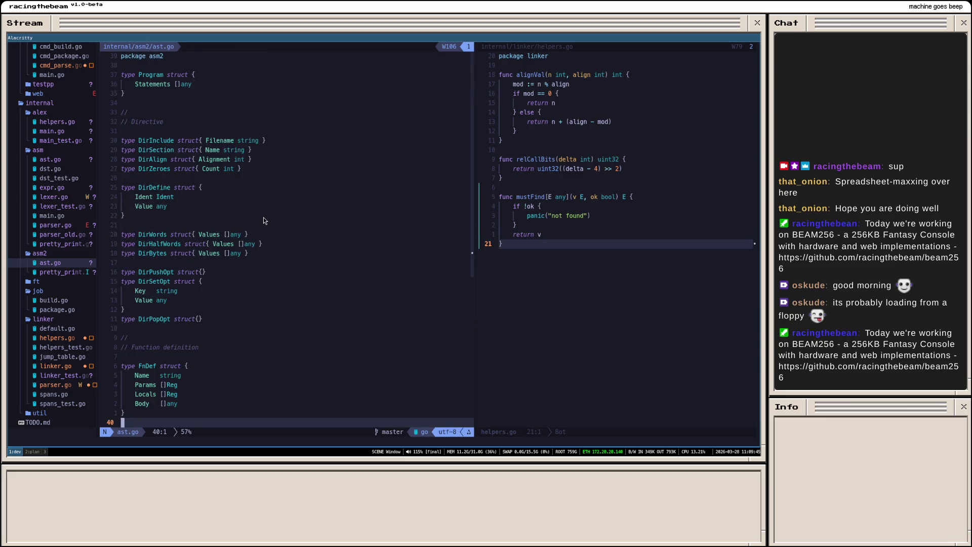
pyautogui.scroll(-2, 263, 216)
pyautogui.scroll(-2, 232, 212)
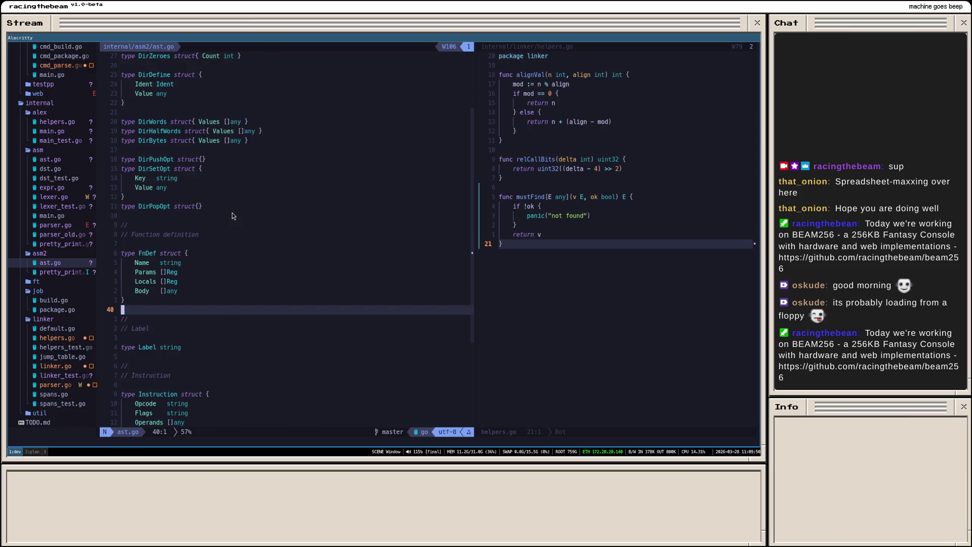
pyautogui.scroll(-1, 231, 215)
pyautogui.scroll(-1, 202, 240)
pyautogui.scroll(-1, 242, 227)
pyautogui.scroll(-2, 234, 202)
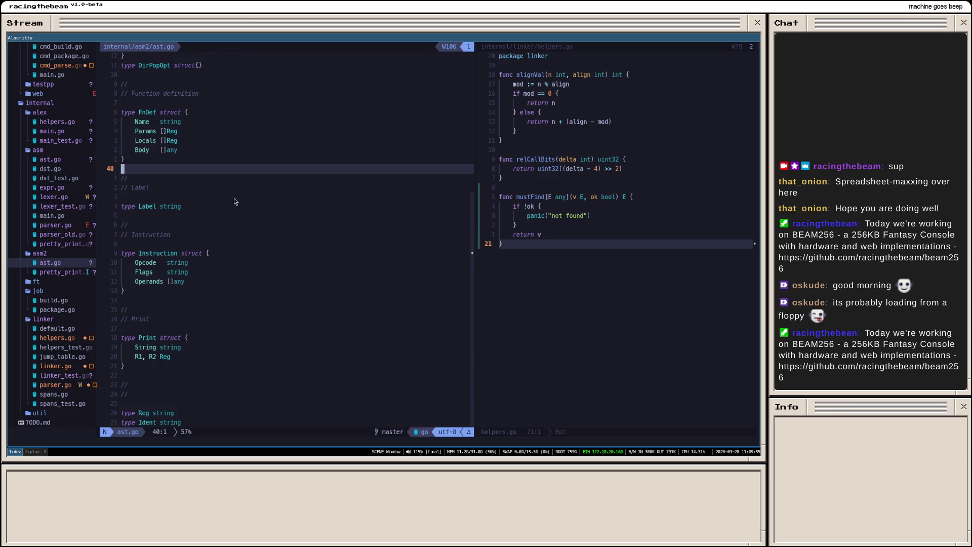
pyautogui.scroll(-2, 234, 201)
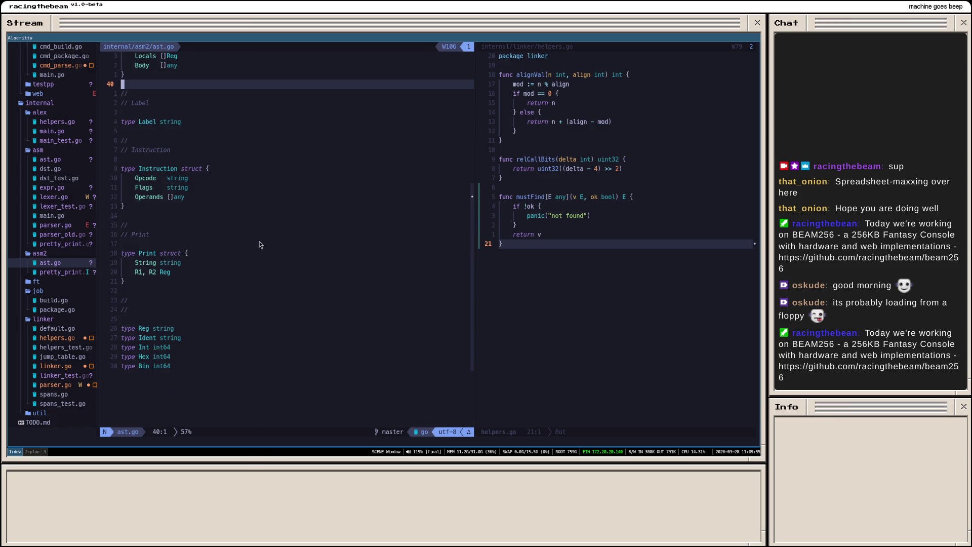
pyautogui.scroll(1, 236, 206)
pyautogui.scroll(3, 236, 207)
pyautogui.scroll(3, 236, 206)
pyautogui.scroll(3, 236, 206)
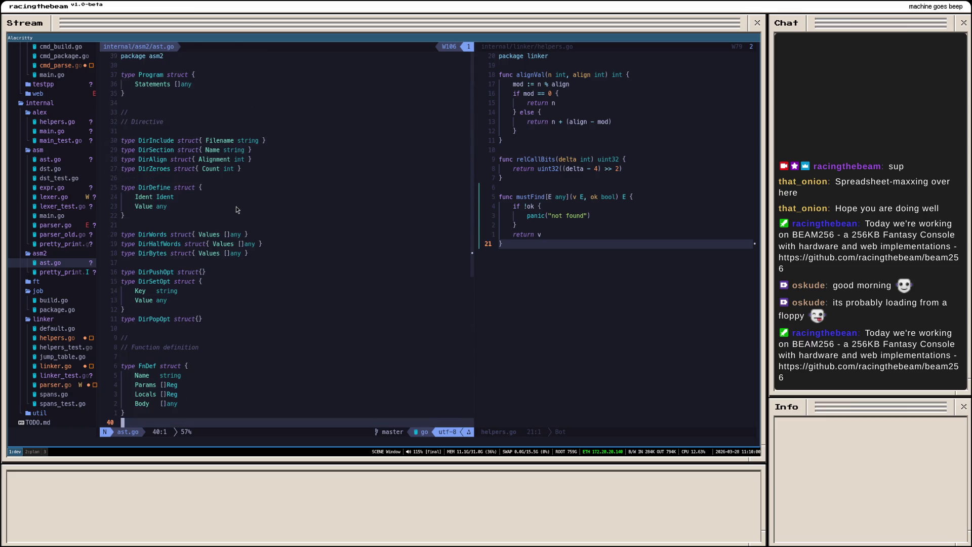
pyautogui.click(259, 253)
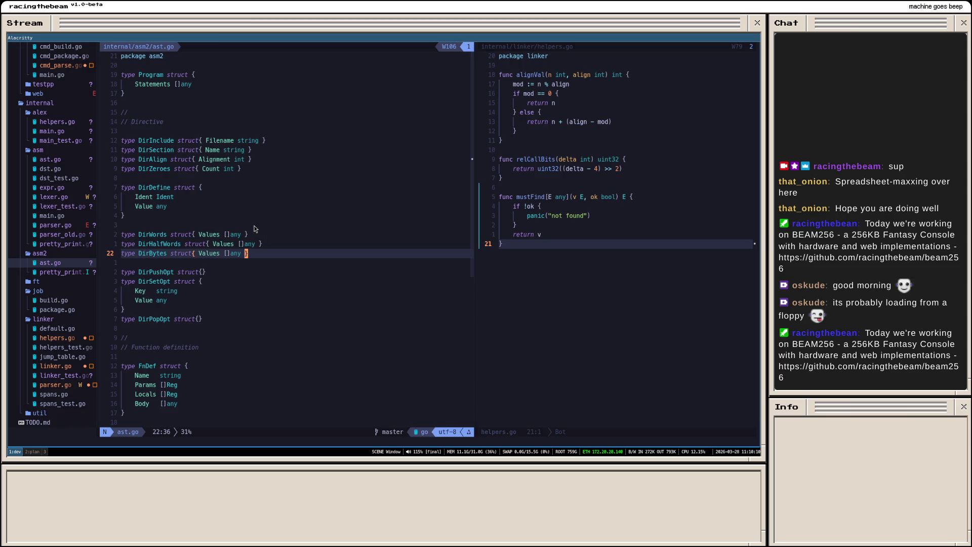
pyautogui.scroll(-5, 255, 228)
pyautogui.scroll(-5, 243, 239)
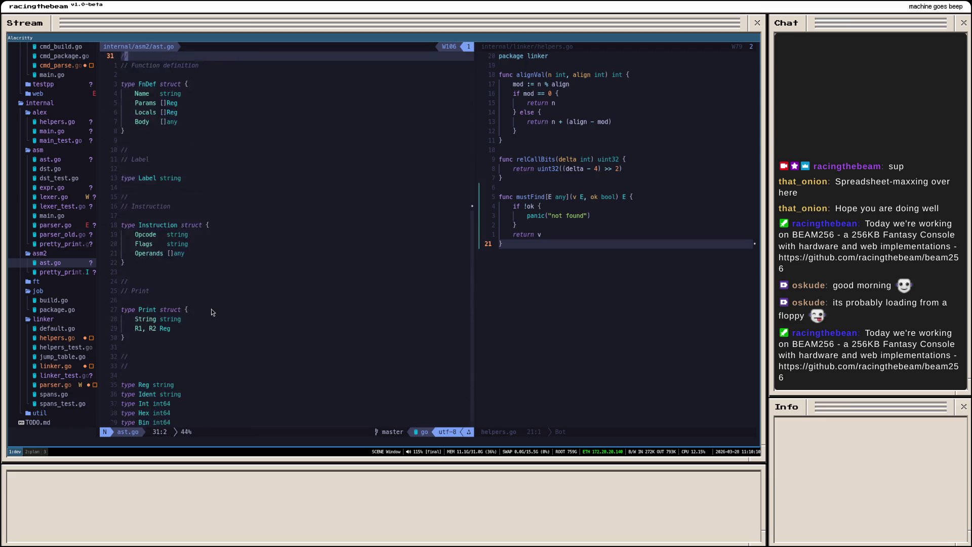
pyautogui.click(176, 349)
# Step: Insert 'type AutoScratchReg string' below the Reg type in ast.go and save
pyautogui.click(217, 302)
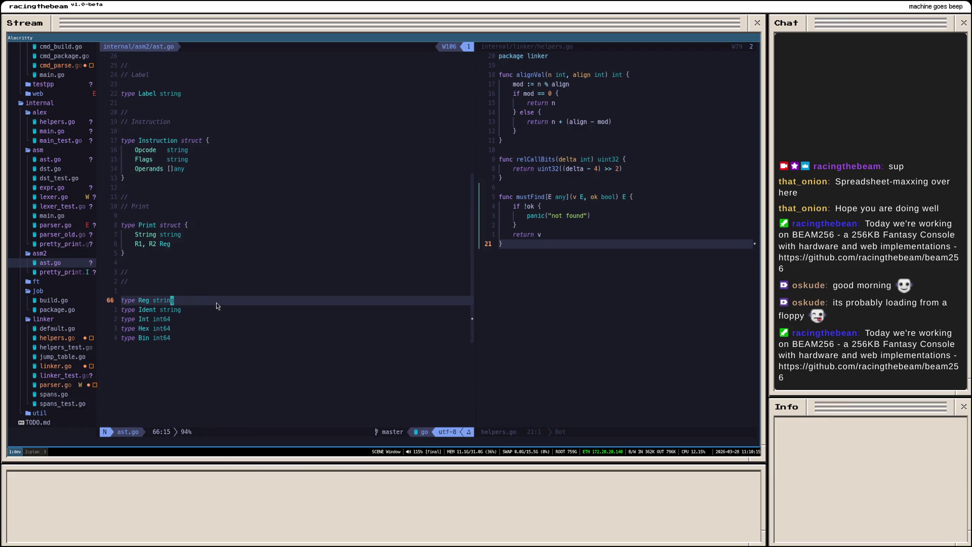
pyautogui.write('otype AutoScratt')
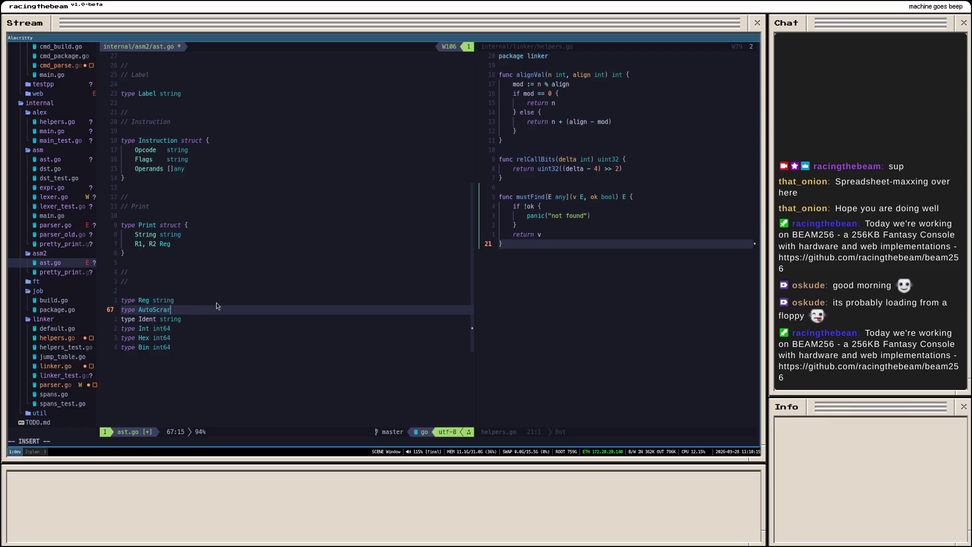
pyautogui.write('chReg string')
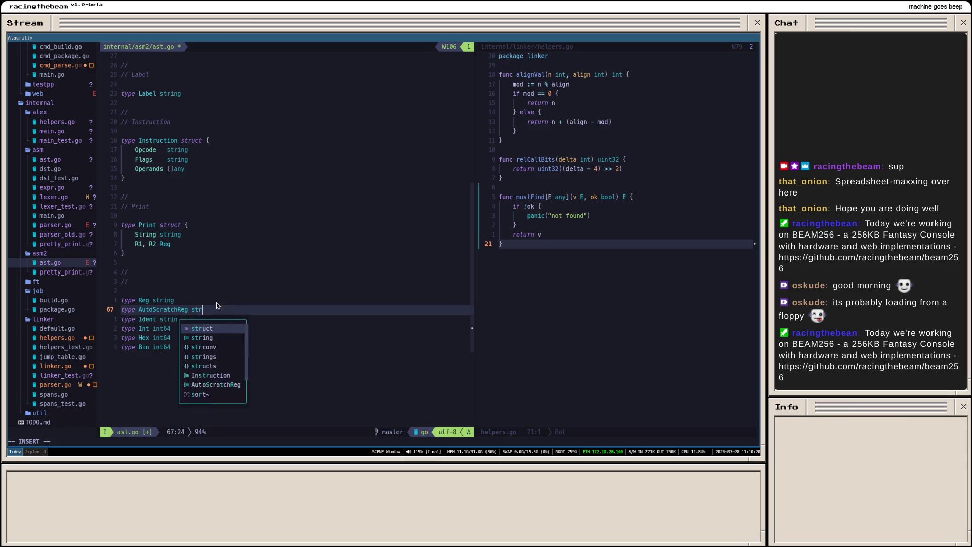
pyautogui.press('Escape')
pyautogui.press(':w')
pyautogui.press('Return')
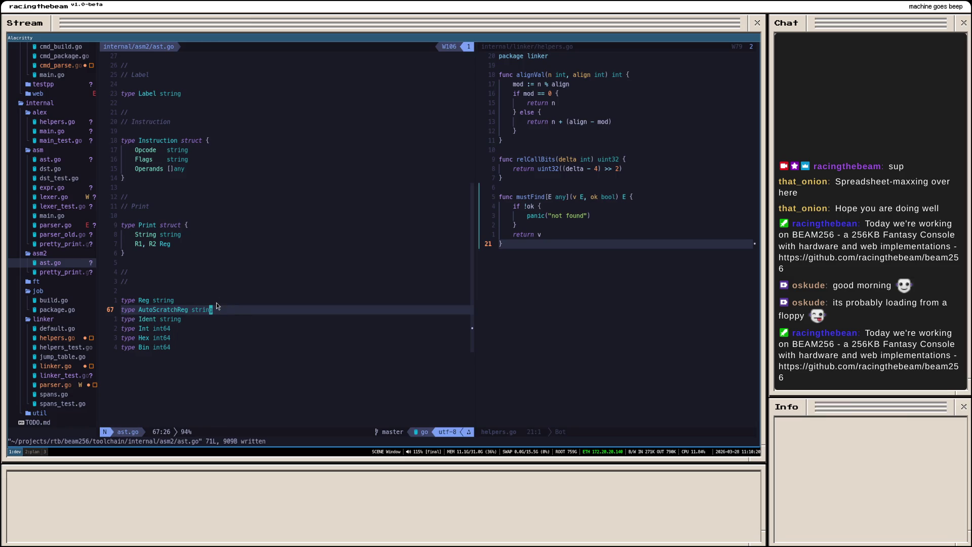
# Step: Review ast.go from the Instruction comment down to the end of the file
pyautogui.press('k')
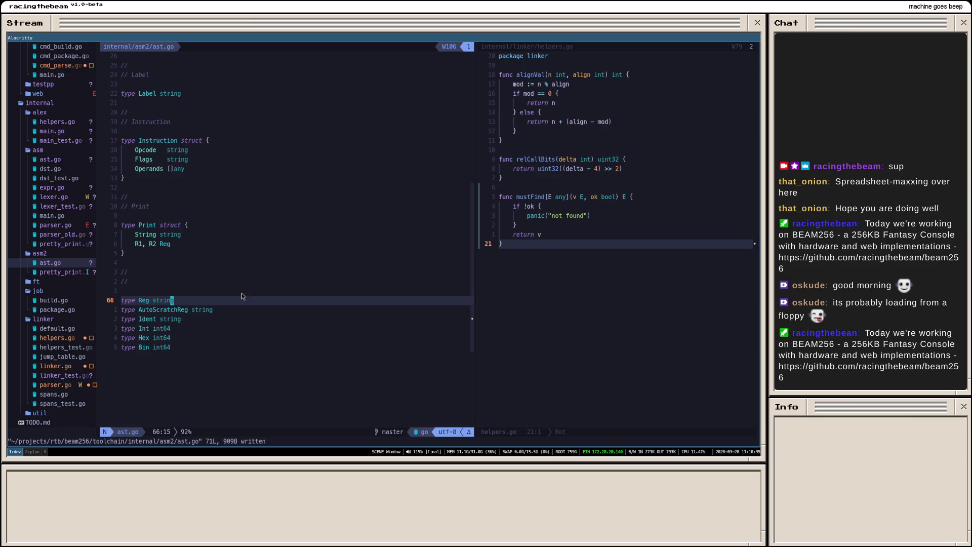
pyautogui.scroll(1, 243, 267)
pyautogui.scroll(2, 241, 217)
pyautogui.scroll(1, 230, 225)
pyautogui.click(230, 225)
pyautogui.press('z')
pyautogui.press('t')
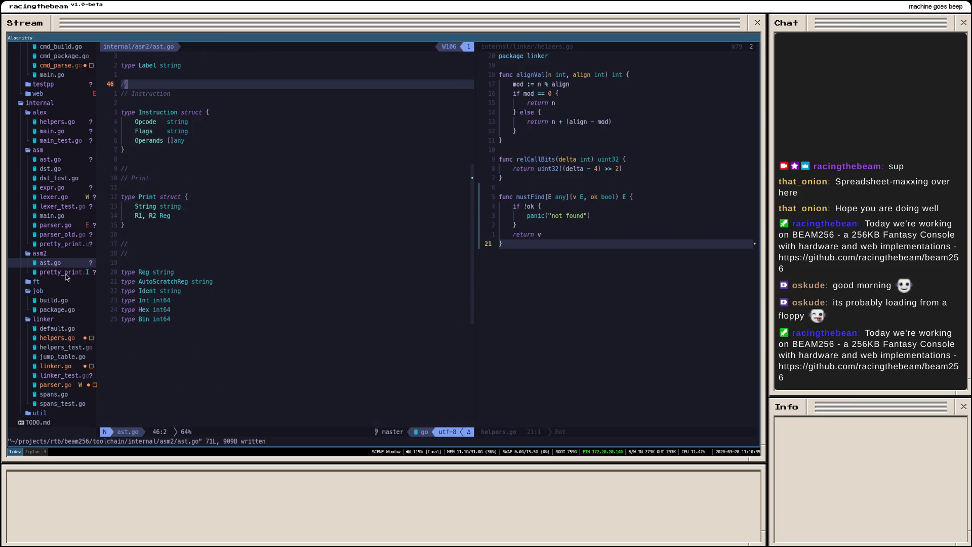
pyautogui.press('G')
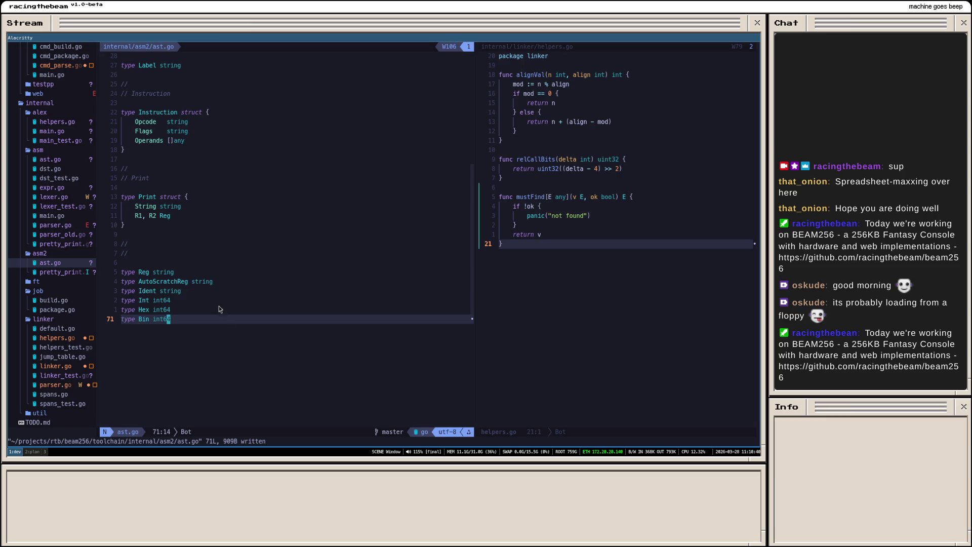
pyautogui.scroll(7, 219, 307)
pyautogui.scroll(7, 219, 307)
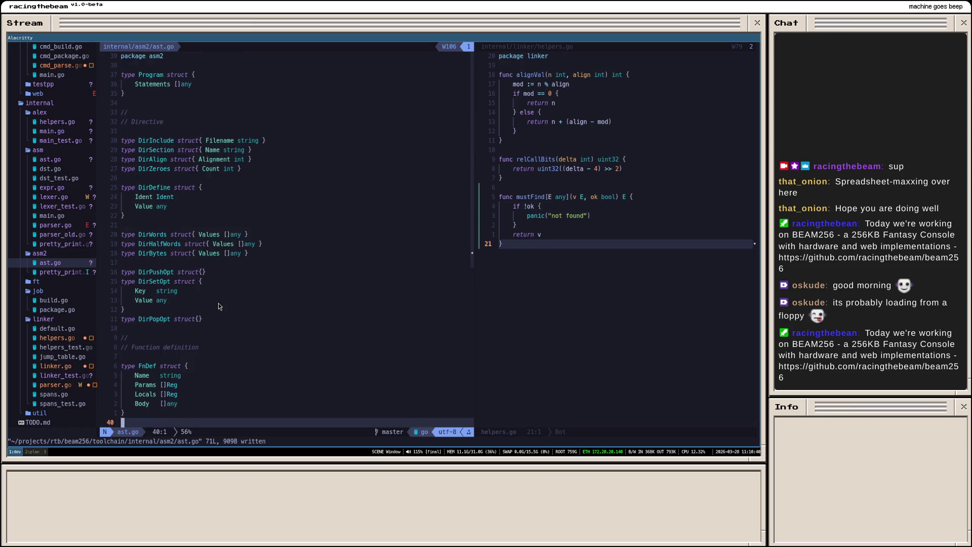
# Step: Check the Bin case of printValue in pretty_print.go
pyautogui.doubleClick(65, 272)
pyautogui.scroll(-8, 288, 241)
pyautogui.scroll(-8, 291, 232)
pyautogui.scroll(-8, 294, 232)
pyautogui.scroll(-8, 299, 231)
pyautogui.scroll(-5, 299, 228)
pyautogui.scroll(-3, 304, 230)
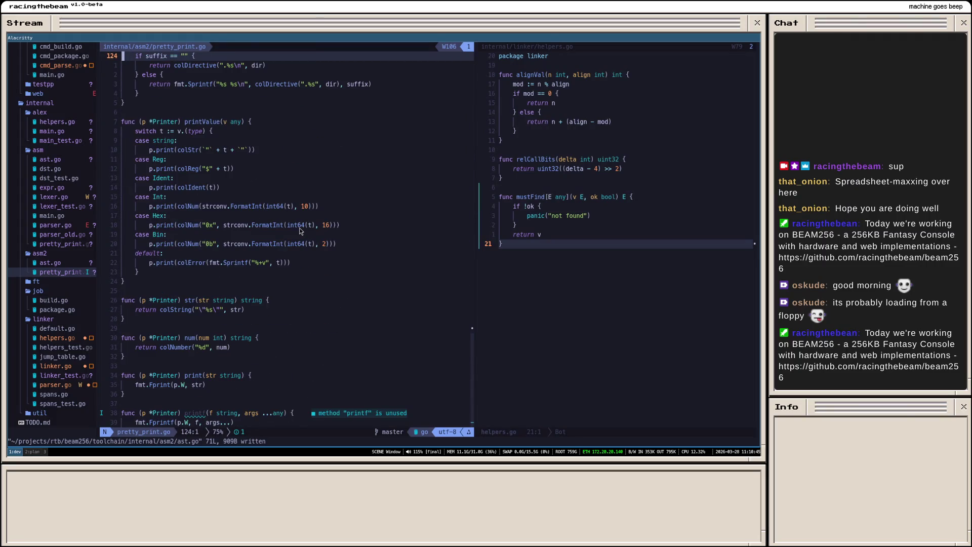
pyautogui.click(311, 230)
pyautogui.scroll(5, 311, 230)
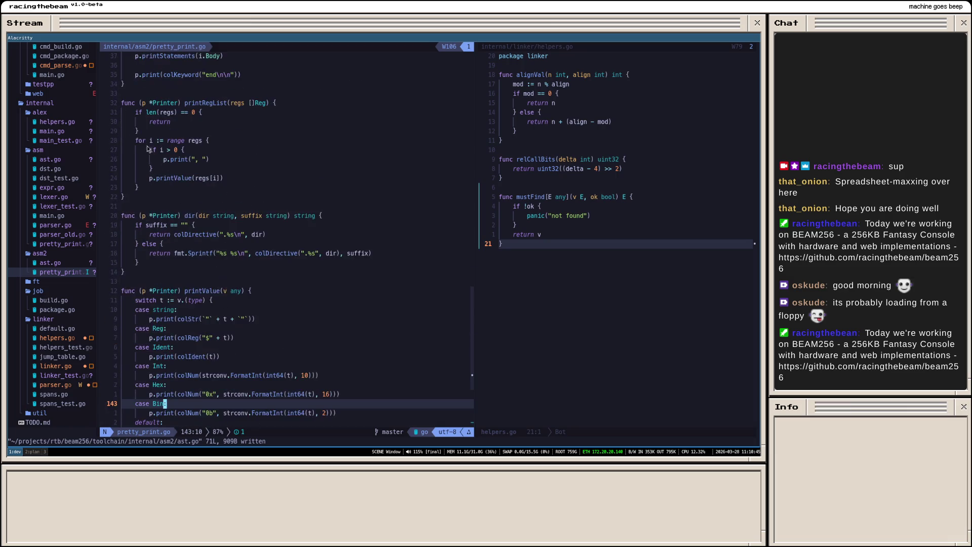
pyautogui.scroll(5, 303, 228)
pyautogui.scroll(1, 81, 159)
# Step: Open testpp's main.go and bring up the terminal with the program output
pyautogui.click(49, 114)
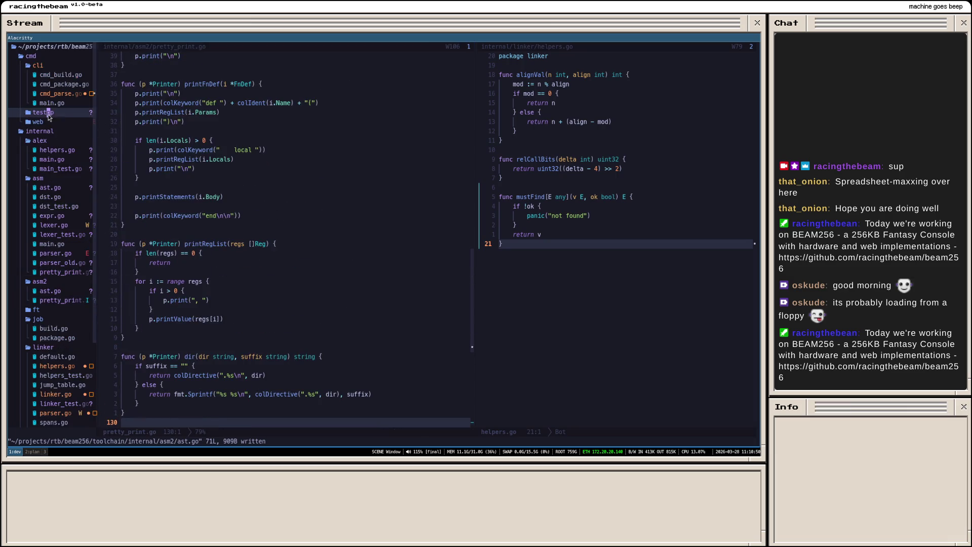
pyautogui.click(60, 123)
pyautogui.scroll(-2, 183, 175)
pyautogui.scroll(-5, 205, 190)
pyautogui.scroll(-4, 228, 209)
pyautogui.scroll(-4, 247, 226)
pyautogui.scroll(-1, 247, 226)
pyautogui.scroll(8, 247, 224)
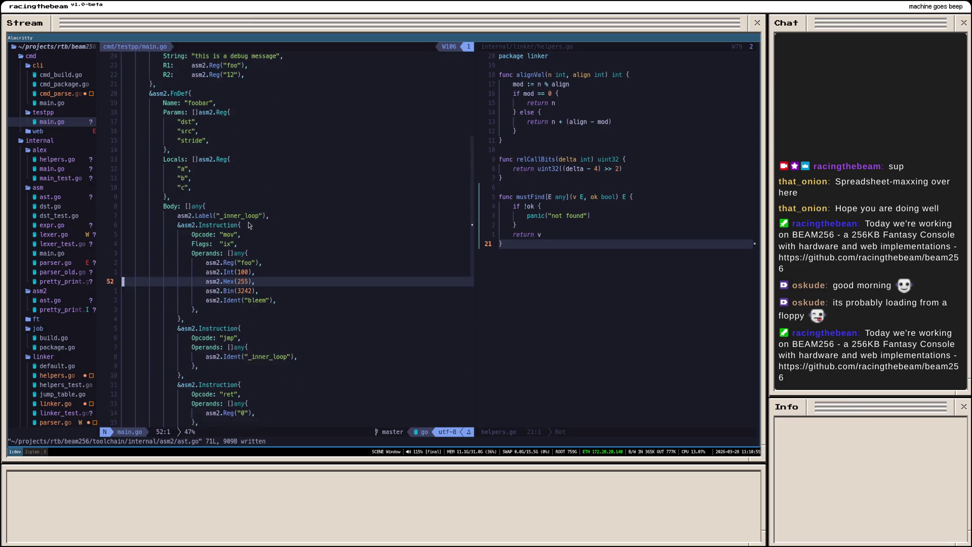
pyautogui.scroll(5, 248, 222)
pyautogui.scroll(3, 246, 213)
pyautogui.scroll(-4, 245, 201)
pyautogui.scroll(-5, 245, 189)
pyautogui.scroll(-3, 245, 181)
pyautogui.scroll(-3, 246, 179)
pyautogui.scroll(-7, 249, 180)
pyautogui.scroll(-1, 253, 180)
pyautogui.scroll(-3, 256, 181)
pyautogui.scroll(3, 257, 181)
pyautogui.scroll(3, 256, 182)
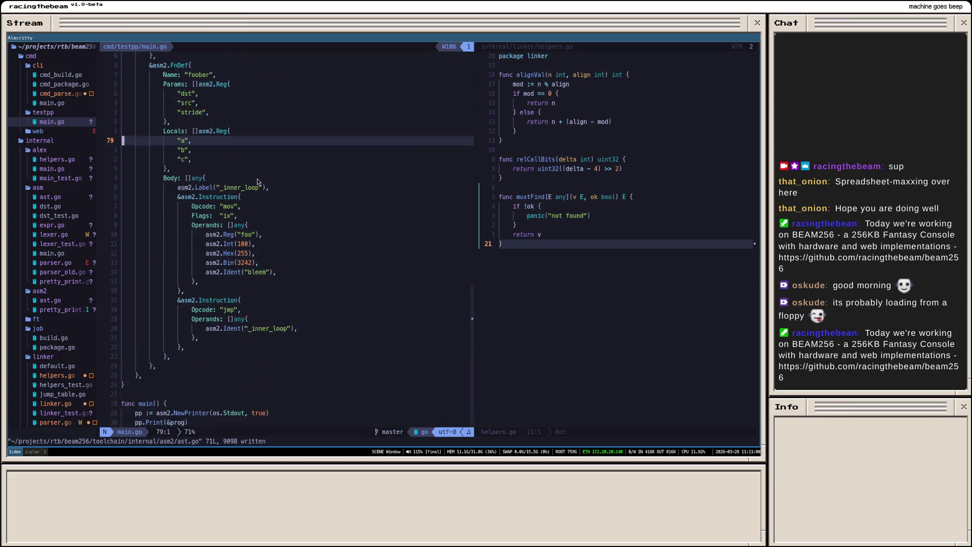
pyautogui.hotkey('alt', 'Tab')
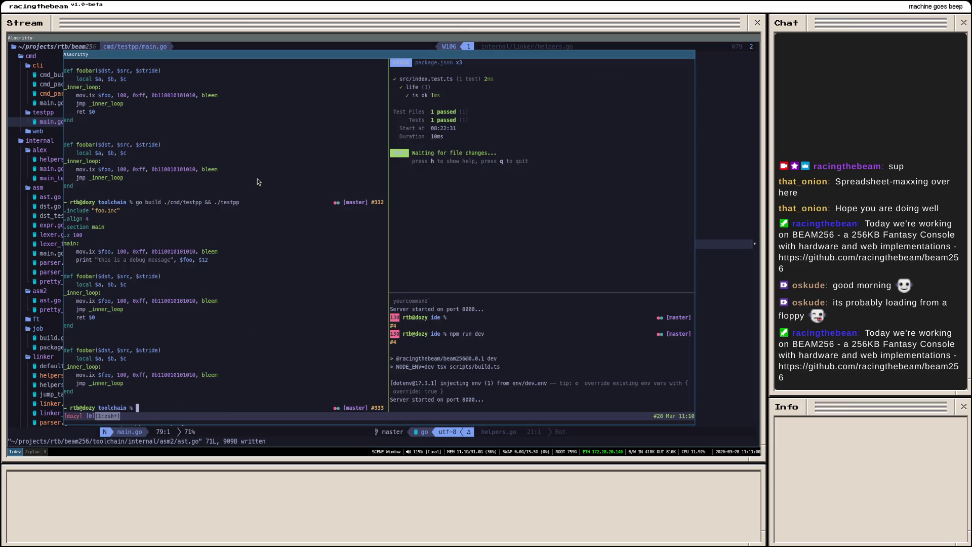
# Step: Read through testpp's printed output: include, align lines and the foobar function
pyautogui.moveTo(65, 217)
pyautogui.mouseDown()
pyautogui.moveTo(192, 358)
pyautogui.moveTo(206, 393)
pyautogui.mouseUp()
pyautogui.moveTo(67, 211); pyautogui.dragTo(114, 245)
pyautogui.moveTo(94, 236); pyautogui.dragTo(69, 211)
pyautogui.moveTo(65, 275); pyautogui.dragTo(104, 324)
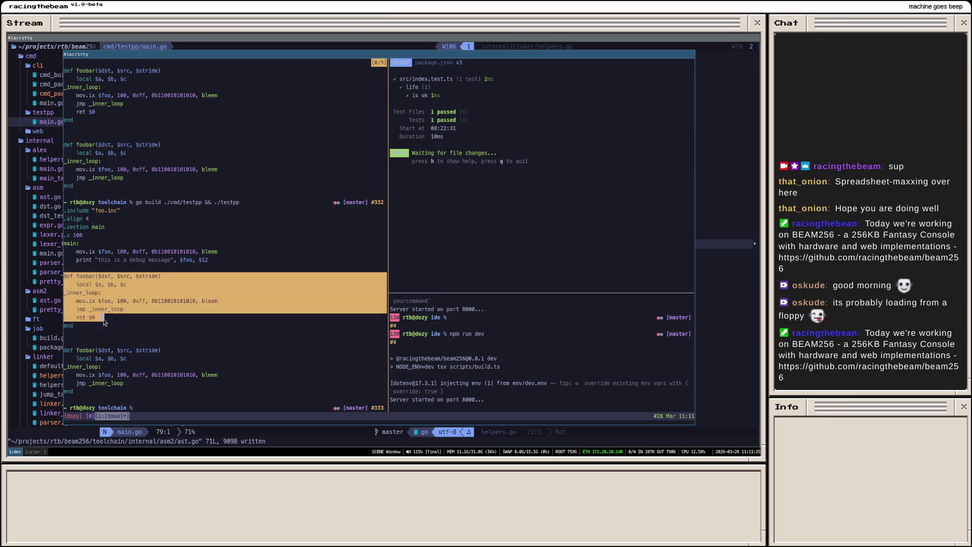
pyautogui.moveTo(68, 334); pyautogui.dragTo(100, 342)
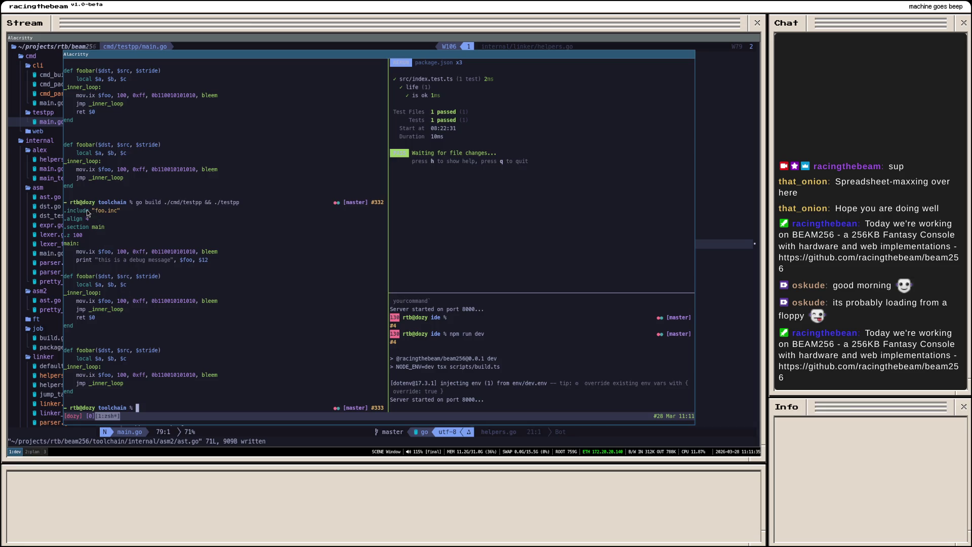
# Step: Inspect the second foobar block and _inner_loop line, then hide the floating terminal
pyautogui.moveTo(68, 210); pyautogui.dragTo(108, 237)
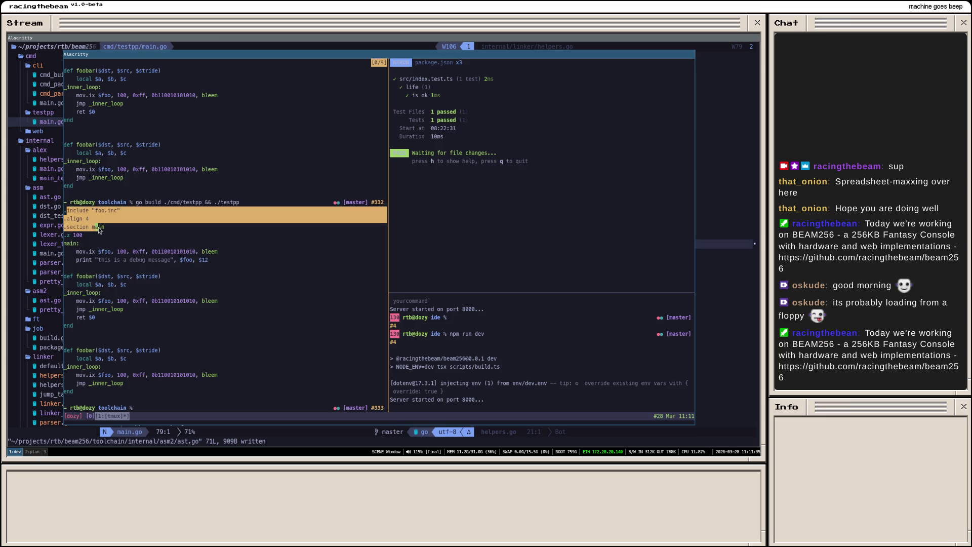
pyautogui.moveTo(88, 237); pyautogui.dragTo(63, 215)
pyautogui.click(63, 215)
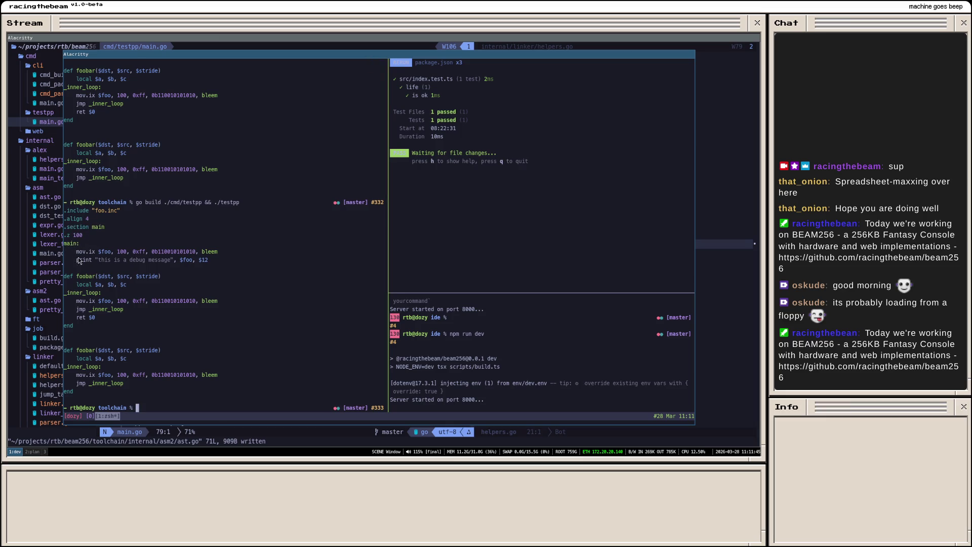
pyautogui.moveTo(67, 297); pyautogui.dragTo(106, 293)
pyautogui.press('super+grave')
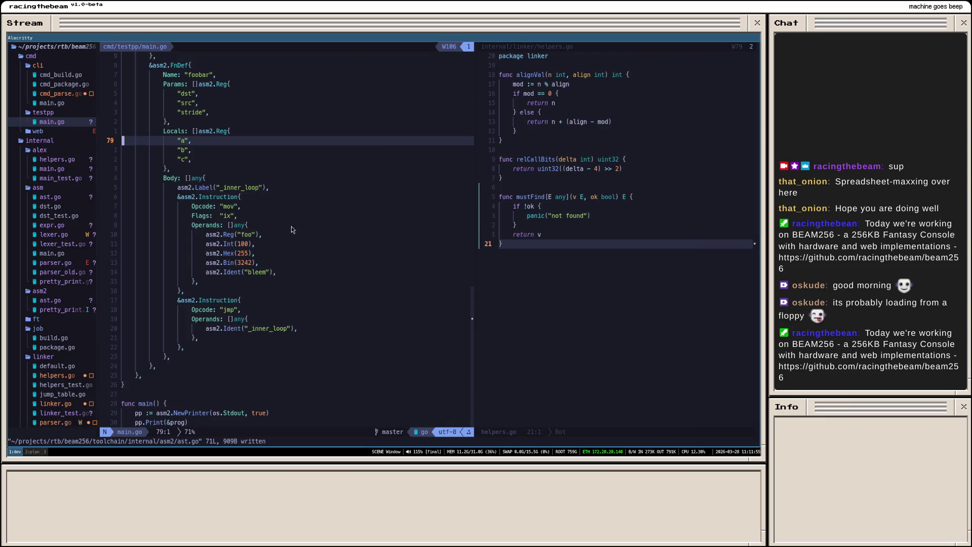
pyautogui.scroll(2, 287, 224)
pyautogui.scroll(3, 286, 225)
pyautogui.scroll(5, 286, 224)
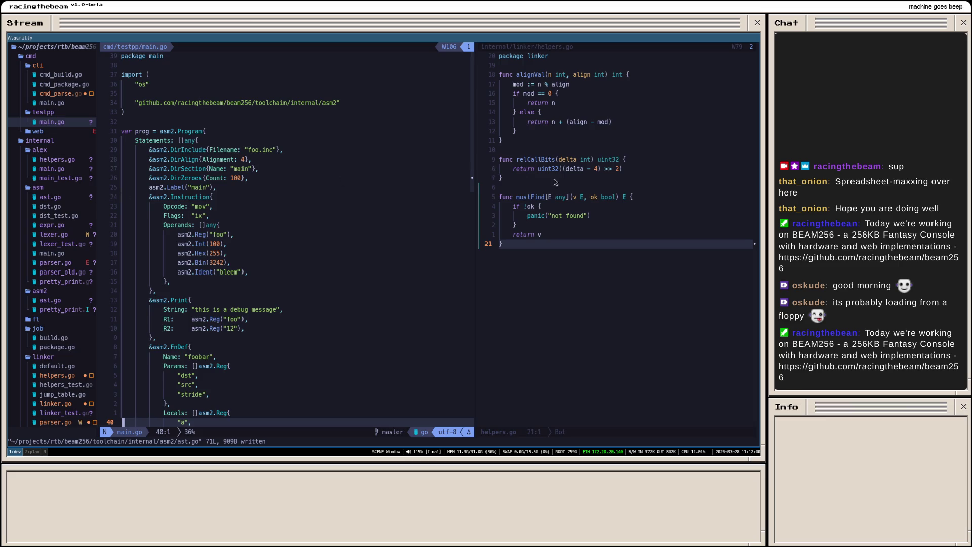
# Step: Focus the linker helpers.go split, then open asm parser.go beside main.go
pyautogui.click(598, 188)
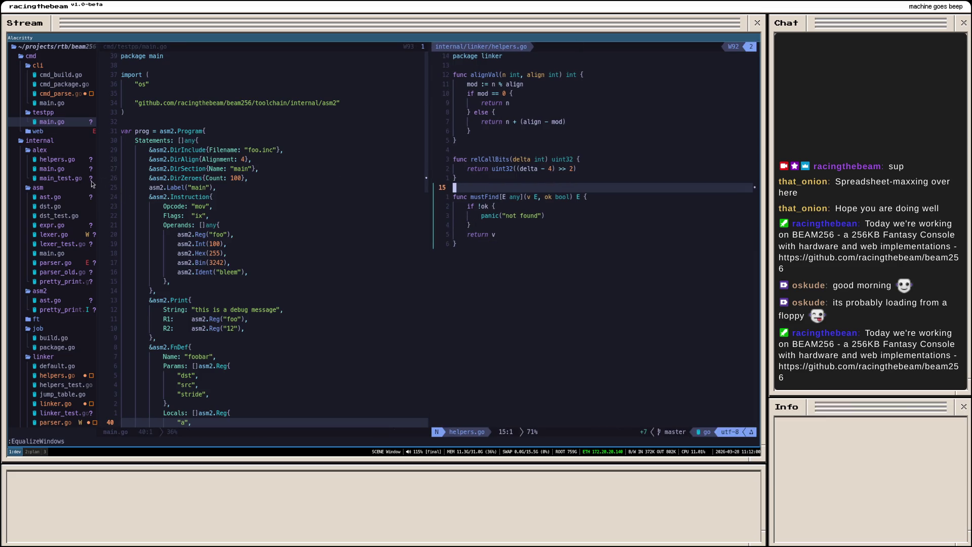
pyautogui.click(545, 265)
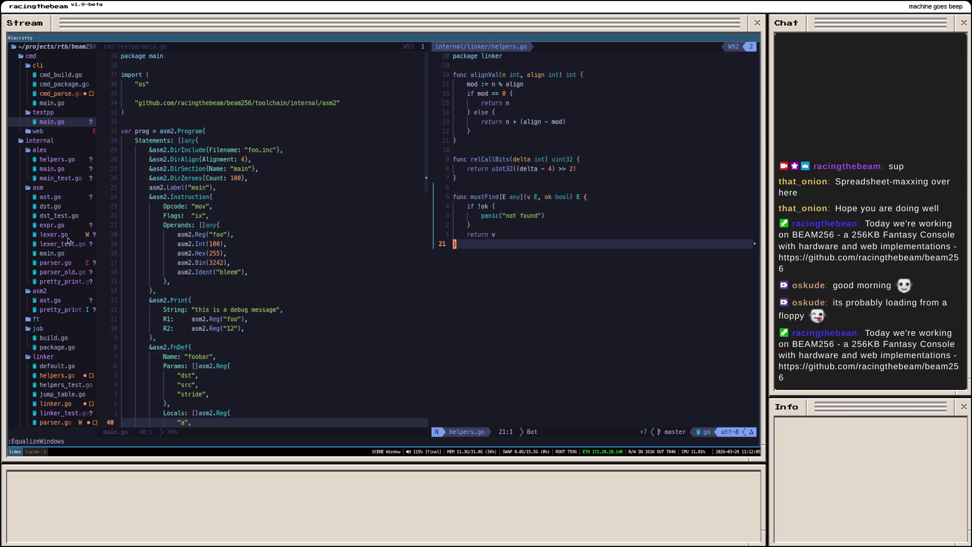
pyautogui.doubleClick(57, 263)
pyautogui.scroll(5, 526, 244)
pyautogui.scroll(5, 527, 243)
pyautogui.scroll(7, 526, 243)
pyautogui.scroll(7, 539, 224)
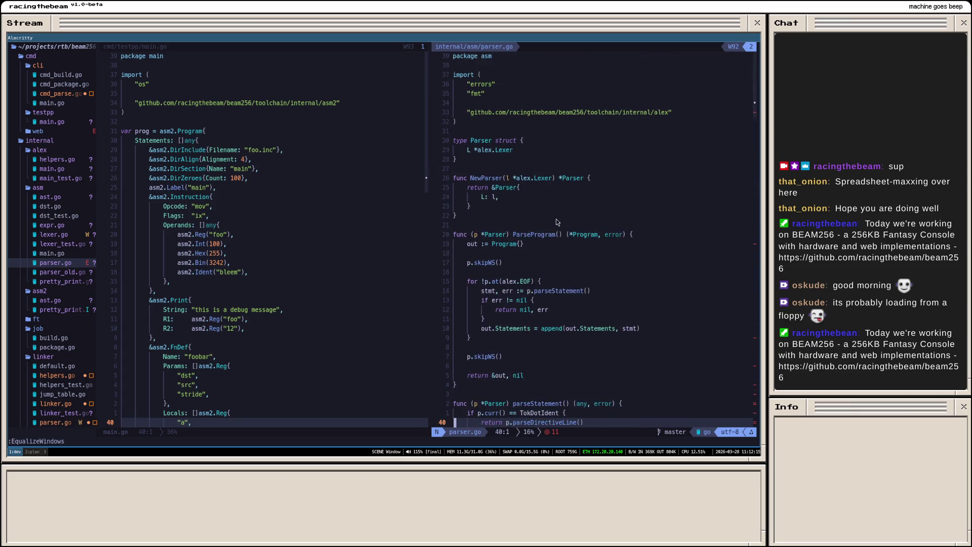
pyautogui.scroll(-9, 557, 220)
pyautogui.scroll(-10, 562, 220)
pyautogui.scroll(-10, 578, 221)
pyautogui.scroll(-5, 579, 219)
pyautogui.scroll(-5, 579, 222)
pyautogui.scroll(-5, 574, 225)
pyautogui.scroll(-5, 578, 227)
pyautogui.scroll(-5, 582, 231)
pyautogui.scroll(-5, 582, 232)
pyautogui.scroll(-4, 561, 264)
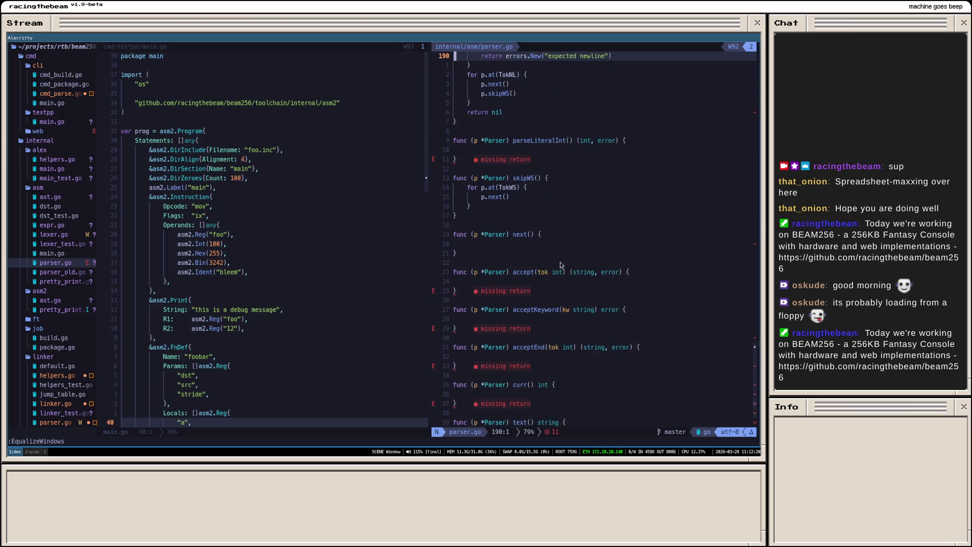
pyautogui.scroll(3, 547, 218)
pyautogui.scroll(3, 545, 219)
pyautogui.scroll(3, 545, 218)
pyautogui.scroll(3, 545, 217)
pyautogui.scroll(3, 545, 219)
pyautogui.scroll(3, 545, 218)
pyautogui.scroll(4, 547, 213)
pyautogui.scroll(4, 549, 206)
pyautogui.scroll(3, 551, 200)
pyautogui.scroll(1, 552, 199)
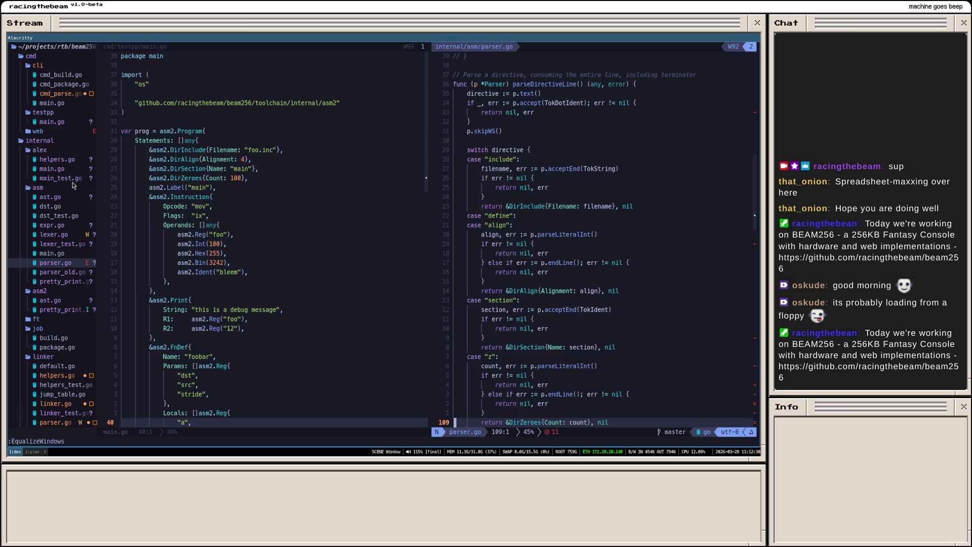
# Step: Open the alex package's helpers.go in the right pane
pyautogui.click(54, 162)
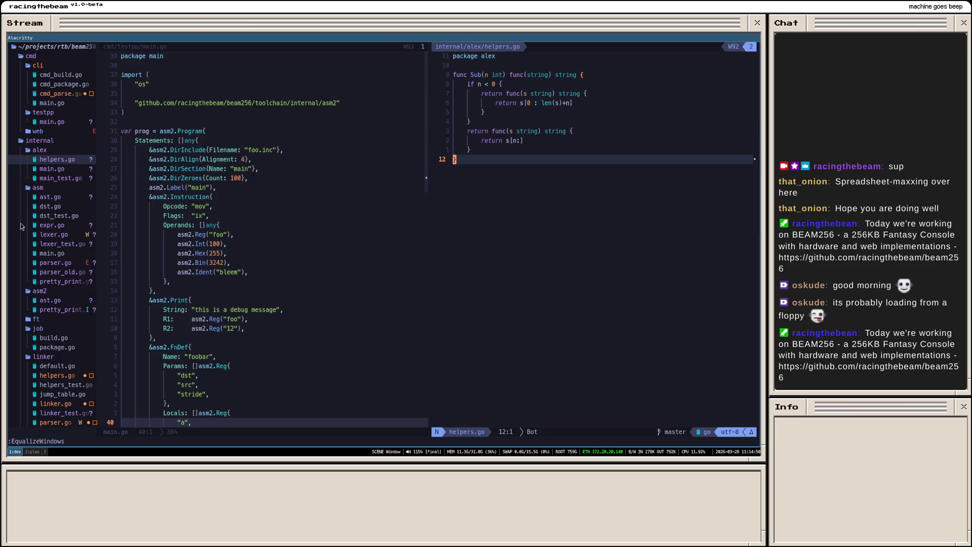
# Step: Load the alex package's main.go from internal/alex into the left split as well
pyautogui.click(65, 170)
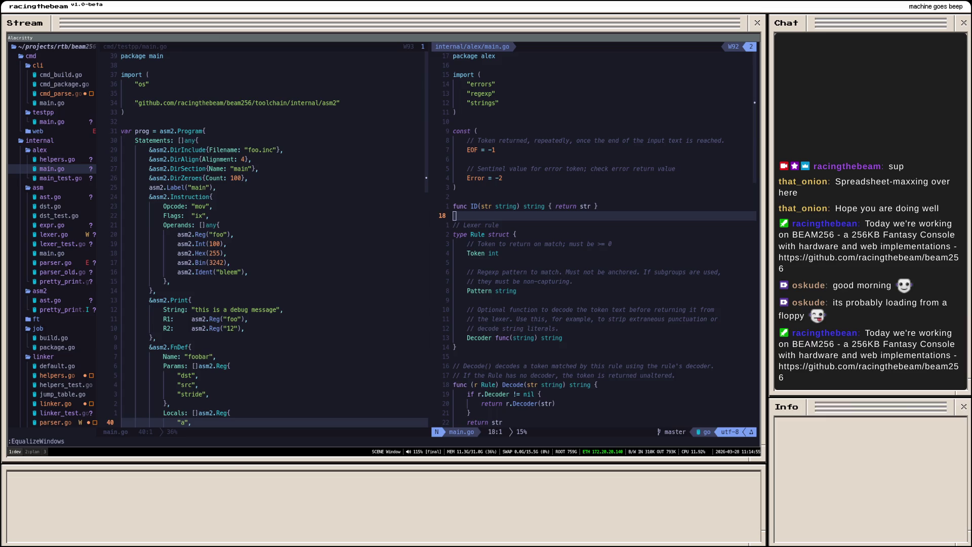
pyautogui.click(280, 160)
pyautogui.click(200, 159)
pyautogui.doubleClick(66, 170)
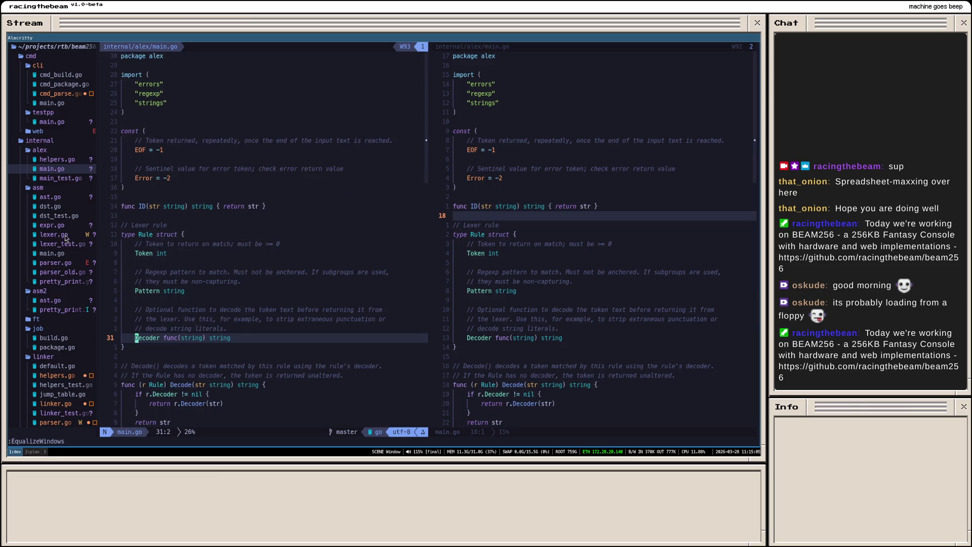
# Step: Load the asm parser.go and then lexer.go sources into the left split
pyautogui.doubleClick(66, 264)
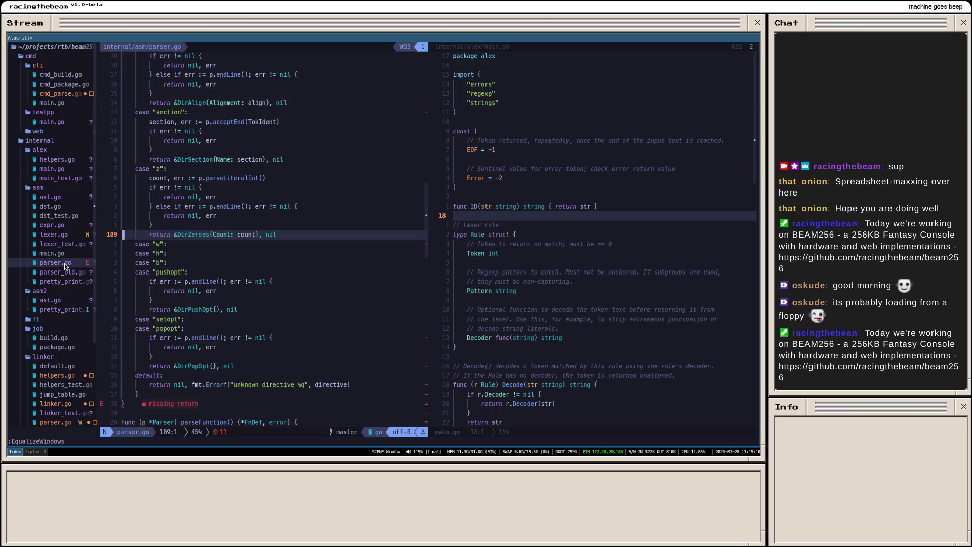
pyautogui.scroll(-8, 182, 263)
pyautogui.scroll(-10, 183, 263)
pyautogui.scroll(-10, 182, 263)
pyautogui.scroll(-9, 182, 263)
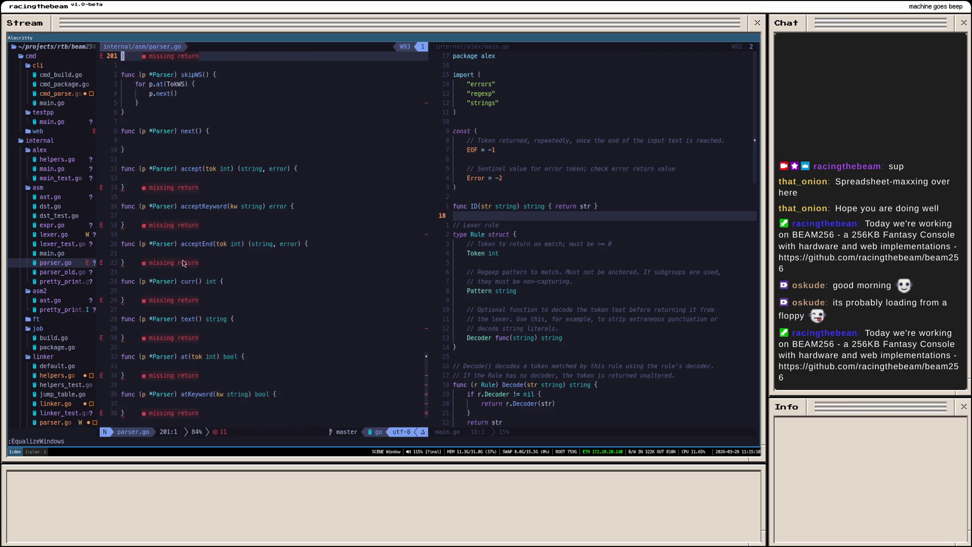
pyautogui.doubleClick(69, 236)
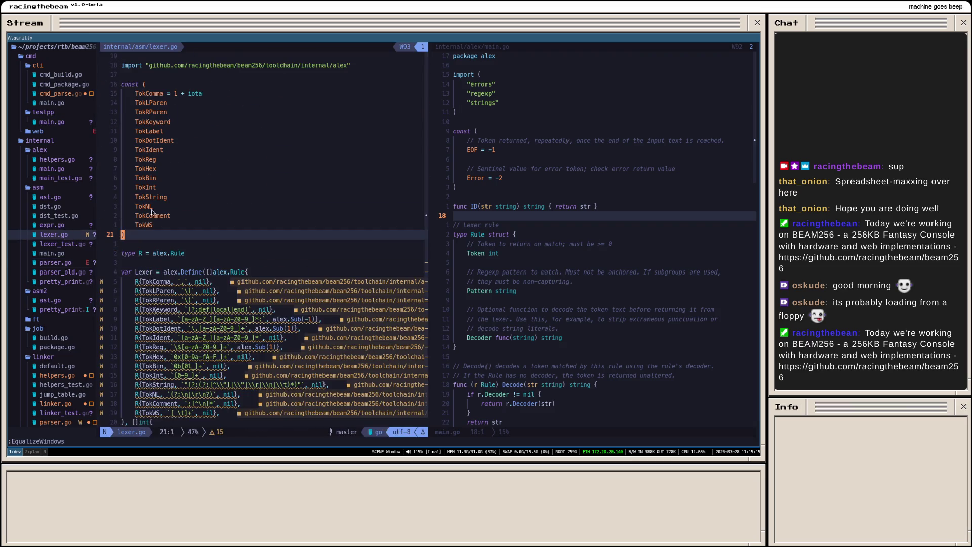
# Step: Review the TokComma rule: its token name, comma pattern and nil decoder
pyautogui.click(433, 237)
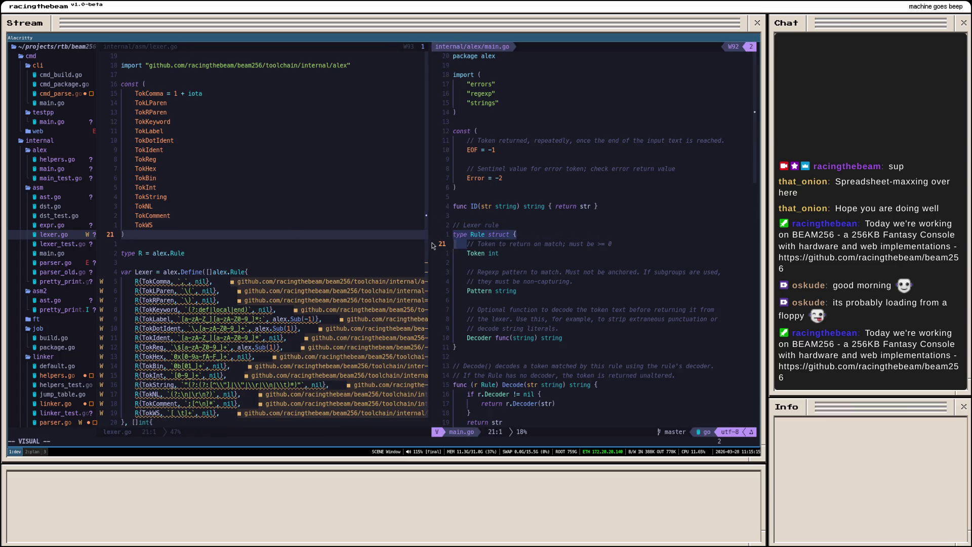
pyautogui.click(431, 243)
pyautogui.moveTo(431, 244); pyautogui.dragTo(502, 250)
pyautogui.scroll(-2, 296, 272)
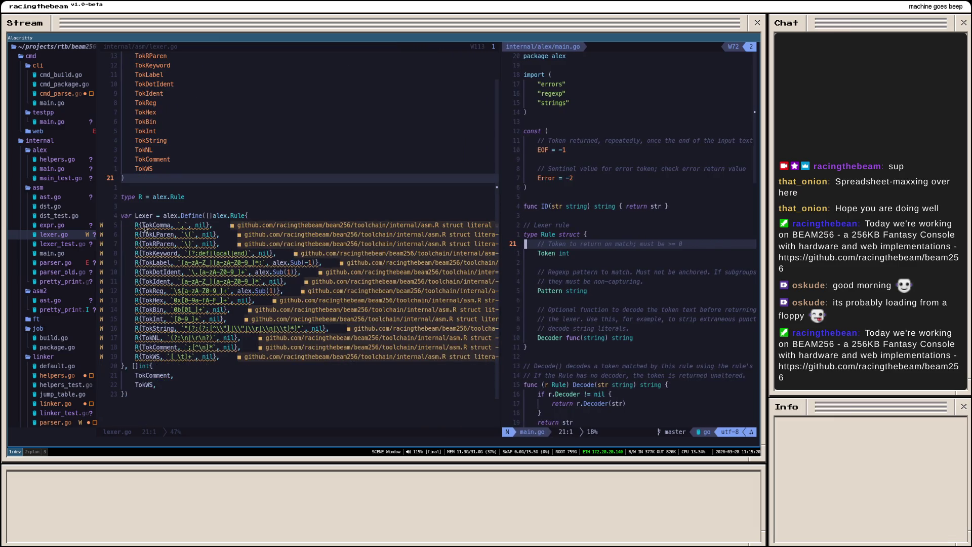
pyautogui.moveTo(144, 226); pyautogui.dragTo(170, 225)
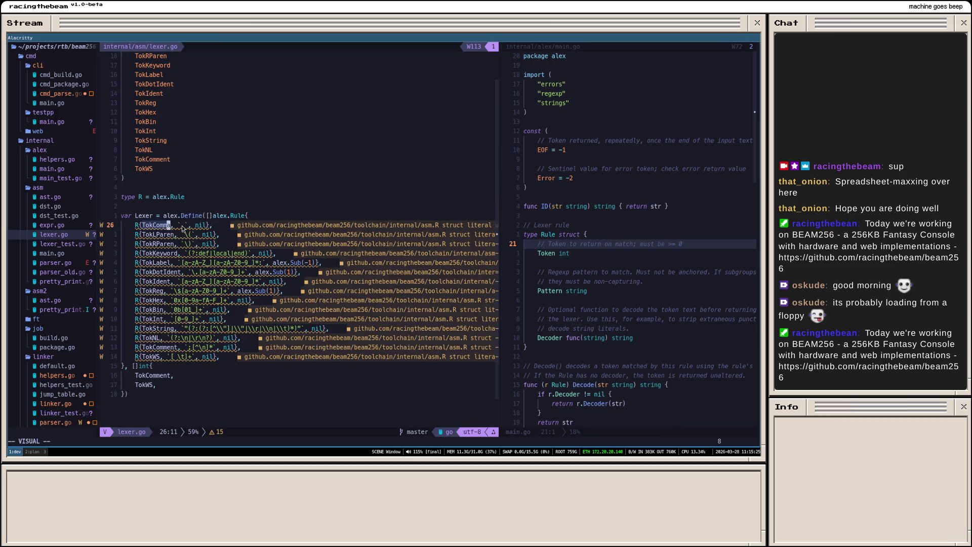
pyautogui.moveTo(181, 227)
pyautogui.mouseDown()
pyautogui.moveTo(193, 234)
pyautogui.moveTo(189, 244)
pyautogui.mouseUp()
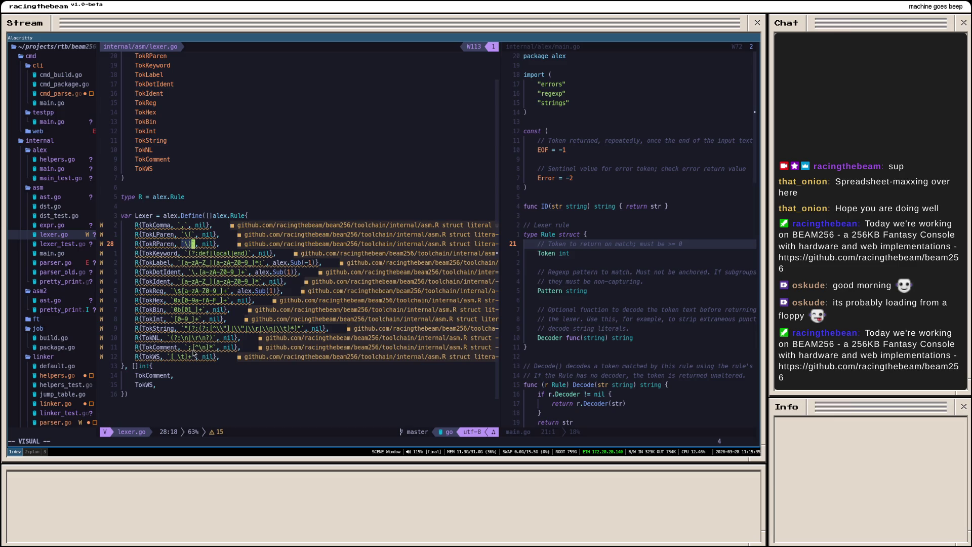
pyautogui.moveTo(199, 227); pyautogui.dragTo(204, 227)
# Step: Review the TokLabel rule's identifier pattern and its alex.Sub(-1) decoder
pyautogui.moveTo(183, 263); pyautogui.dragTo(249, 264)
pyautogui.press('Escape')
pyautogui.write('a_')
pyautogui.press('Escape')
pyautogui.click(259, 263)
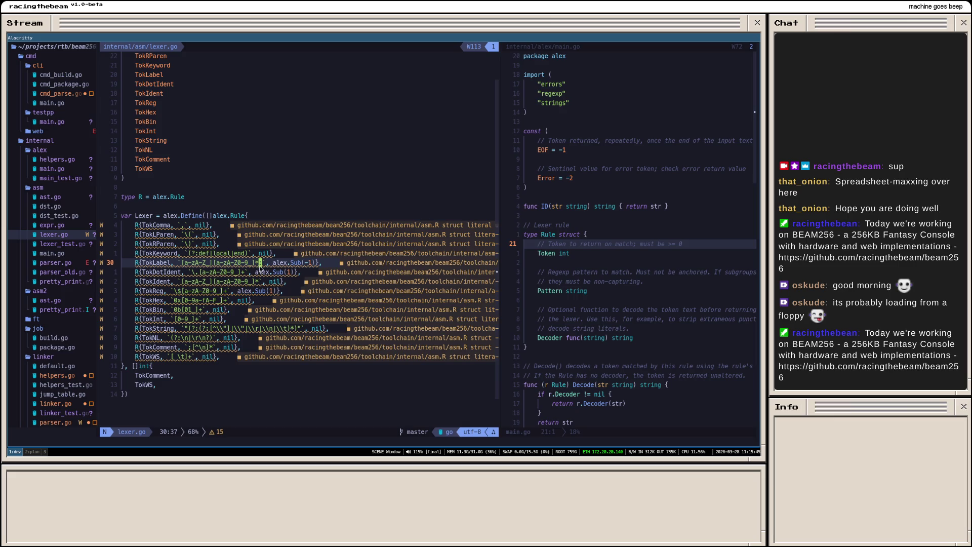
pyautogui.moveTo(183, 262); pyautogui.dragTo(253, 263)
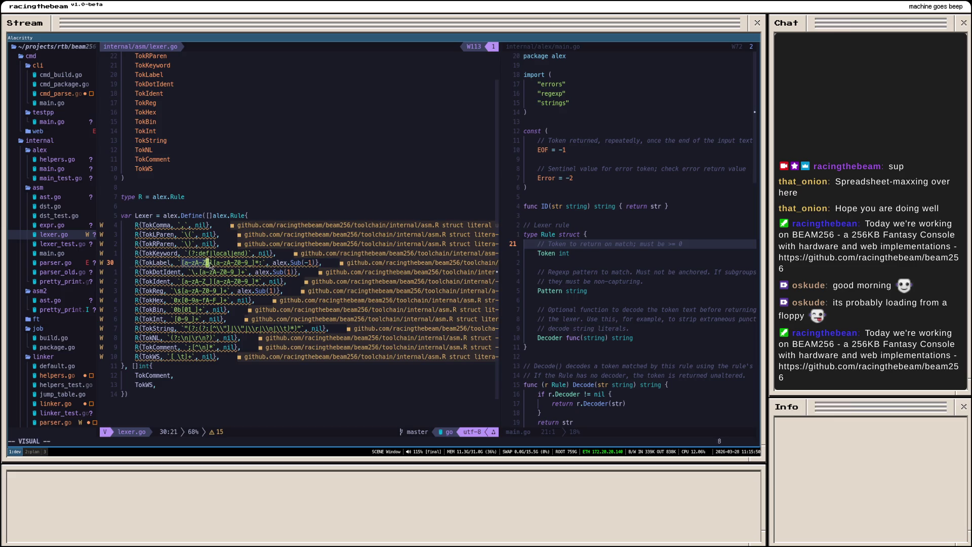
pyautogui.click(279, 262)
pyautogui.press('v')
pyautogui.press('t')
pyautogui.press(',')
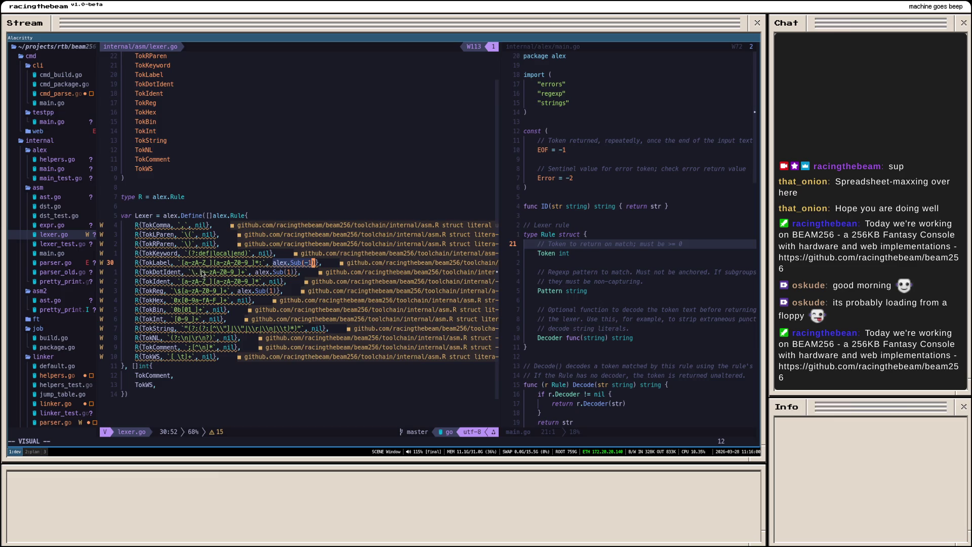
# Step: Review the TokDotIdent pattern and the ignored TokComment/TokWS tokens, then return to the alex main file
pyautogui.moveTo(200, 272); pyautogui.dragTo(226, 272)
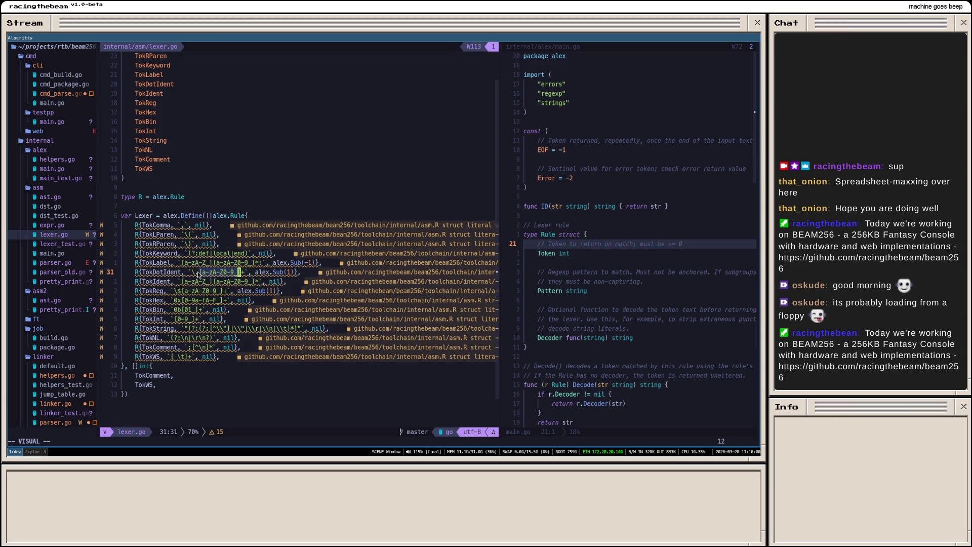
pyautogui.click(192, 272)
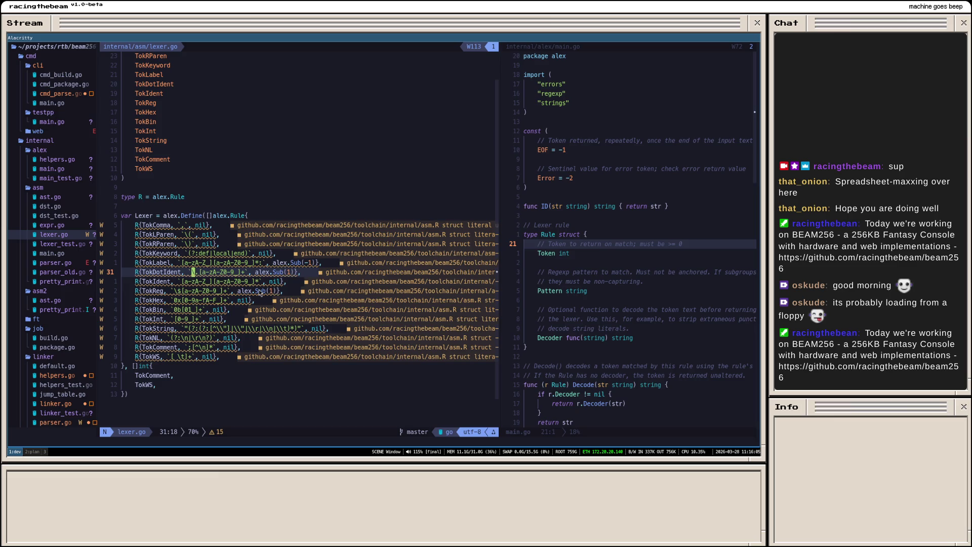
pyautogui.scroll(3, 292, 236)
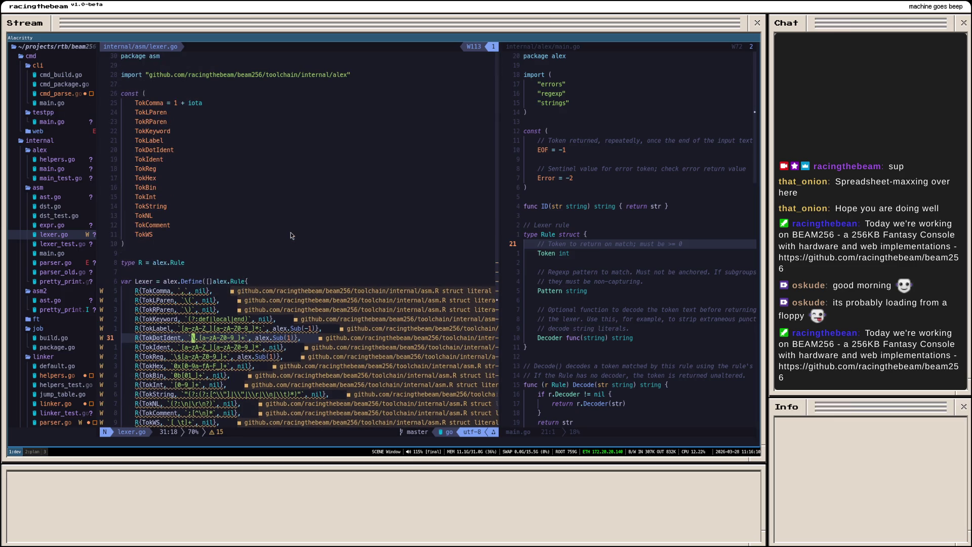
pyautogui.scroll(-1, 268, 211)
pyautogui.scroll(-3, 269, 211)
pyautogui.moveTo(183, 337); pyautogui.dragTo(132, 328)
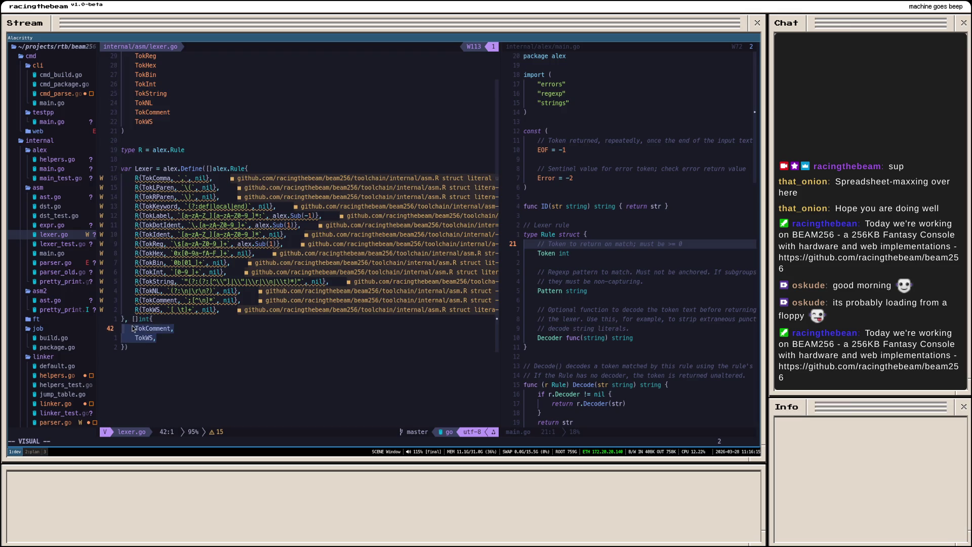
pyautogui.press('o')
pyautogui.press('Escape')
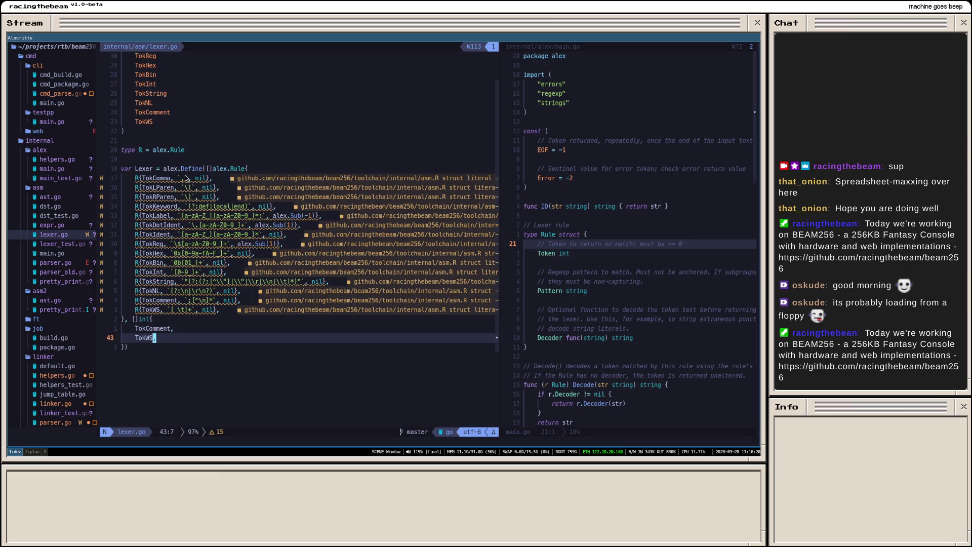
pyautogui.scroll(2, 187, 178)
pyautogui.scroll(1, 186, 179)
pyautogui.scroll(-1, 186, 179)
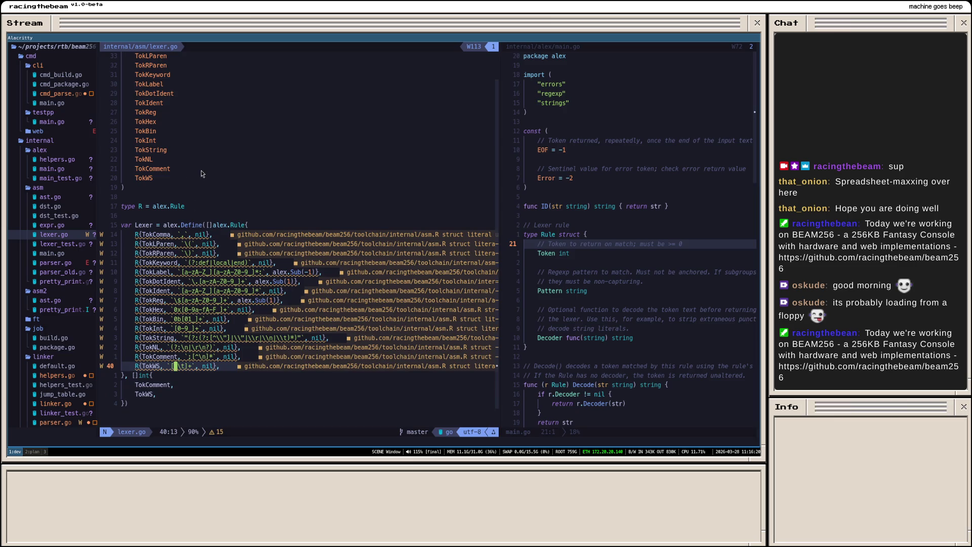
pyautogui.click(176, 177)
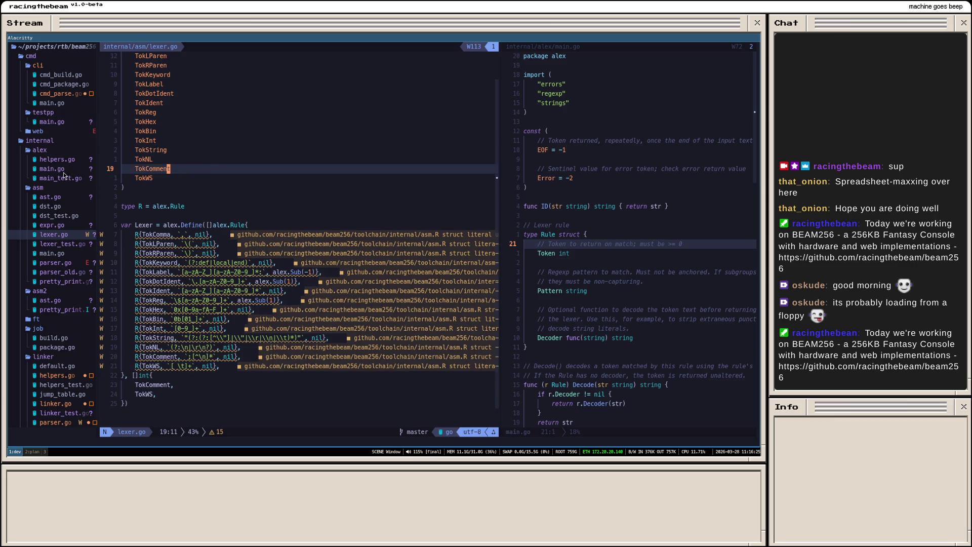
pyautogui.hotkey('ctrl', 'o')
pyautogui.scroll(-2, 171, 189)
pyautogui.scroll(-6, 198, 199)
pyautogui.scroll(-2, 221, 212)
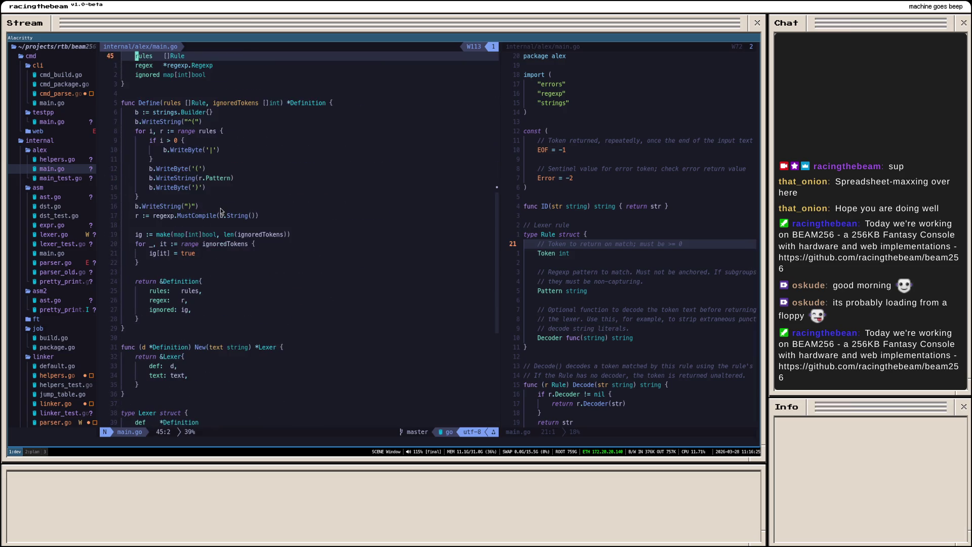
pyautogui.scroll(1, 299, 194)
pyautogui.scroll(2, 298, 194)
pyautogui.scroll(4, 289, 192)
pyautogui.scroll(3, 275, 190)
pyautogui.scroll(-3, 268, 182)
pyautogui.scroll(3, 266, 183)
pyautogui.scroll(-7, 251, 194)
pyautogui.scroll(-1, 242, 202)
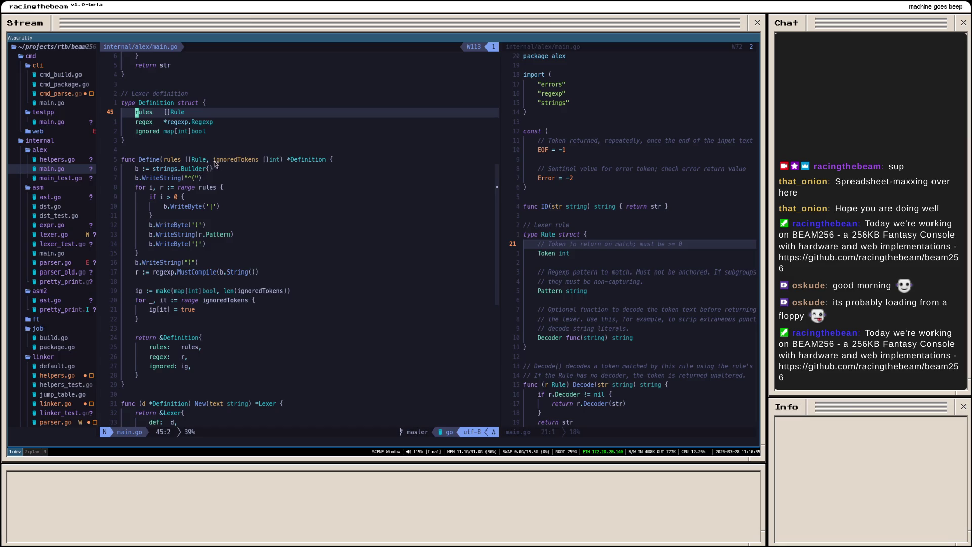
pyautogui.moveTo(165, 161); pyautogui.dragTo(211, 161)
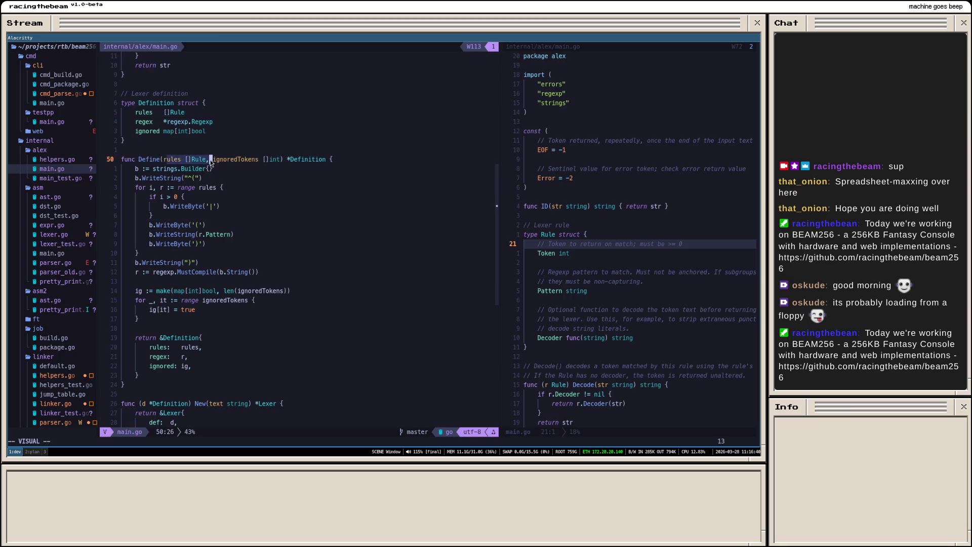
pyautogui.click(201, 179)
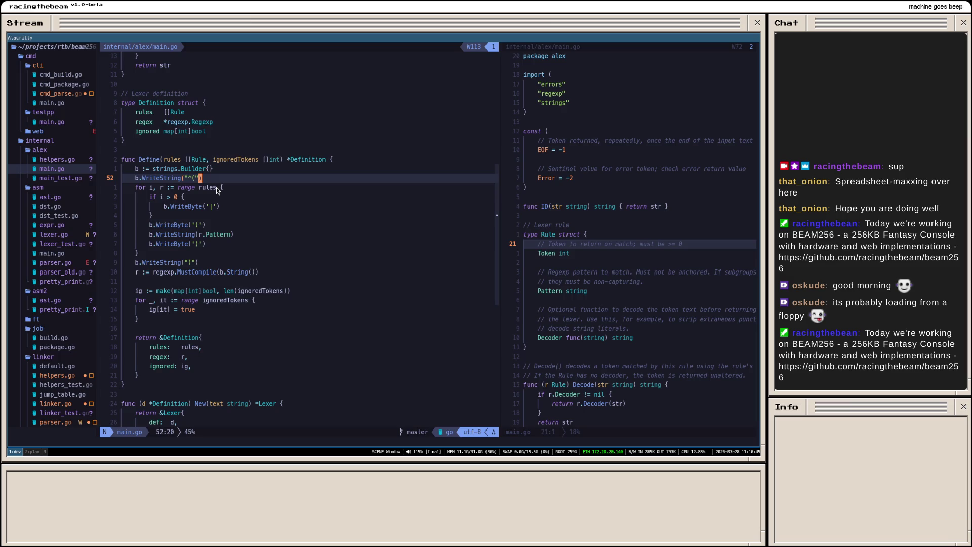
pyautogui.scroll(-2, 217, 191)
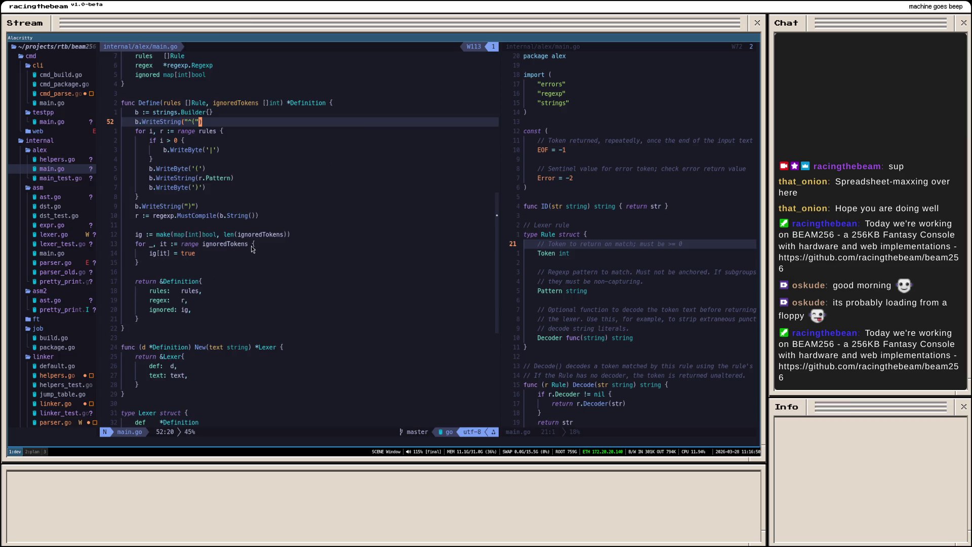
pyautogui.scroll(1, 221, 286)
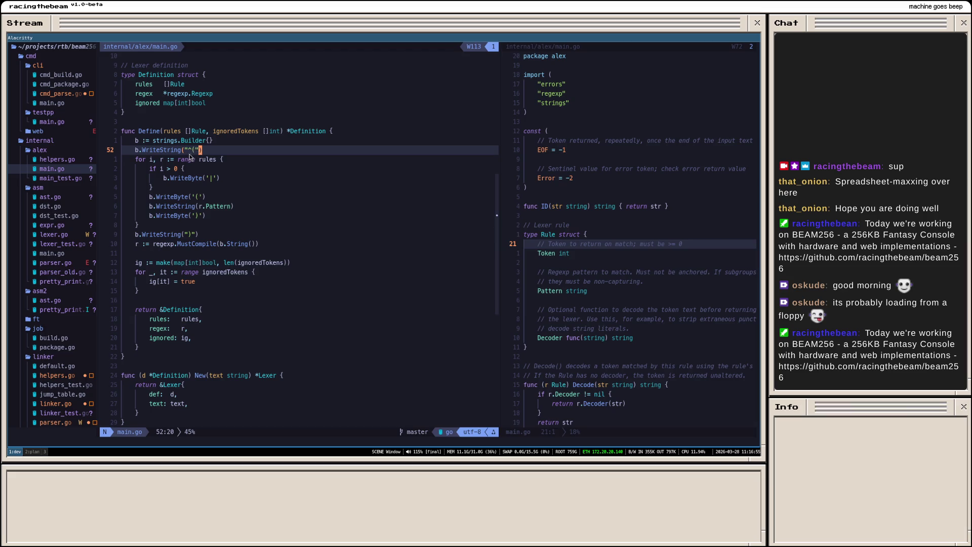
pyautogui.moveTo(192, 156); pyautogui.dragTo(194, 156)
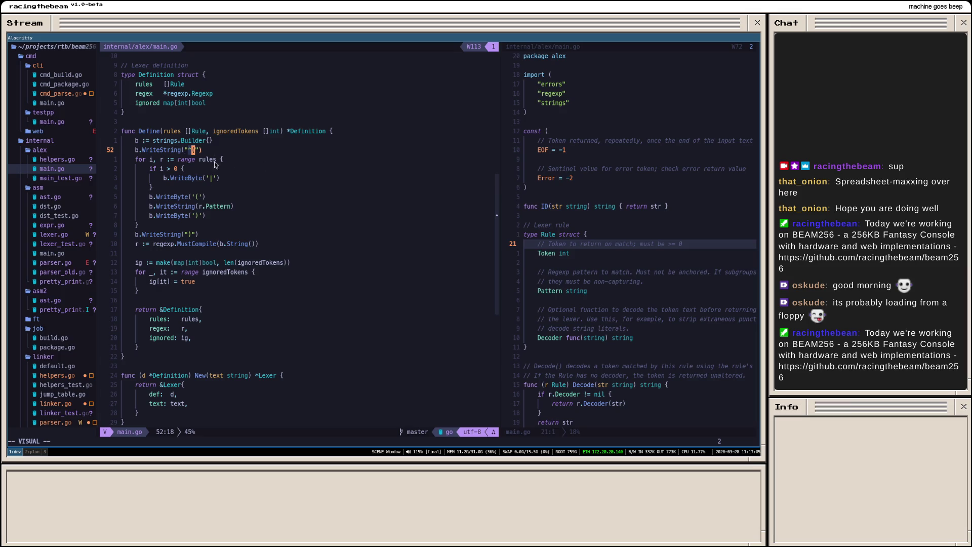
pyautogui.click(189, 151)
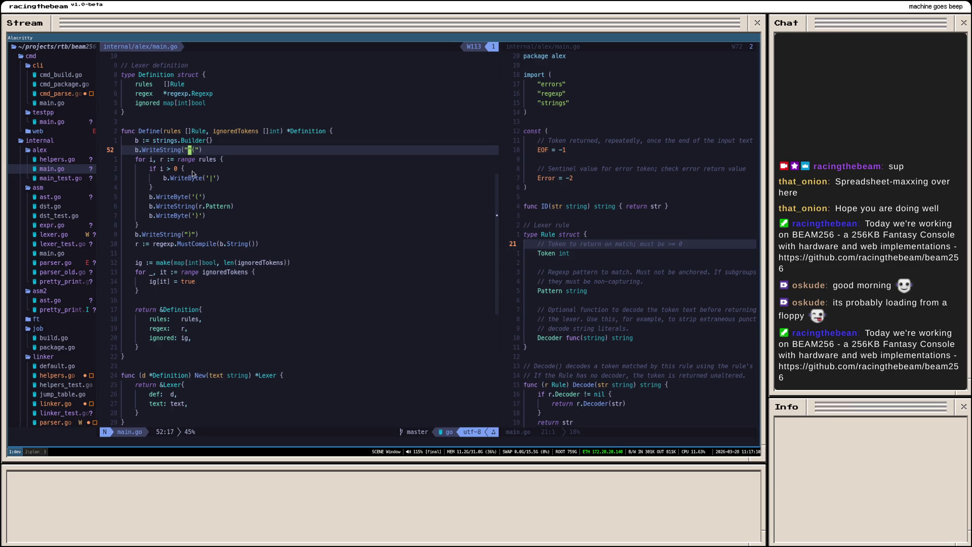
pyautogui.scroll(-2, 220, 248)
pyautogui.scroll(-2, 221, 248)
pyautogui.scroll(-1, 229, 254)
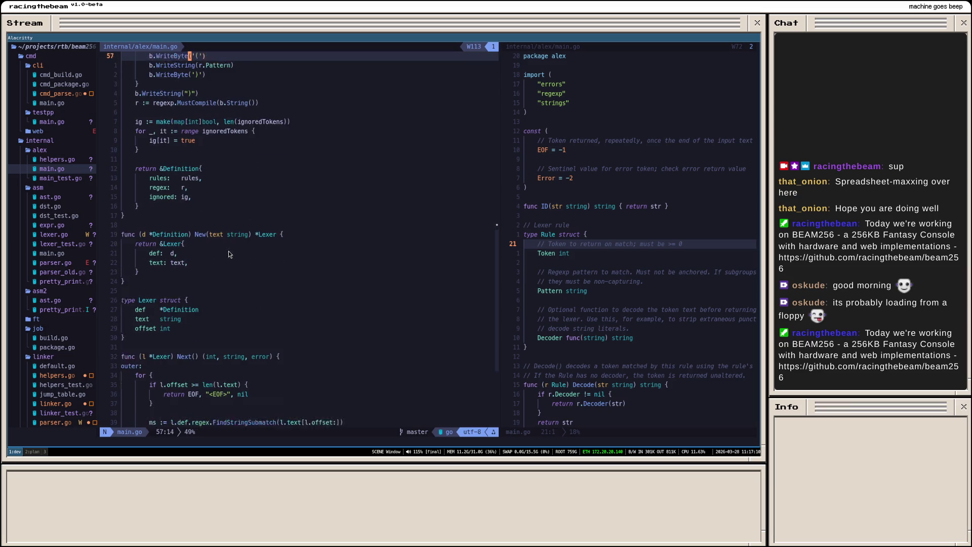
pyautogui.scroll(-4, 230, 255)
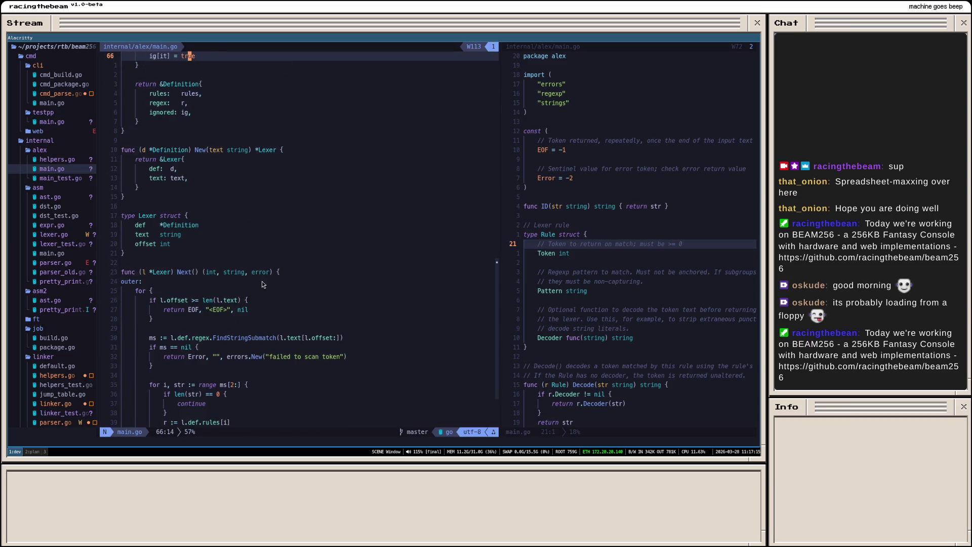
pyautogui.scroll(-1, 237, 282)
pyautogui.scroll(-2, 228, 295)
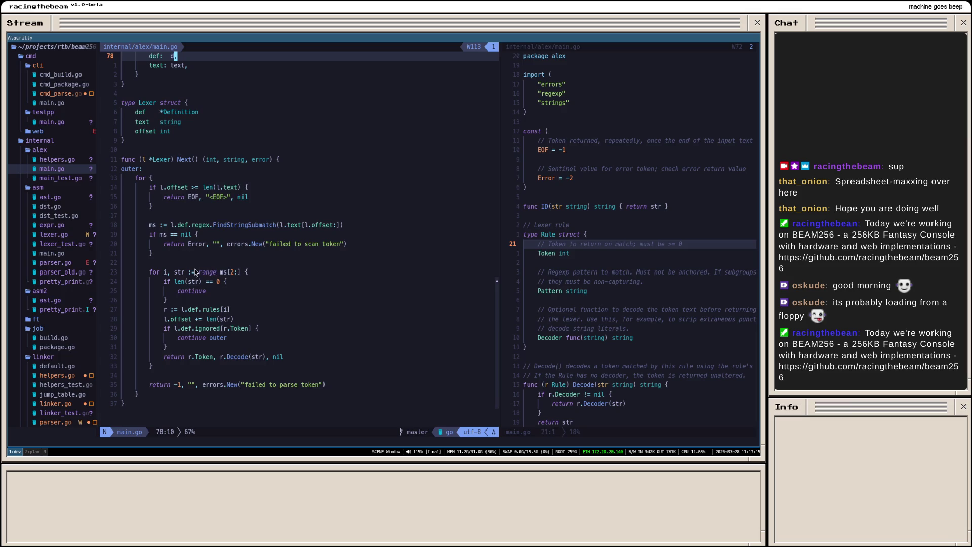
pyautogui.moveTo(155, 275); pyautogui.dragTo(218, 369)
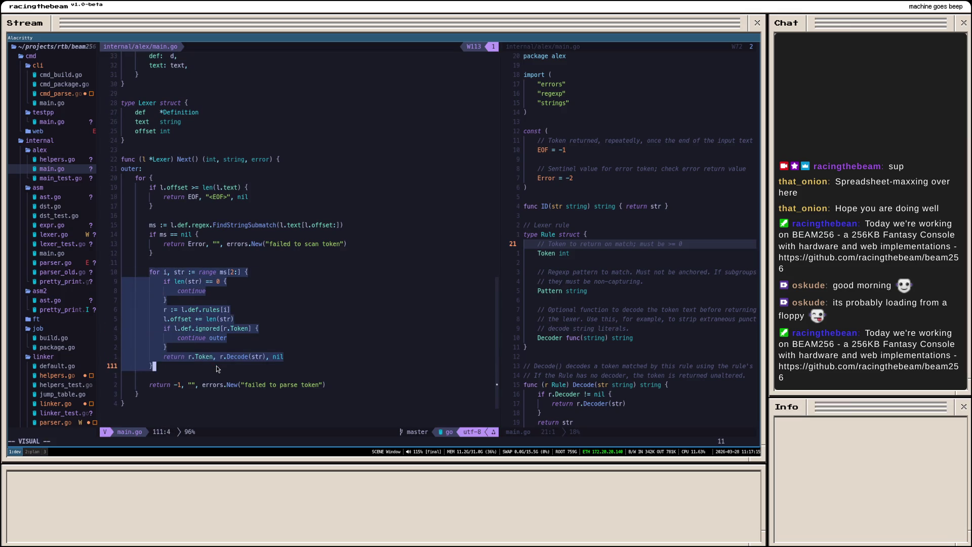
pyautogui.click(217, 272)
pyautogui.moveTo(199, 272); pyautogui.dragTo(240, 274)
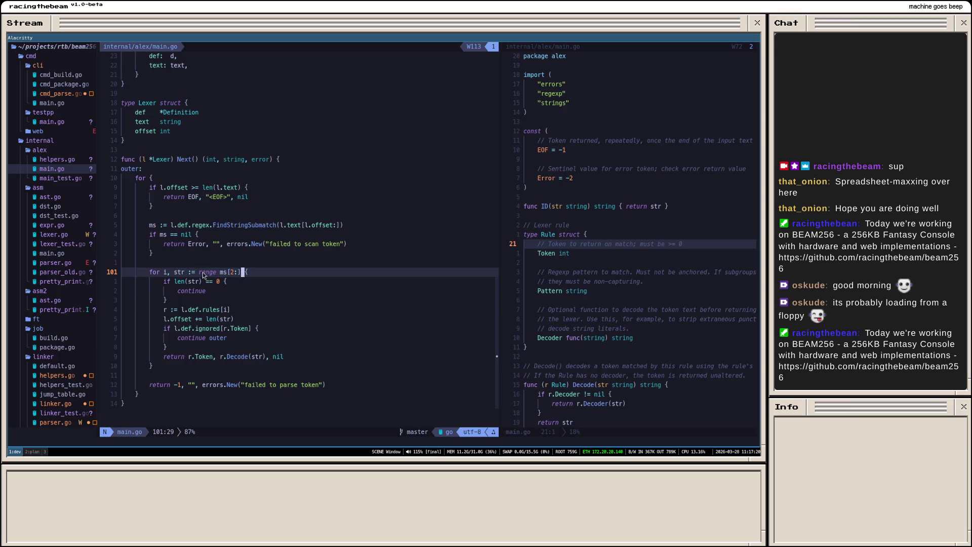
pyautogui.moveTo(200, 272); pyautogui.dragTo(240, 274)
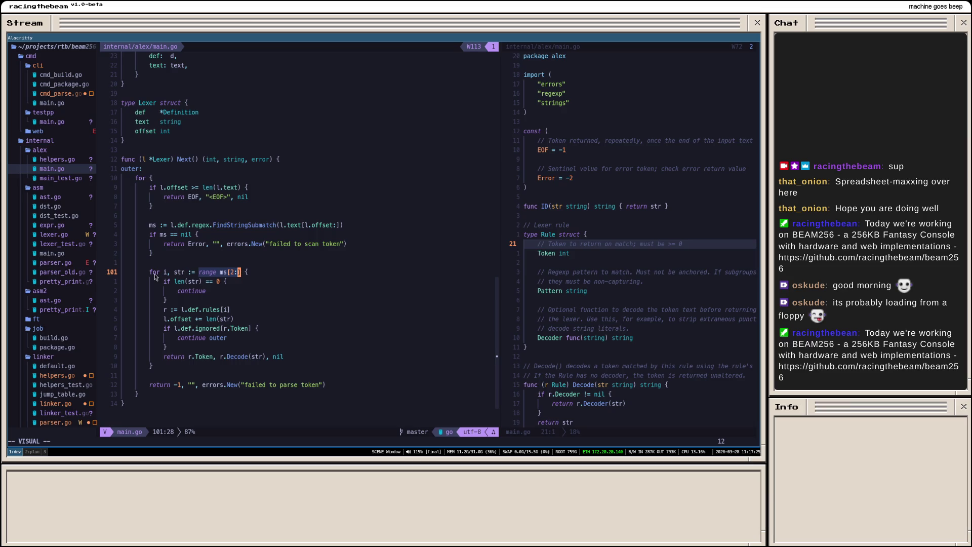
pyautogui.click(203, 273)
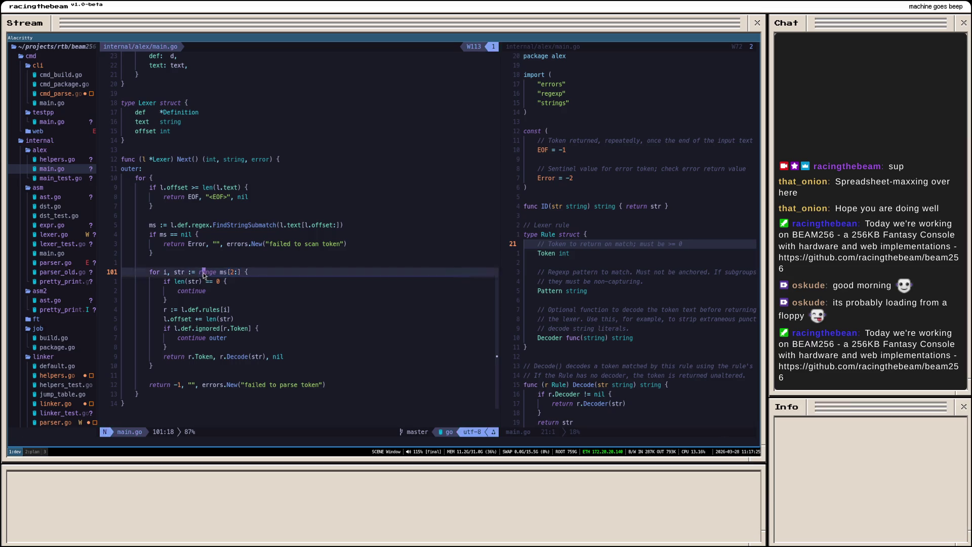
pyautogui.scroll(3, 203, 273)
pyautogui.scroll(4, 197, 266)
pyautogui.scroll(1, 190, 255)
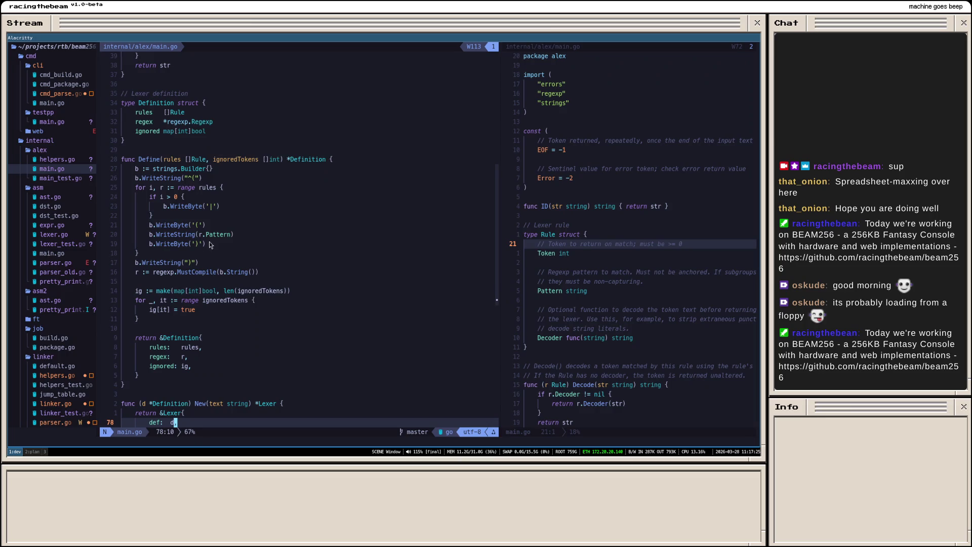
pyautogui.moveTo(208, 245); pyautogui.dragTo(130, 225)
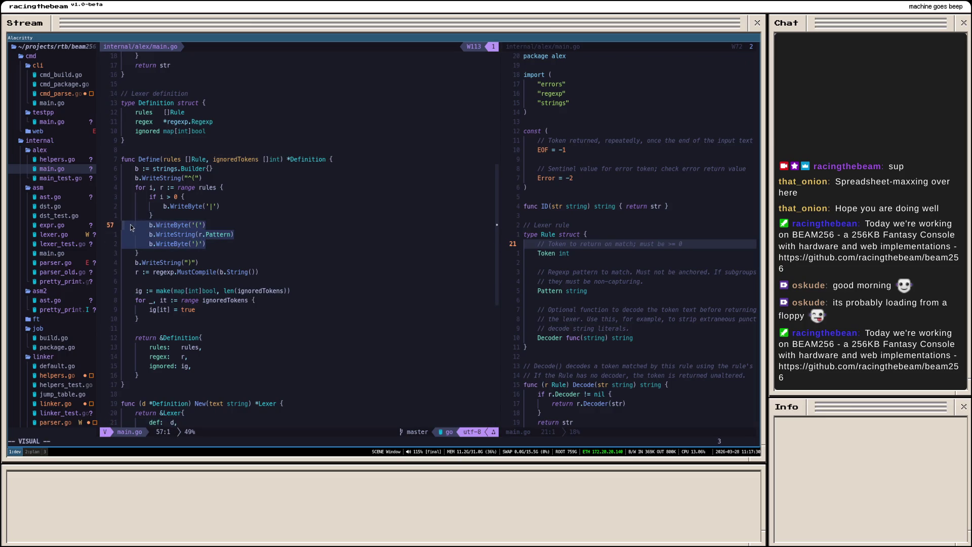
pyautogui.scroll(-4, 196, 245)
pyautogui.scroll(-3, 205, 257)
pyautogui.scroll(-3, 221, 273)
pyautogui.scroll(-3, 236, 294)
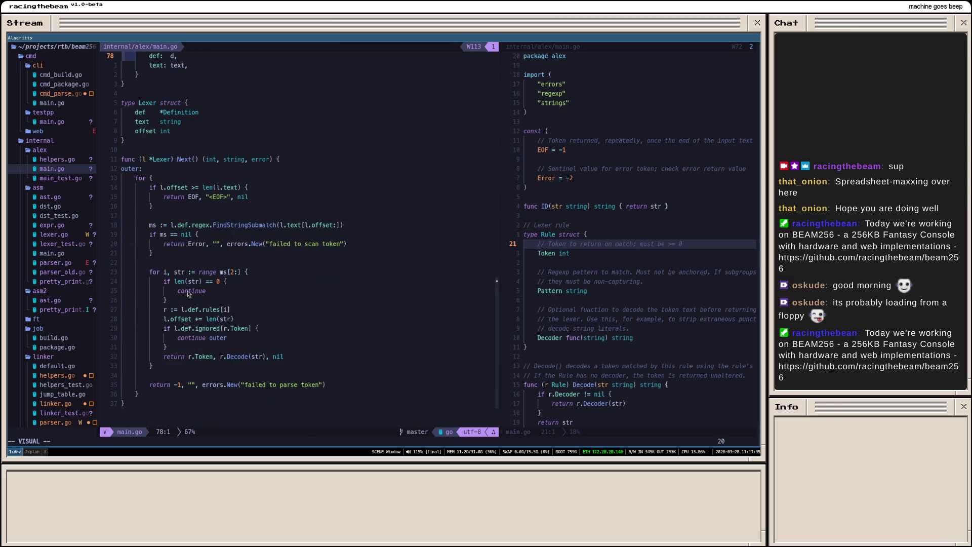
pyautogui.scroll(-1, 225, 263)
pyautogui.scroll(-3, 226, 263)
pyautogui.click(206, 271)
pyautogui.scroll(6, 205, 272)
pyautogui.scroll(6, 204, 273)
pyautogui.scroll(5, 202, 272)
pyautogui.scroll(6, 203, 272)
pyautogui.scroll(4, 203, 272)
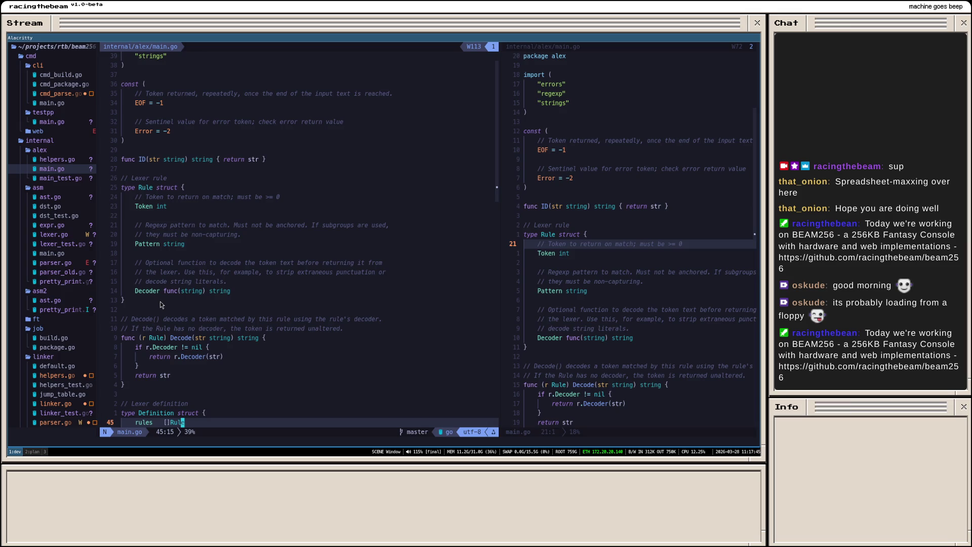
pyautogui.scroll(2, 224, 223)
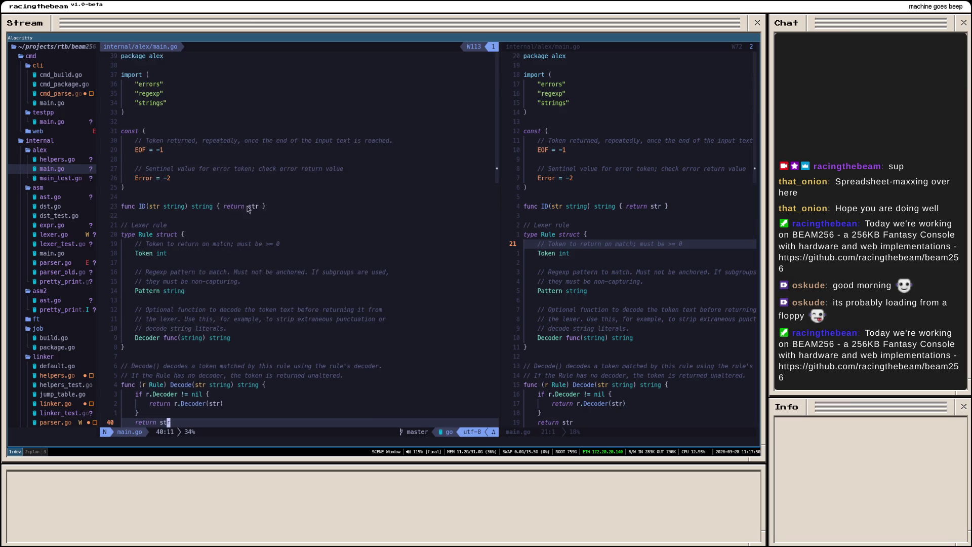
pyautogui.moveTo(122, 188); pyautogui.dragTo(117, 135)
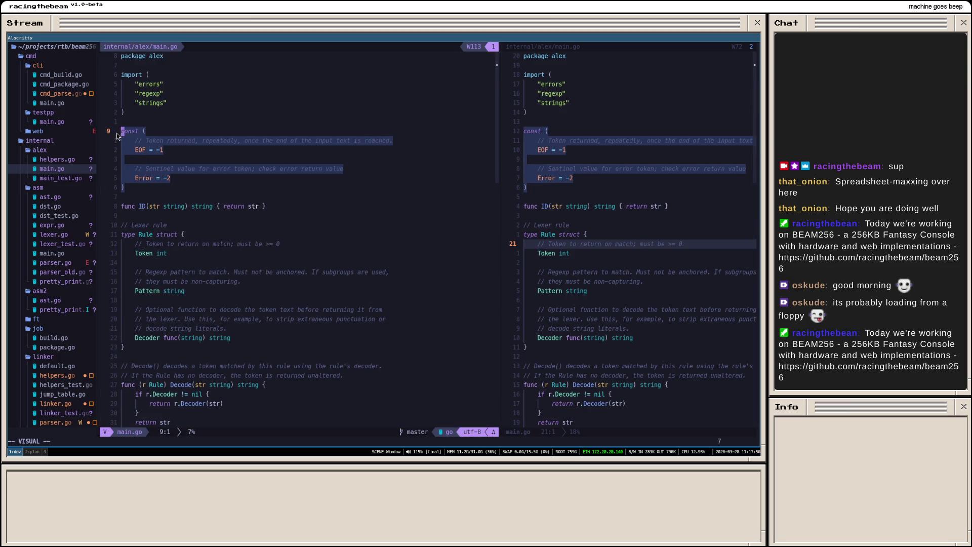
pyautogui.click(176, 151)
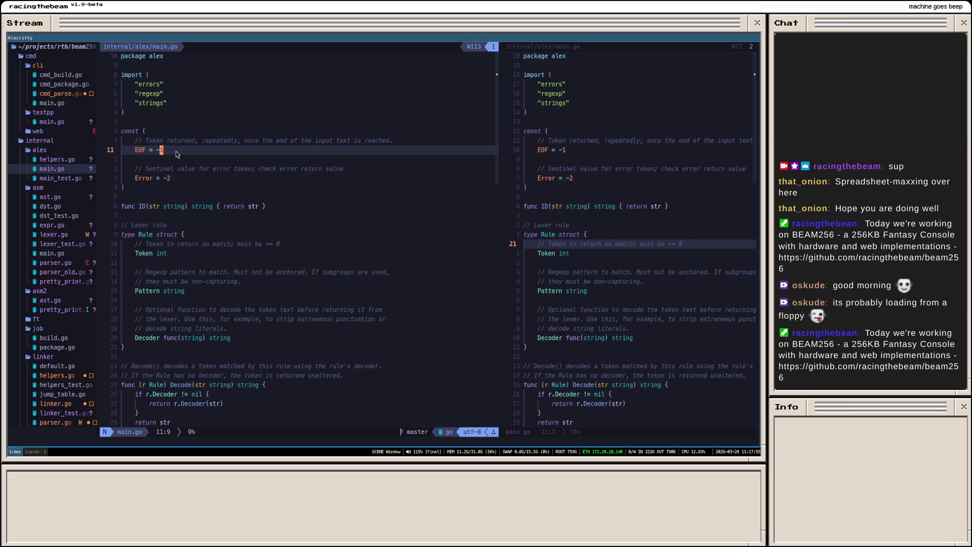
pyautogui.moveTo(182, 179); pyautogui.dragTo(135, 145)
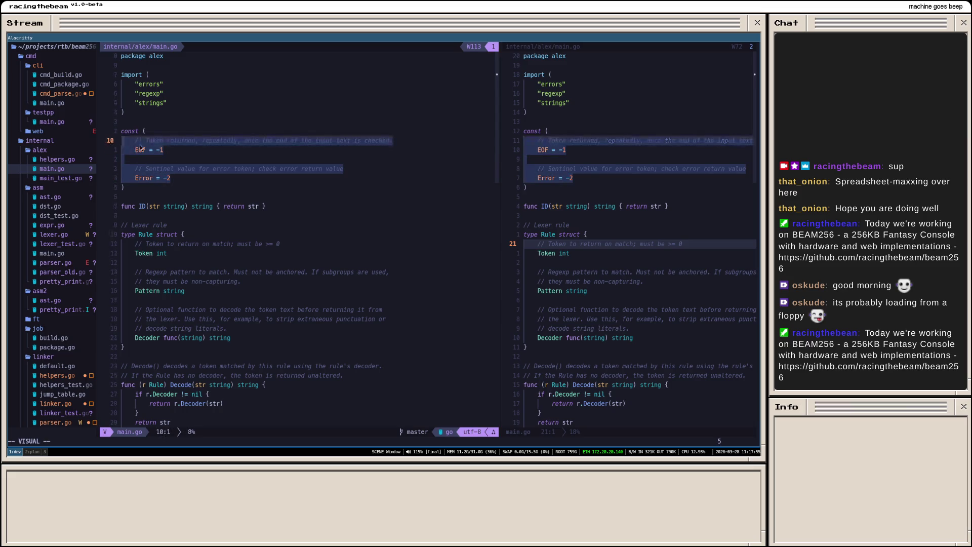
pyautogui.click(176, 151)
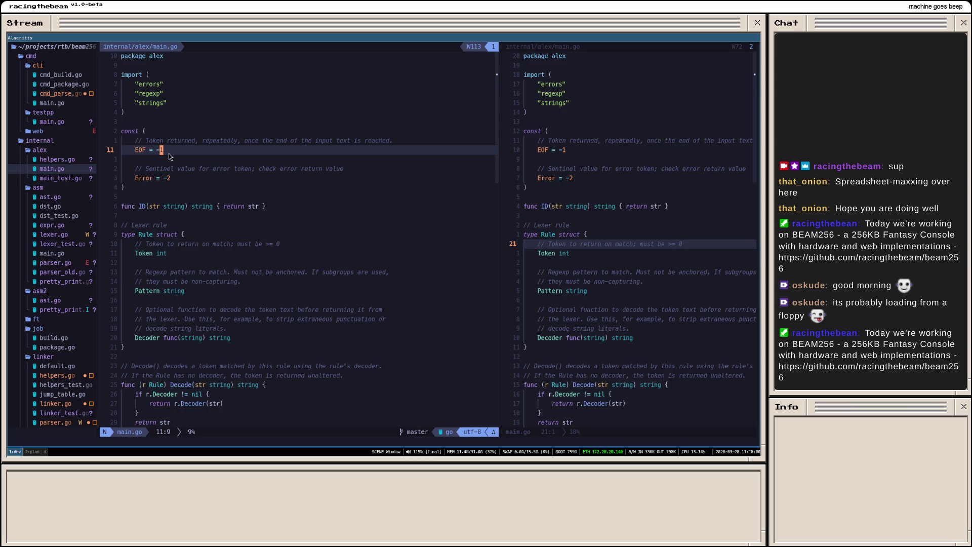
pyautogui.moveTo(173, 151); pyautogui.dragTo(131, 147)
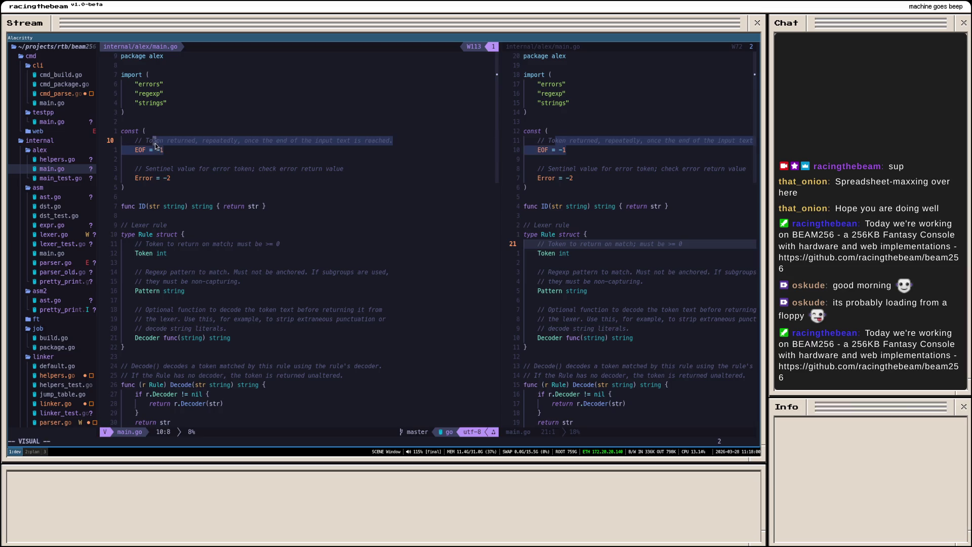
pyautogui.click(130, 149)
pyautogui.moveTo(181, 179); pyautogui.dragTo(143, 158)
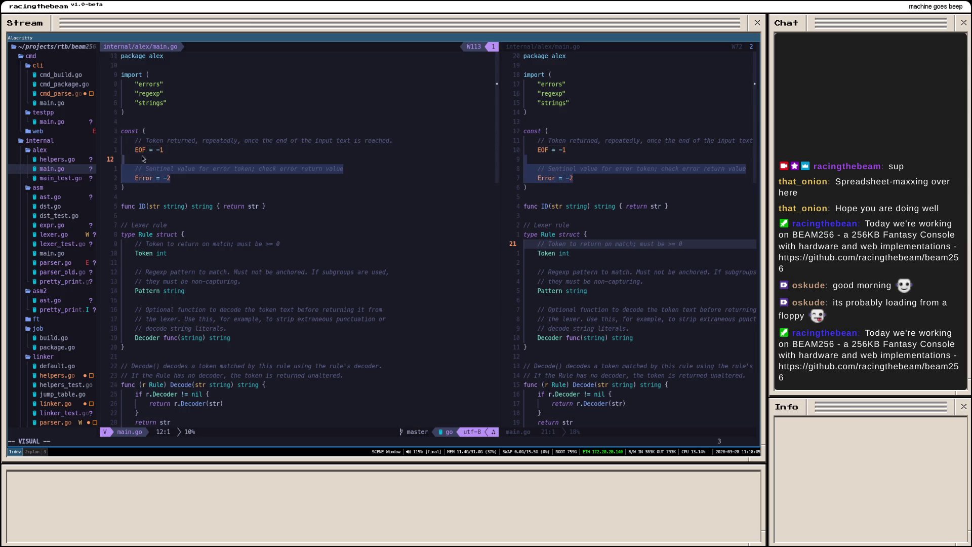
pyautogui.click(143, 158)
pyautogui.click(170, 151)
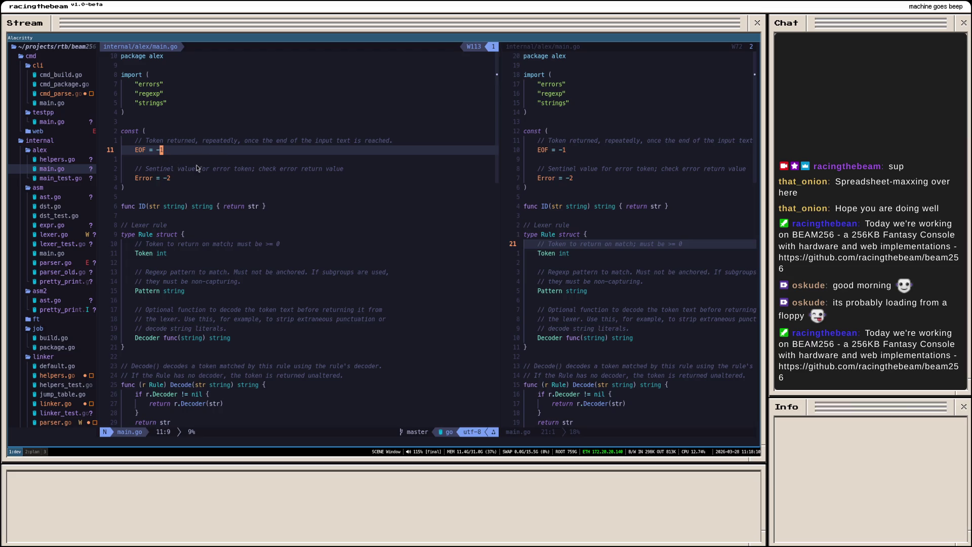
pyautogui.scroll(-5, 305, 190)
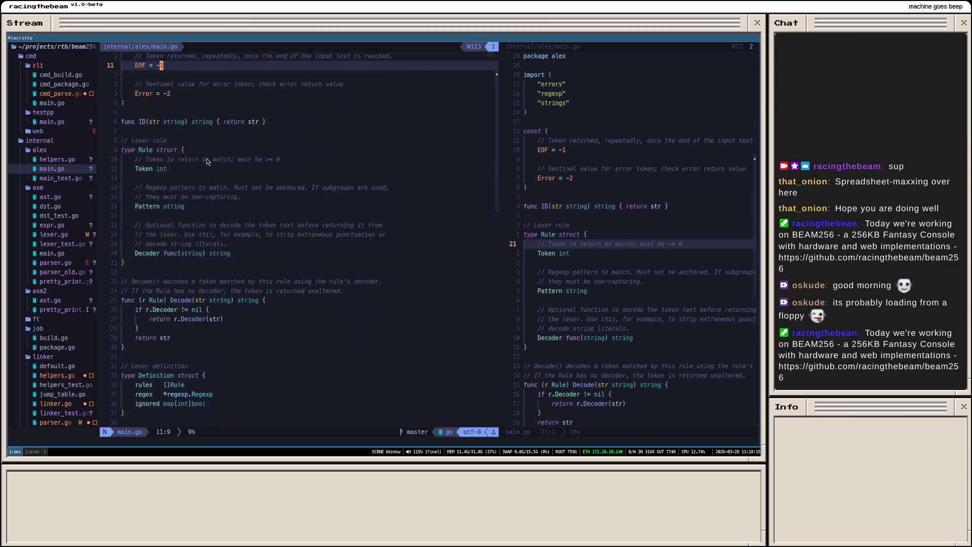
pyautogui.scroll(-3, 269, 228)
pyautogui.scroll(-4, 236, 266)
pyautogui.scroll(-2, 201, 304)
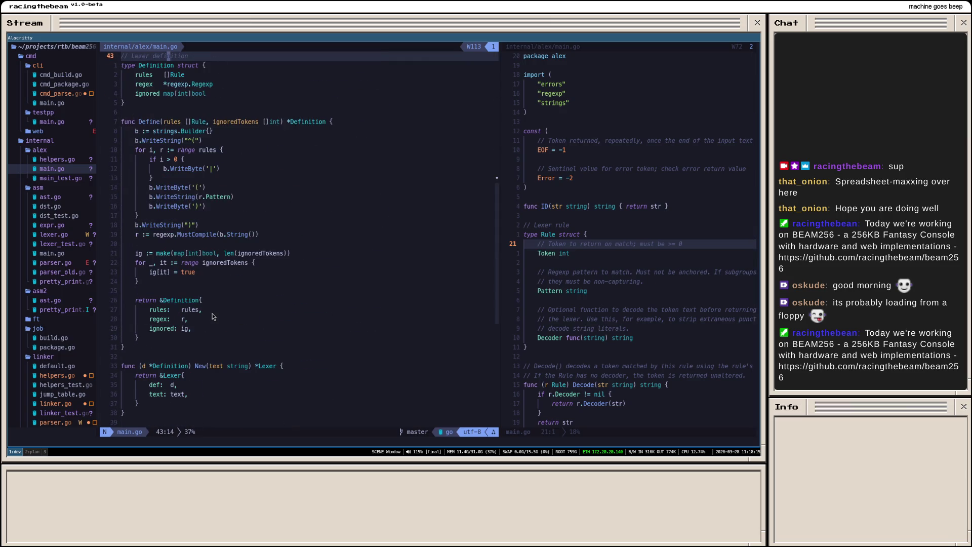
pyautogui.scroll(5, 220, 295)
pyautogui.scroll(5, 219, 294)
pyautogui.scroll(3, 205, 251)
pyautogui.click(196, 180)
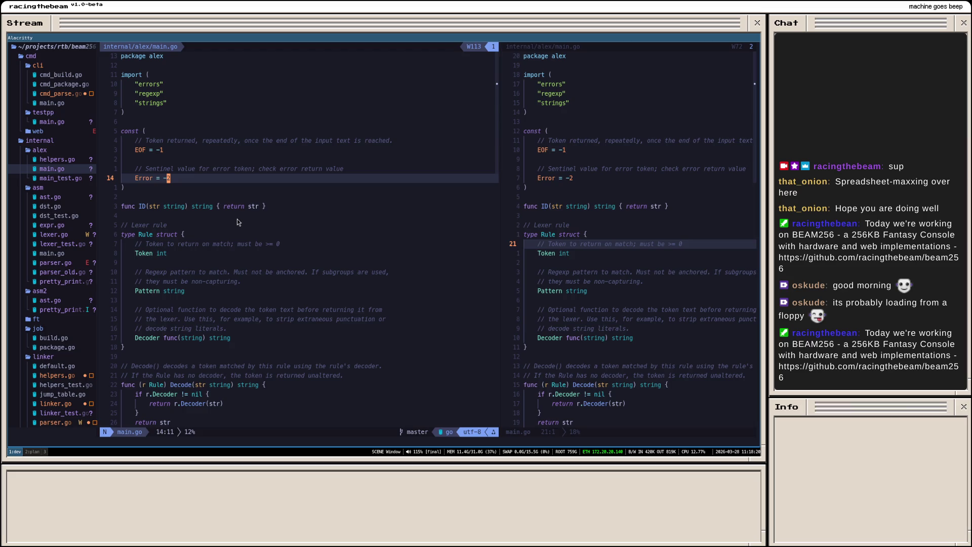
pyautogui.scroll(-1, 222, 221)
pyautogui.scroll(-3, 221, 220)
pyautogui.scroll(-3, 222, 228)
pyautogui.scroll(-3, 223, 236)
pyautogui.scroll(-2, 224, 240)
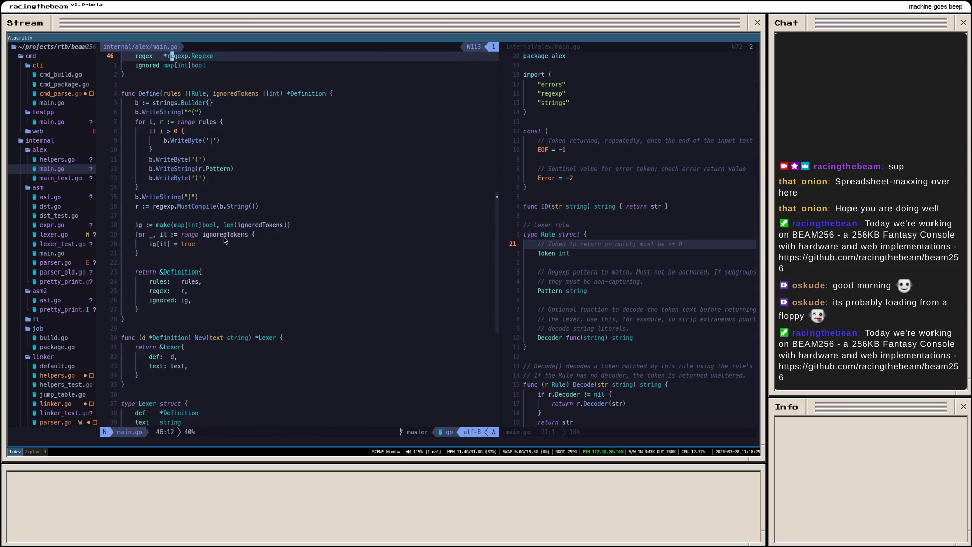
pyautogui.scroll(-1, 224, 240)
pyautogui.scroll(-4, 227, 244)
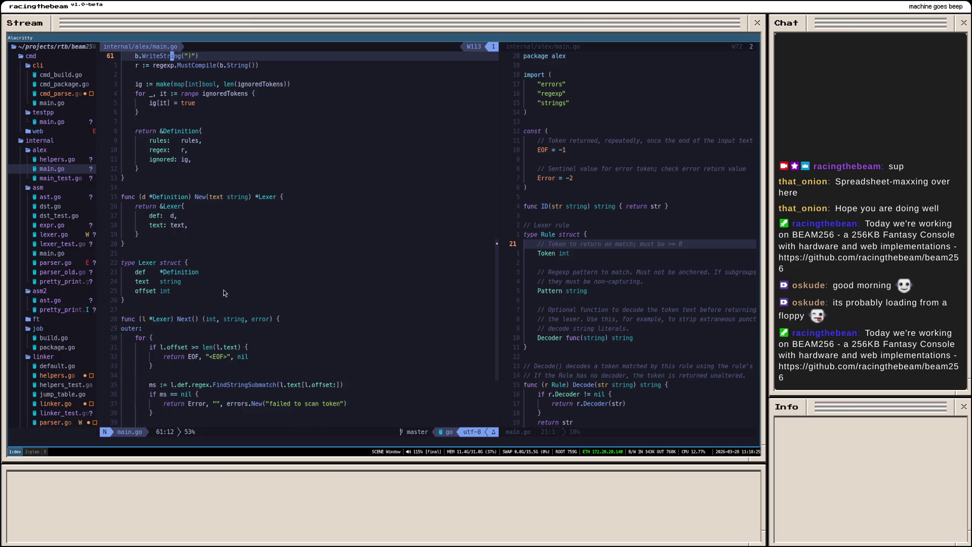
pyautogui.scroll(-2, 198, 301)
pyautogui.scroll(-2, 210, 304)
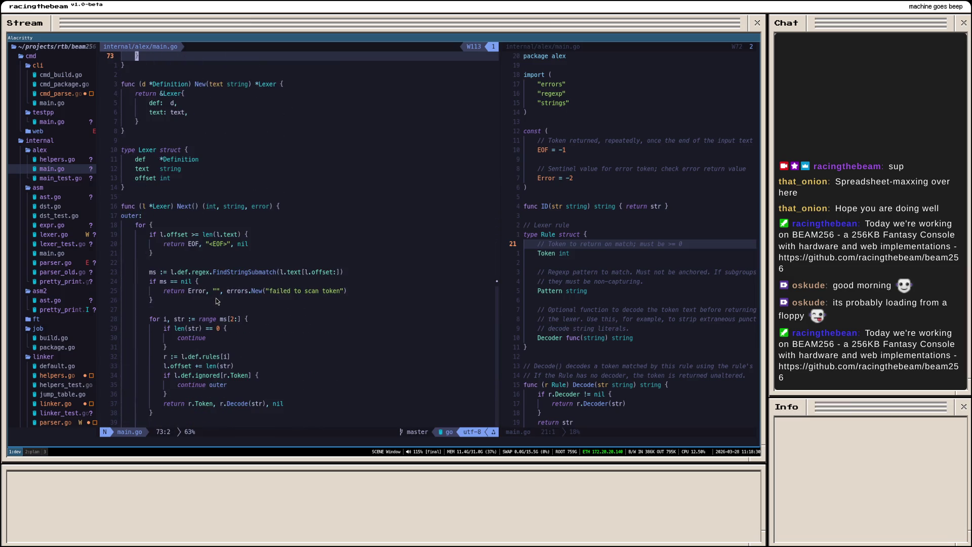
pyautogui.scroll(-2, 218, 301)
pyautogui.scroll(-2, 217, 302)
pyautogui.scroll(2, 209, 356)
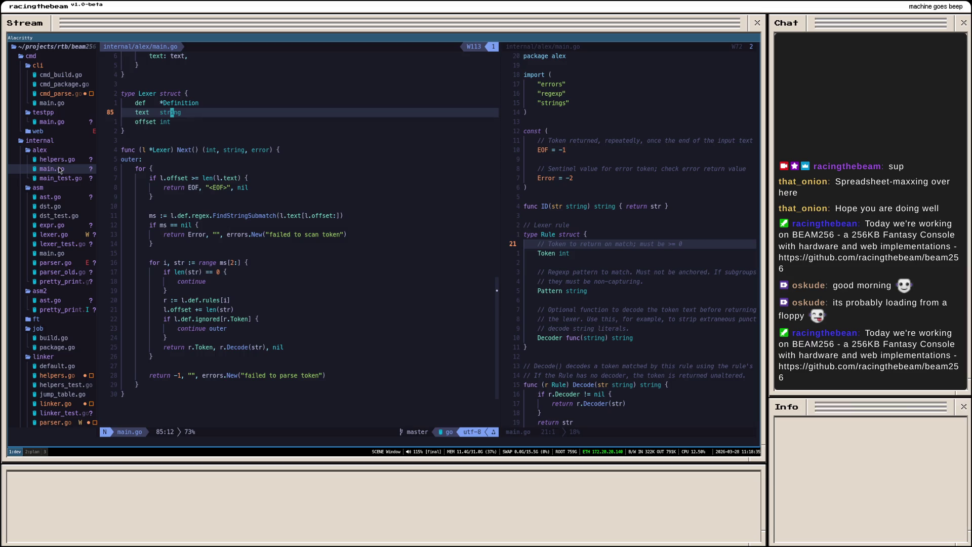
pyautogui.scroll(5, 149, 192)
pyautogui.scroll(10, 149, 192)
pyautogui.scroll(2, 149, 192)
pyautogui.scroll(-2, 149, 191)
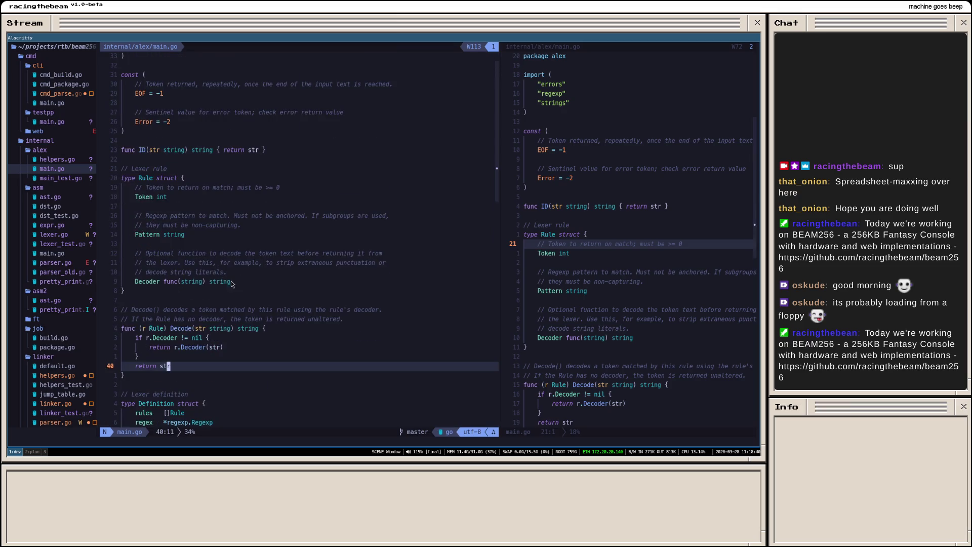
pyautogui.moveTo(230, 281); pyautogui.dragTo(131, 253)
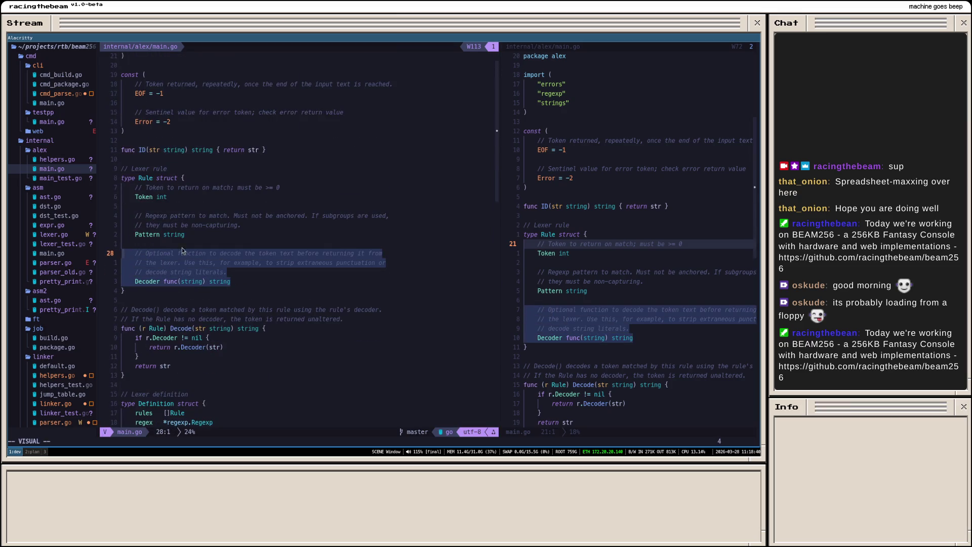
pyautogui.click(176, 200)
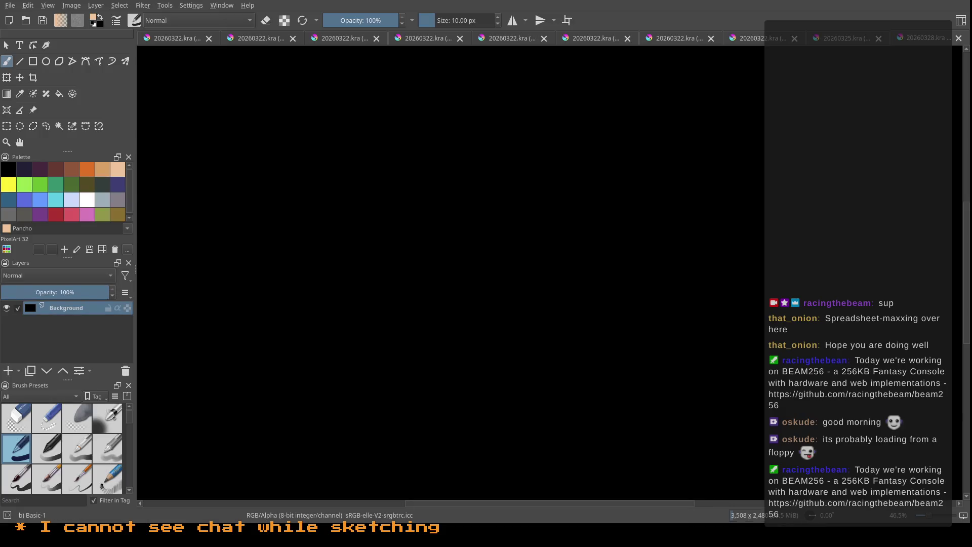
# Step: Hand-letter the word 'health' in Tahiti gold orange on the canvas
pyautogui.click(86, 169)
pyautogui.moveTo(267, 122)
pyautogui.mouseDown()
pyautogui.moveTo(287, 160)
pyautogui.moveTo(340, 158)
pyautogui.mouseUp()
pyautogui.moveTo(340, 122)
pyautogui.mouseDown()
pyautogui.moveTo(347, 159)
pyautogui.moveTo(365, 160)
pyautogui.moveTo(365, 137)
pyautogui.moveTo(394, 154)
pyautogui.mouseUp()
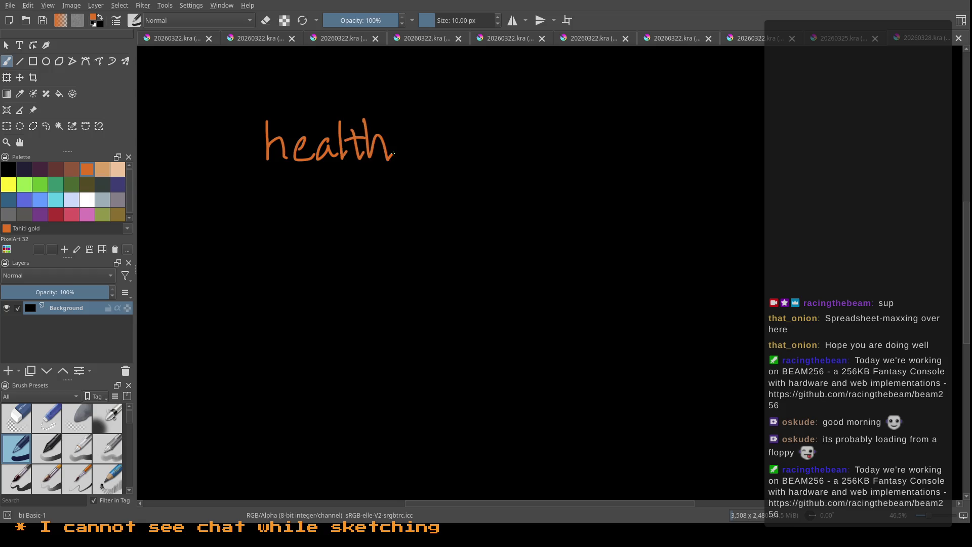
# Step: Write the two bracketed character classes [a-z][a-z] to the right of health
pyautogui.moveTo(600, 112)
pyautogui.mouseDown()
pyautogui.moveTo(580, 148)
pyautogui.moveTo(609, 171)
pyautogui.mouseUp()
pyautogui.moveTo(621, 129)
pyautogui.mouseDown()
pyautogui.moveTo(624, 147)
pyautogui.moveTo(683, 154)
pyautogui.mouseUp()
pyautogui.moveTo(674, 110)
pyautogui.mouseDown()
pyautogui.moveTo(702, 168)
pyautogui.moveTo(675, 169)
pyautogui.mouseUp()
pyautogui.moveTo(741, 106)
pyautogui.mouseDown()
pyautogui.moveTo(720, 111)
pyautogui.moveTo(739, 170)
pyautogui.mouseUp()
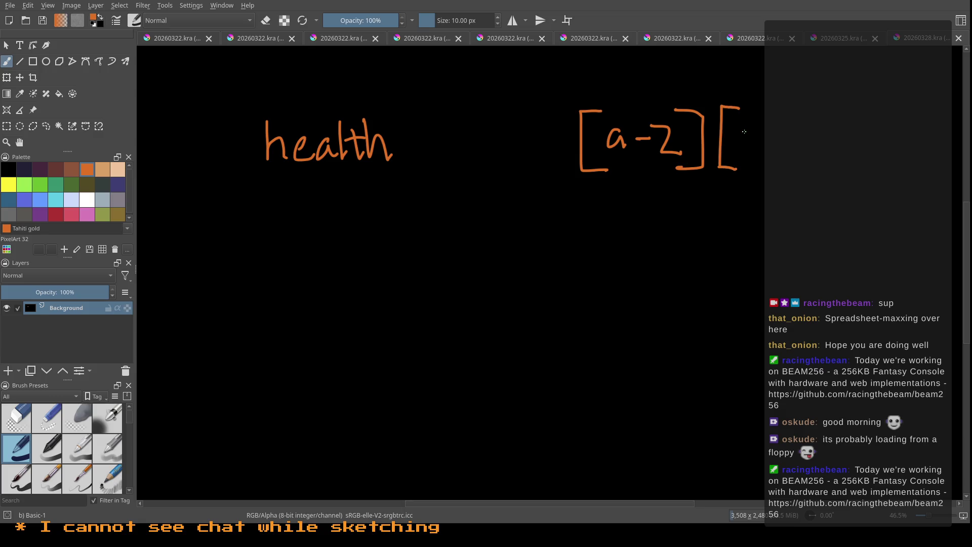
pyautogui.moveTo(750, 128)
pyautogui.mouseDown()
pyautogui.moveTo(752, 146)
pyautogui.moveTo(783, 138)
pyautogui.moveTo(814, 151)
pyautogui.mouseUp()
pyautogui.moveTo(807, 111)
pyautogui.mouseDown()
pyautogui.moveTo(833, 171)
pyautogui.moveTo(821, 174)
pyautogui.mouseUp()
# Step: Add the trailing asterisk to the pattern and a dash linking health to it
pyautogui.moveTo(855, 142)
pyautogui.mouseDown()
pyautogui.moveTo(886, 139)
pyautogui.moveTo(867, 154)
pyautogui.mouseUp()
pyautogui.moveTo(881, 126); pyautogui.dragTo(855, 154)
pyautogui.moveTo(877, 150); pyautogui.dragTo(854, 126)
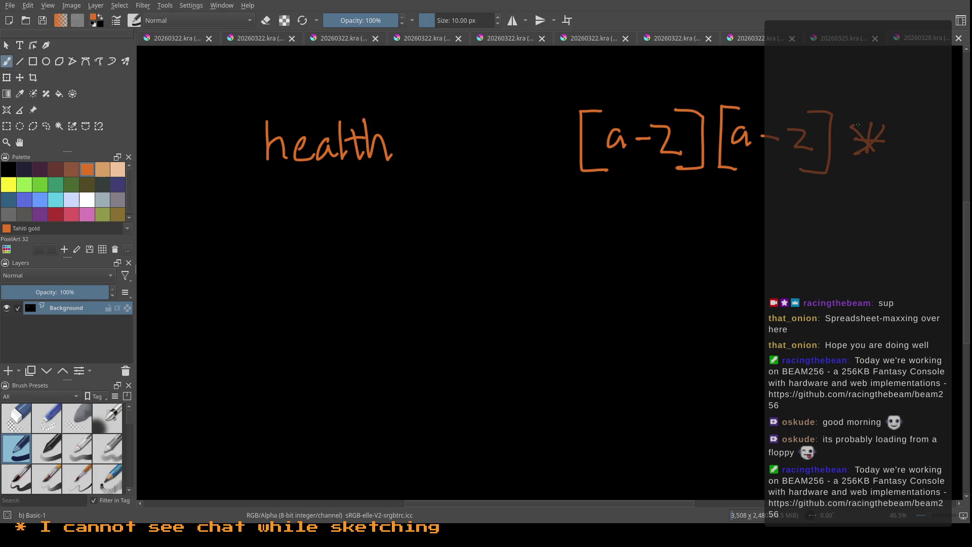
pyautogui.moveTo(537, 142); pyautogui.dragTo(465, 146)
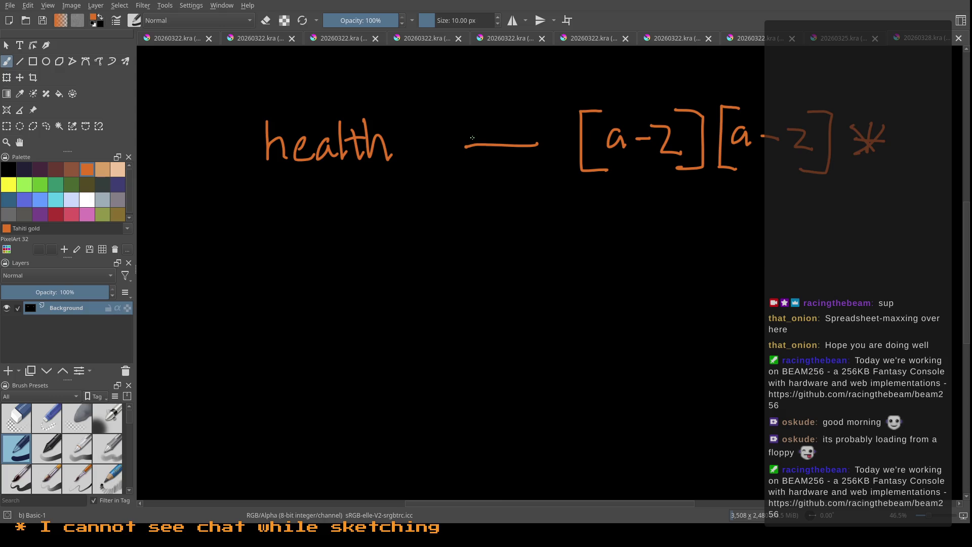